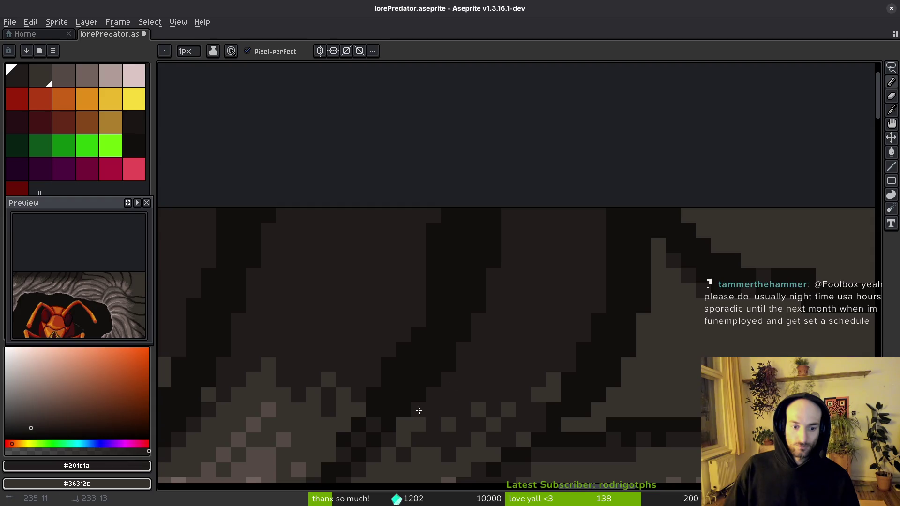
Step: Darken a rock edge pixel, outline the shadow edge dark, and bucket-fill the enclosed area
left_click(550, 395)
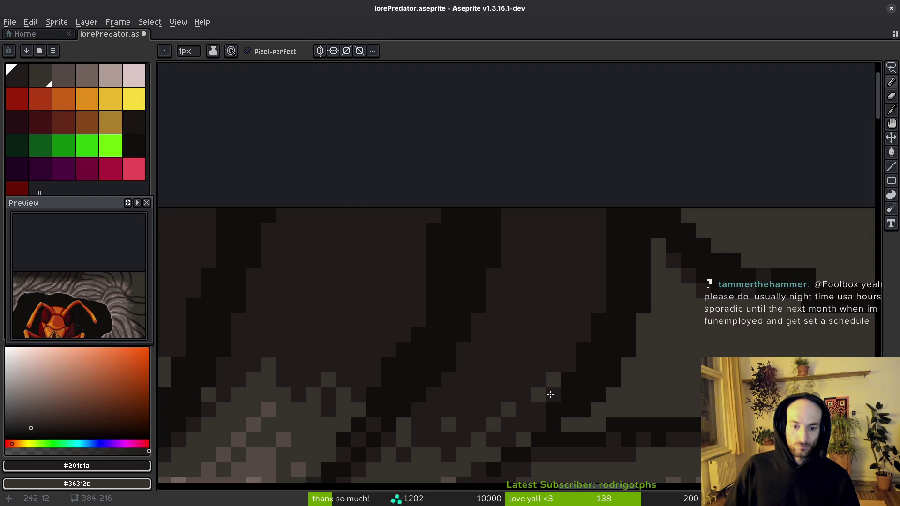
left_click_drag(551, 384, 522, 317)
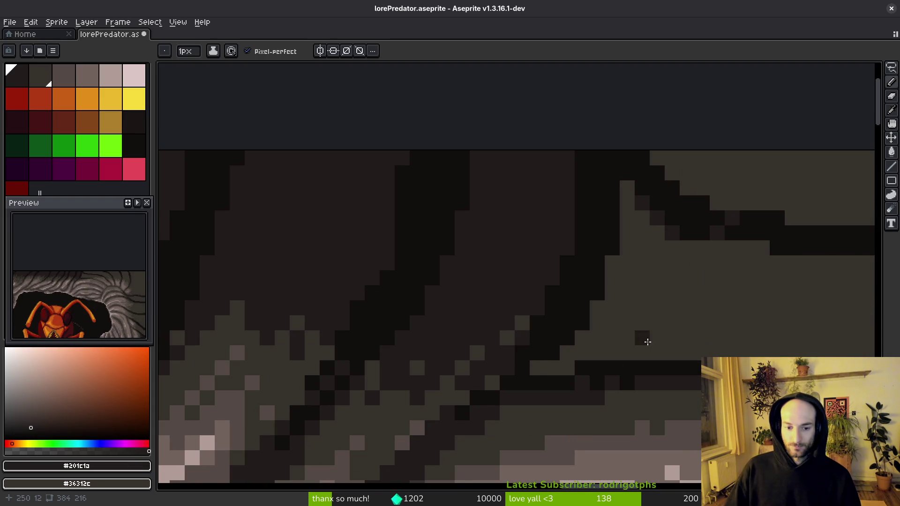
left_click_drag(647, 345, 460, 321)
mouse_move(656, 259)
left_mouse_down()
mouse_move(665, 262)
mouse_move(589, 344)
mouse_move(623, 342)
left_mouse_up()
key("g")
left_click(603, 286)
Step: Draw a dark pencil line across the rock and extend it further right
scroll(603, 285, "down", 2)
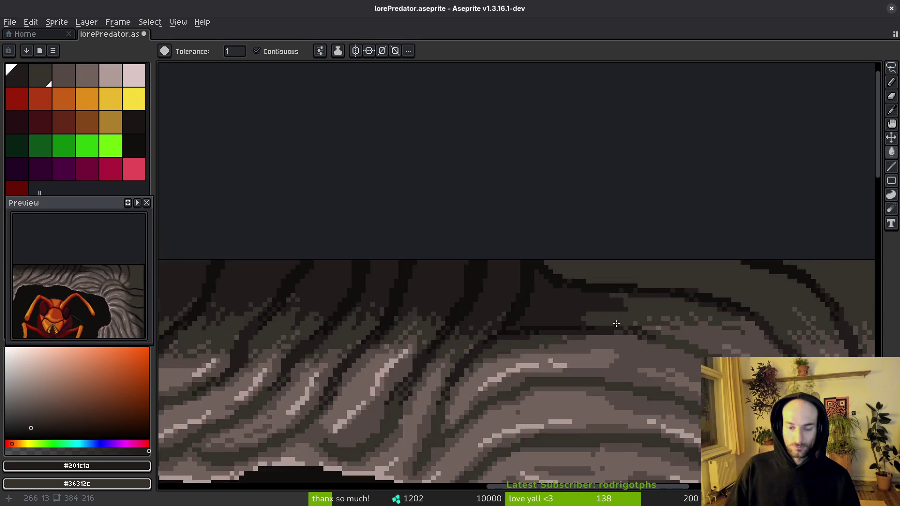
scroll(522, 297, "up", 2)
key("b")
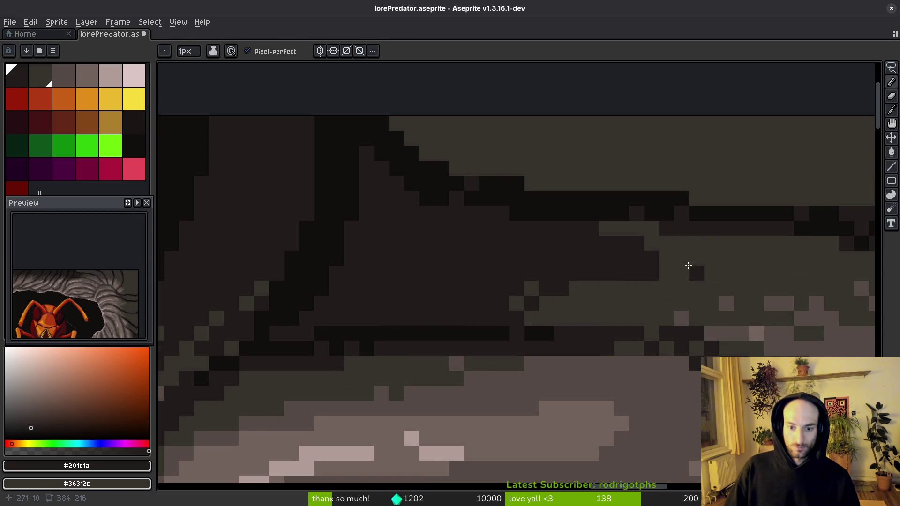
scroll(685, 267, "right", 4)
scroll(584, 181, "right", 3)
mouse_move(343, 208)
left_mouse_down()
mouse_move(345, 217)
mouse_move(500, 215)
mouse_move(703, 238)
left_mouse_up()
left_click(546, 252, "alt")
Step: Extend the stroke with #120f0c pixels, then paint along it in #201c1a
left_click(449, 238)
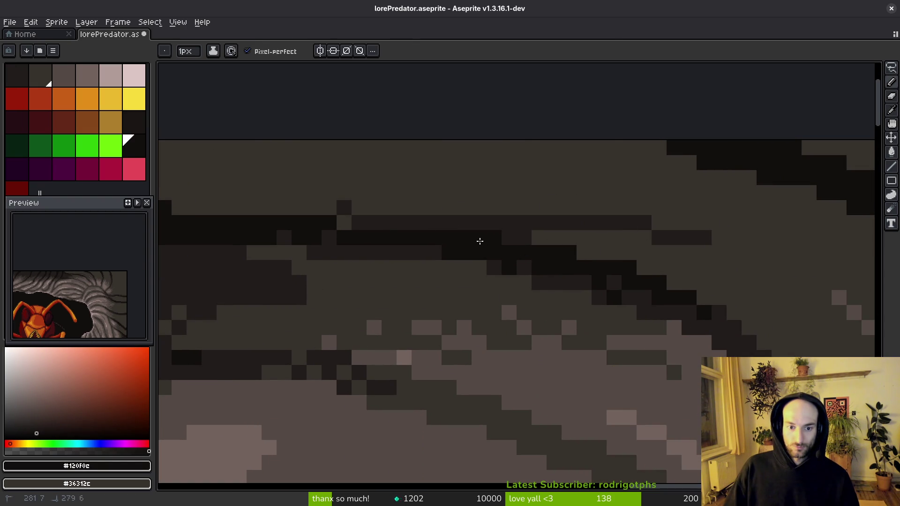
left_click_drag(359, 223, 275, 228)
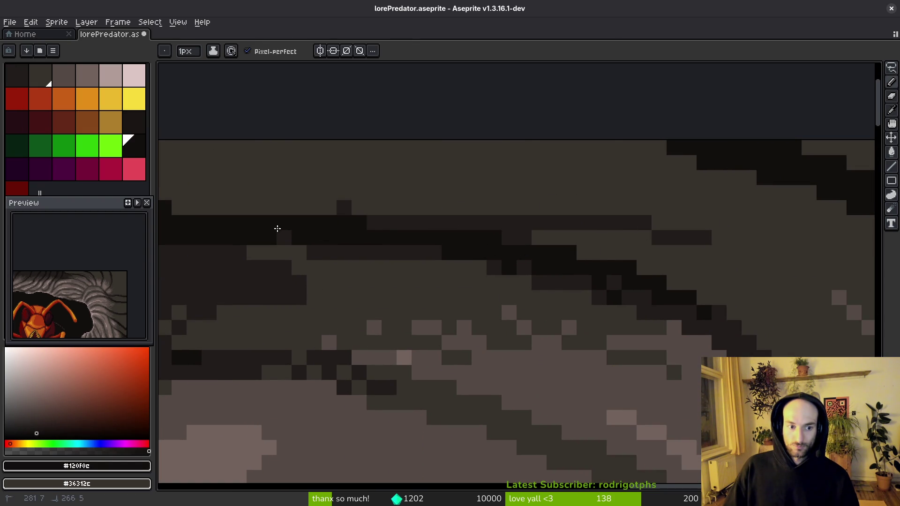
left_click_drag(408, 246, 428, 245)
scroll(428, 245, "right", 3)
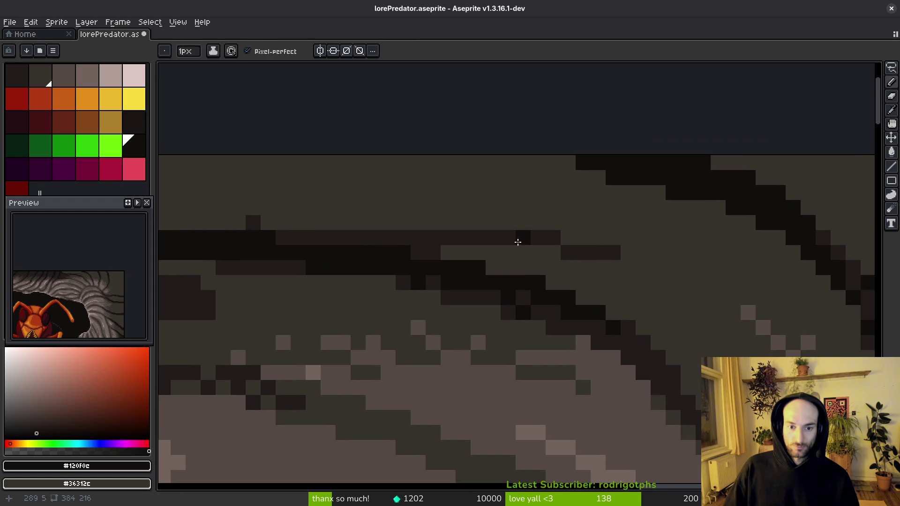
left_click(528, 270, "alt")
left_click_drag(528, 270, 595, 292)
Step: Add dark pixels on the right and fill the large area with #201c1a
scroll(537, 267, "right", 3)
mouse_move(536, 267)
left_mouse_down()
mouse_move(649, 251)
mouse_move(697, 258)
mouse_move(773, 300)
mouse_move(740, 263)
left_mouse_up()
key("g")
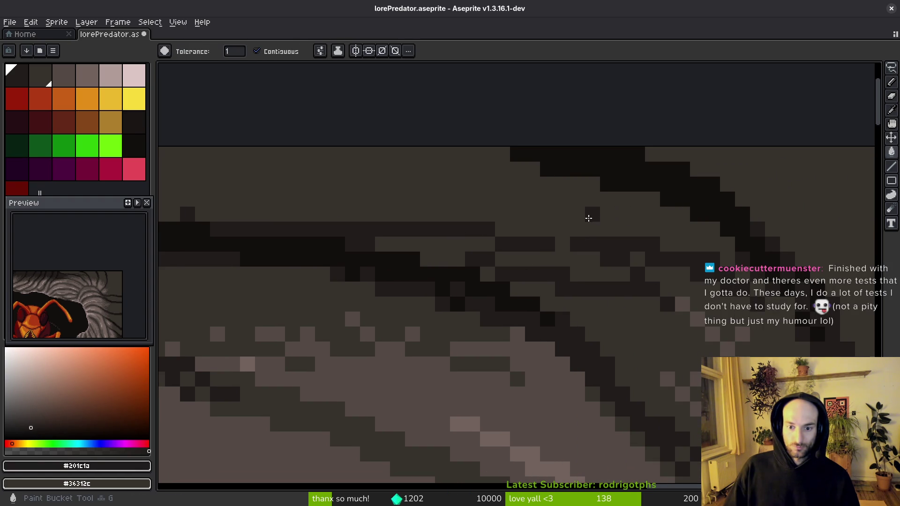
left_click(498, 232)
key("f")
mouse_move(427, 243)
left_mouse_down()
mouse_move(439, 243)
mouse_move(437, 255)
mouse_move(385, 244)
mouse_move(432, 268)
left_mouse_up()
Step: Paint #120f0c pixels near the rock edge, then more dark pixels along the edge
key("Right")
key("Right")
key("Right")
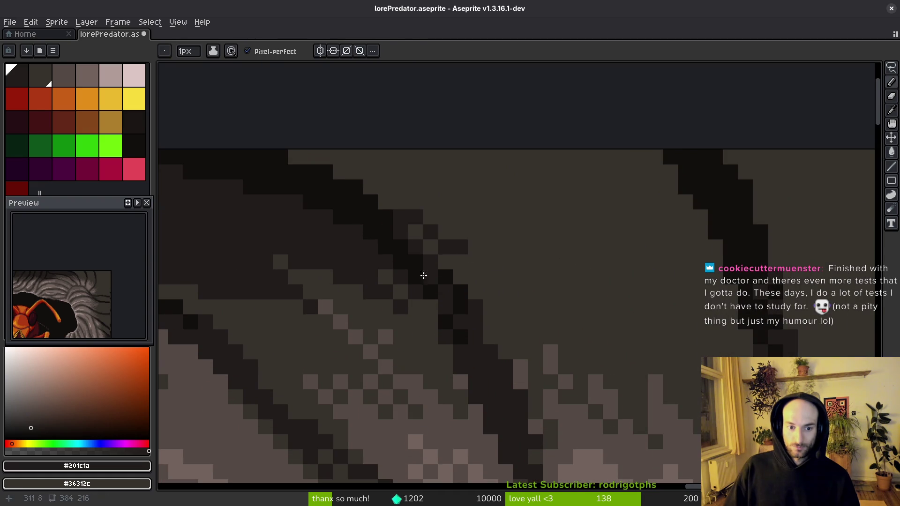
left_click(402, 227, "alt")
mouse_move(402, 227)
left_mouse_down()
mouse_move(431, 267)
mouse_move(446, 262)
mouse_move(474, 217)
mouse_move(623, 313)
mouse_move(710, 330)
mouse_move(743, 315)
mouse_move(698, 373)
left_mouse_up()
left_click(424, 219, "alt")
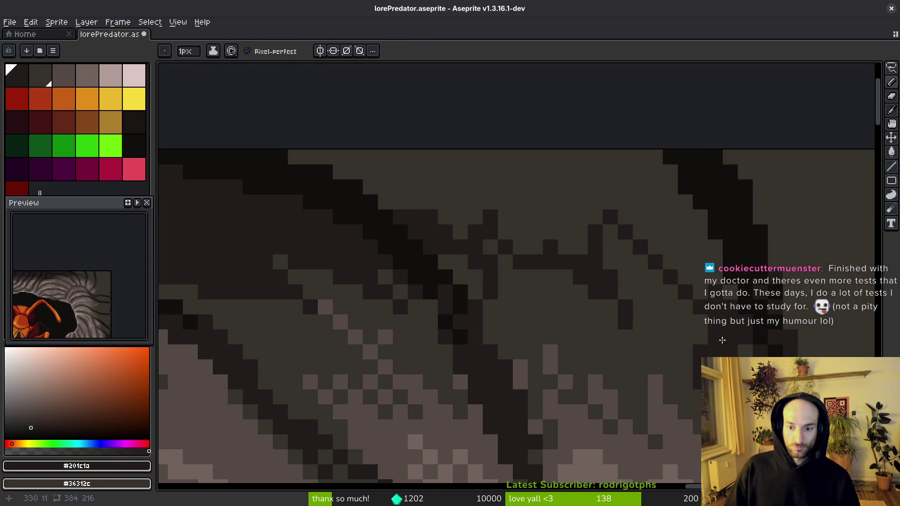
key("g")
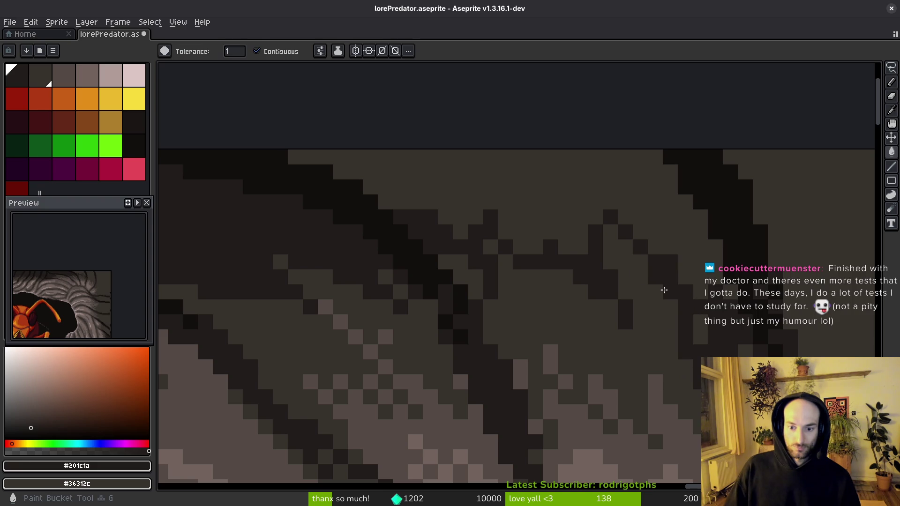
key("b")
left_click(682, 333, "alt")
left_click(691, 317, "alt")
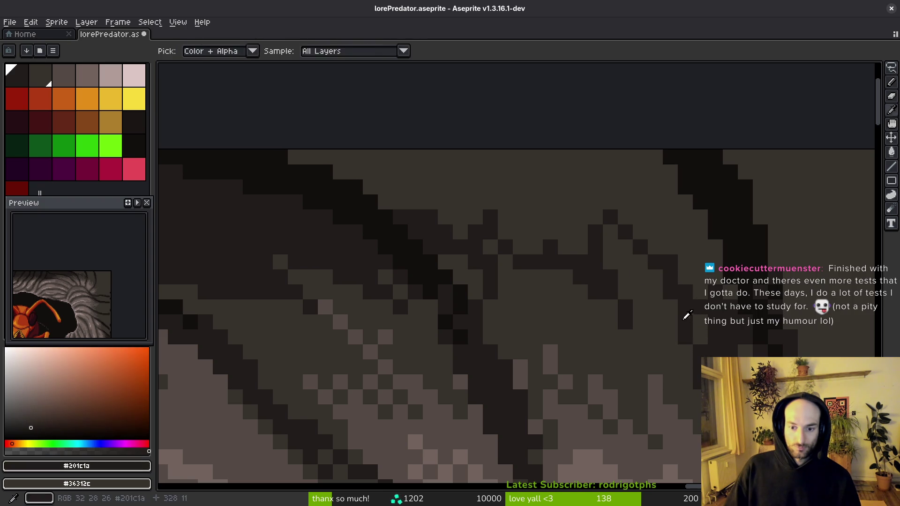
left_click_drag(678, 323, 675, 346)
Step: Set the secondary colour to #36312c and fill the light area near the top dark
right_click(673, 332, "alt")
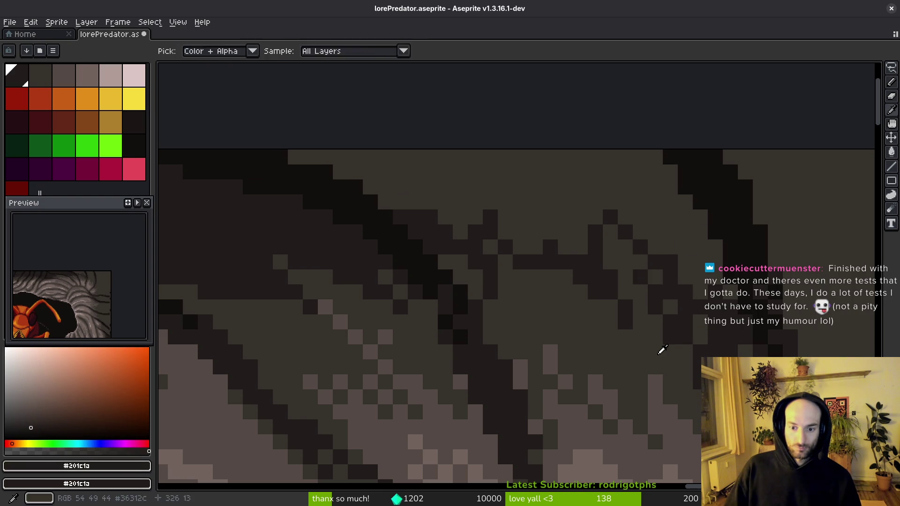
right_click(663, 349, "alt")
key("g")
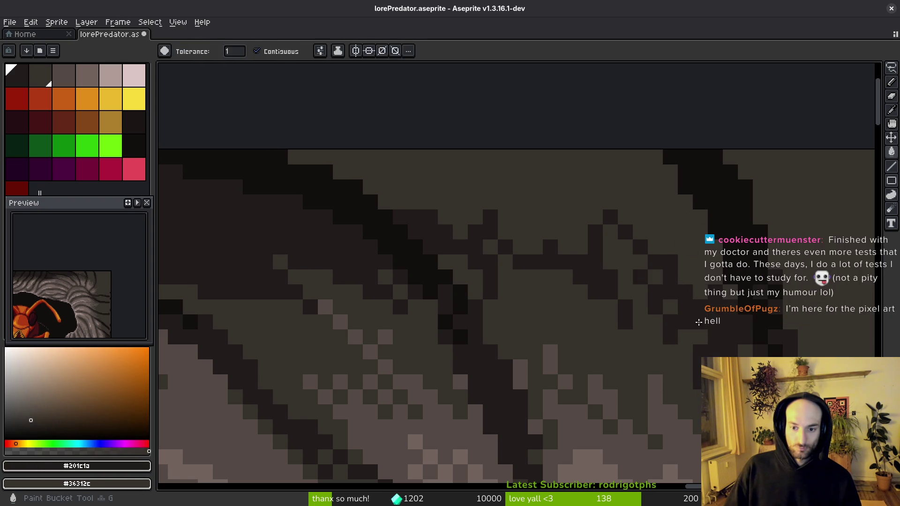
left_click(639, 201)
scroll(603, 261, "down", 1)
scroll(576, 239, "up", 1)
key("b")
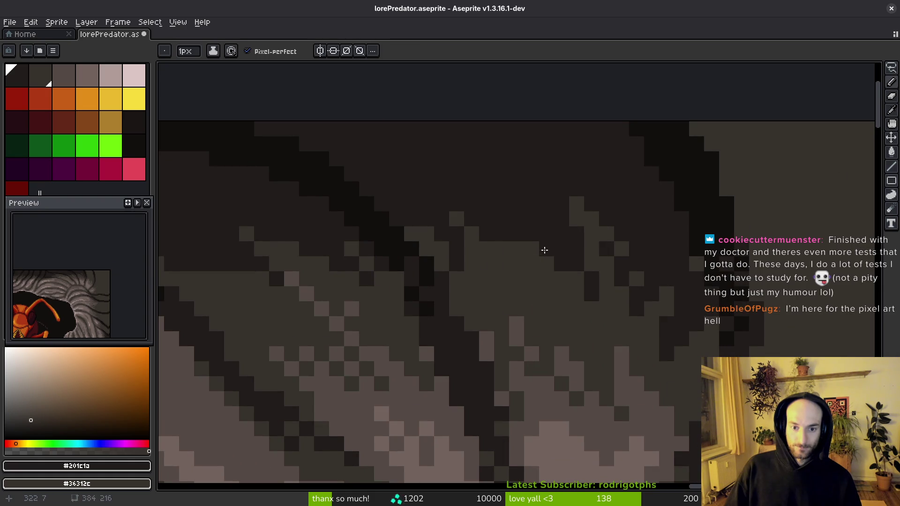
Step: Draw a short diagonal line of dark pixels and save lorePredator.aseprite
left_click_drag(502, 249, 532, 263)
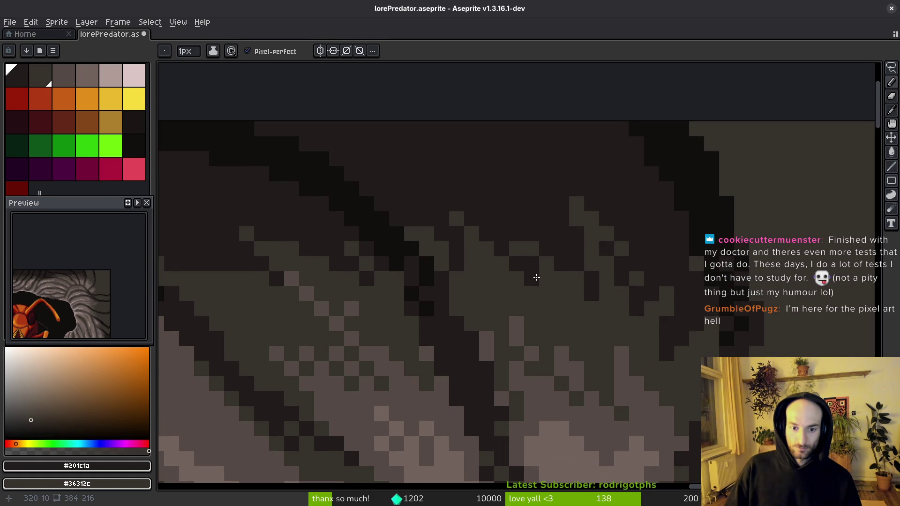
scroll(538, 262, "down", 2)
key("ctrl+s")
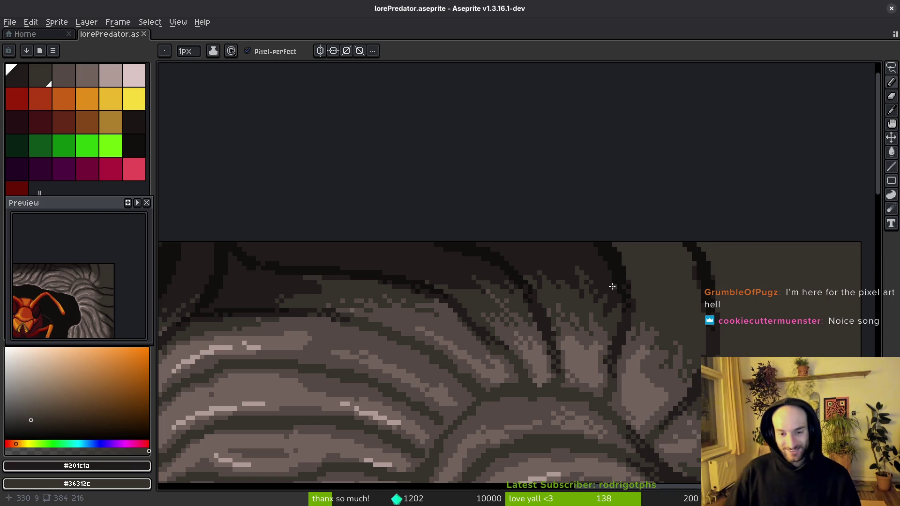
Step: Paint single #120f0c pixels on the rock, then pick #201c1a
scroll(550, 250, "up", 3)
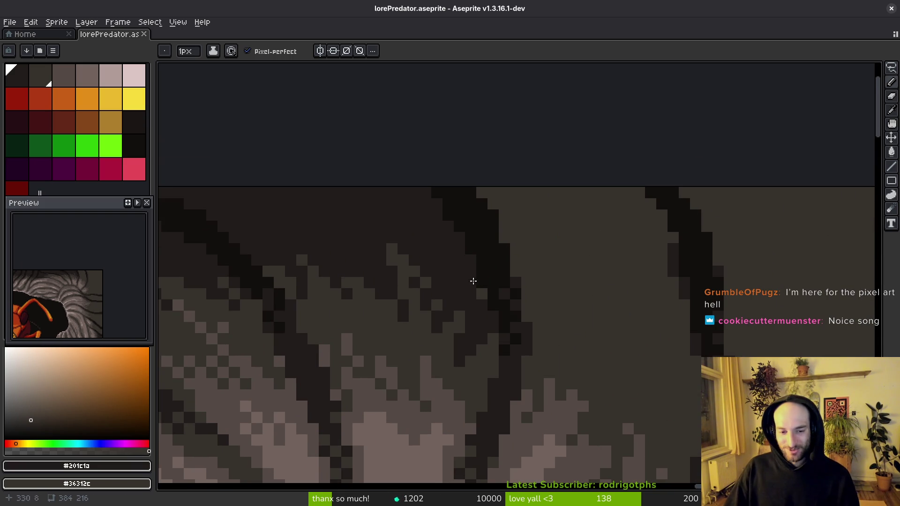
scroll(520, 288, "up", 2)
left_click(508, 297, "alt")
left_click(497, 332)
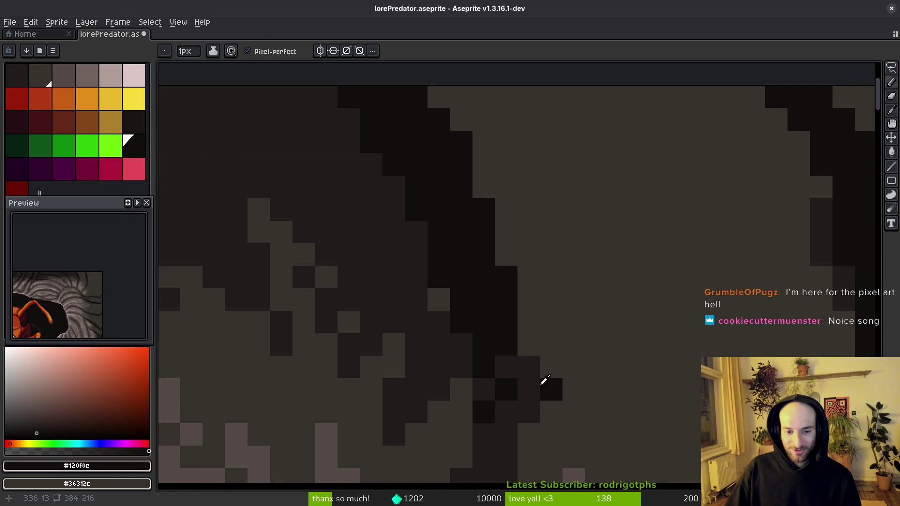
left_click(522, 368)
left_click(516, 378, "alt")
Step: Paint dark pixels beside the dark shape and a dark column down the rock
scroll(548, 373, "right", 2)
mouse_move(462, 285)
left_mouse_down()
mouse_move(459, 331)
mouse_move(444, 311)
mouse_move(530, 380)
mouse_move(603, 328)
mouse_move(680, 366)
mouse_move(741, 328)
left_mouse_up()
left_click(639, 201)
key("g")
scroll(640, 201, "down", 3)
scroll(639, 349, "up", 4)
left_click(538, 194, "alt")
mouse_move(538, 194)
left_mouse_down()
mouse_move(546, 288)
mouse_move(547, 280)
left_mouse_up()
Step: Add a short #201c1a diagonal stroke and dark strokes on the rock right of the figure
scroll(543, 287, "down", 3)
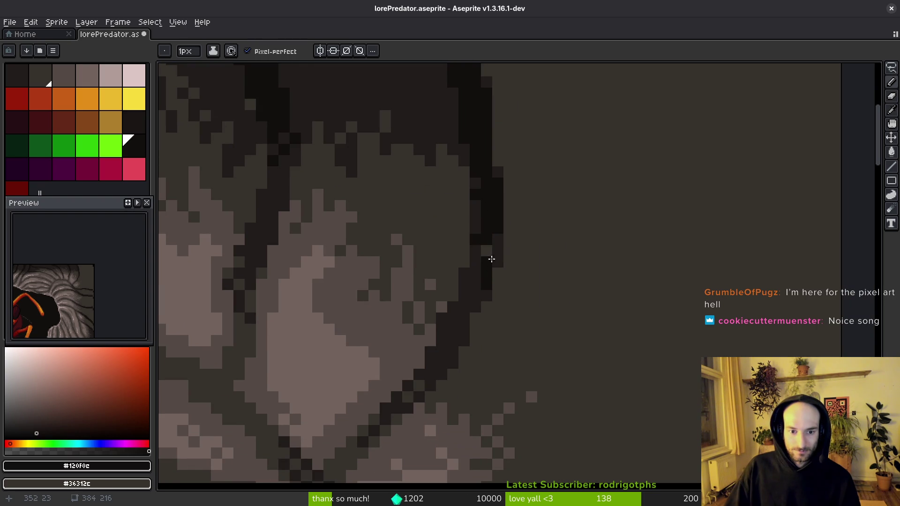
right_click(489, 263, "alt")
left_click_drag(484, 255, 466, 309)
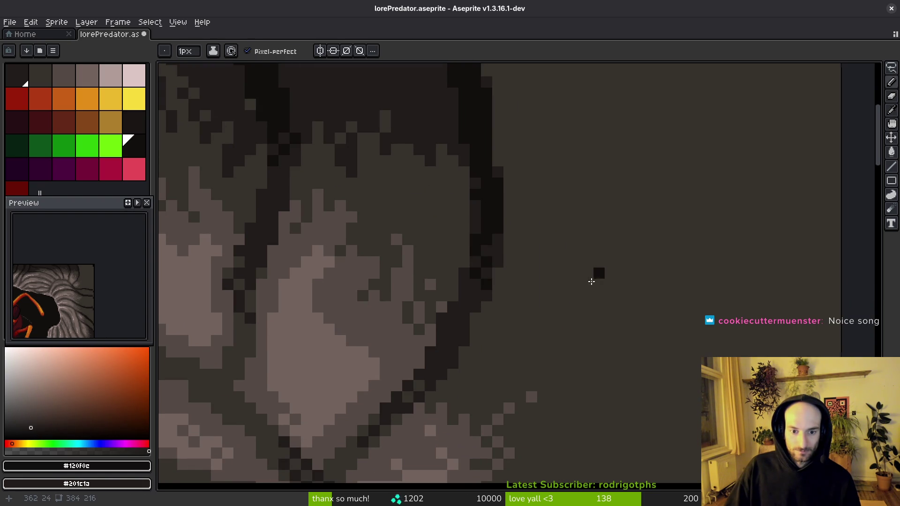
scroll(603, 277, "down", 3)
left_click(507, 224, "alt")
scroll(509, 219, "up", 3)
mouse_move(508, 219)
left_mouse_down()
mouse_move(513, 241)
mouse_move(625, 220)
mouse_move(624, 291)
left_mouse_up()
Step: Paint dark strokes down the figure's right side and fill a large area dark
scroll(625, 221, "down", 1)
scroll(584, 213, "up", 1)
scroll(624, 290, "down", 1)
scroll(619, 213, "up", 1)
mouse_move(619, 213)
left_mouse_down()
mouse_move(529, 315)
mouse_move(538, 380)
mouse_move(526, 419)
mouse_move(553, 424)
left_mouse_up()
key("g")
left_click(553, 424)
Step: Paint a few dark pixels on the rock at the hole's right side and fill a region dark
scroll(700, 356, "down", 5)
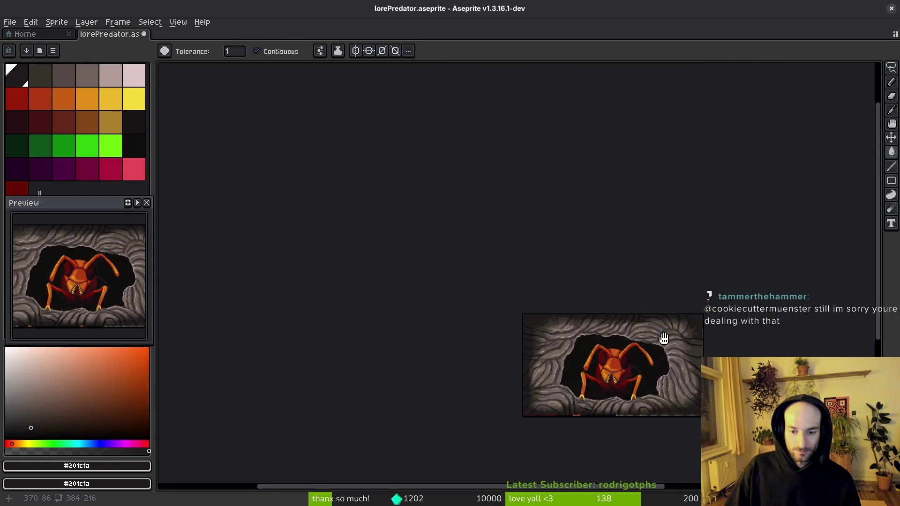
left_click_drag(699, 357, 617, 303)
scroll(604, 306, "up", 10)
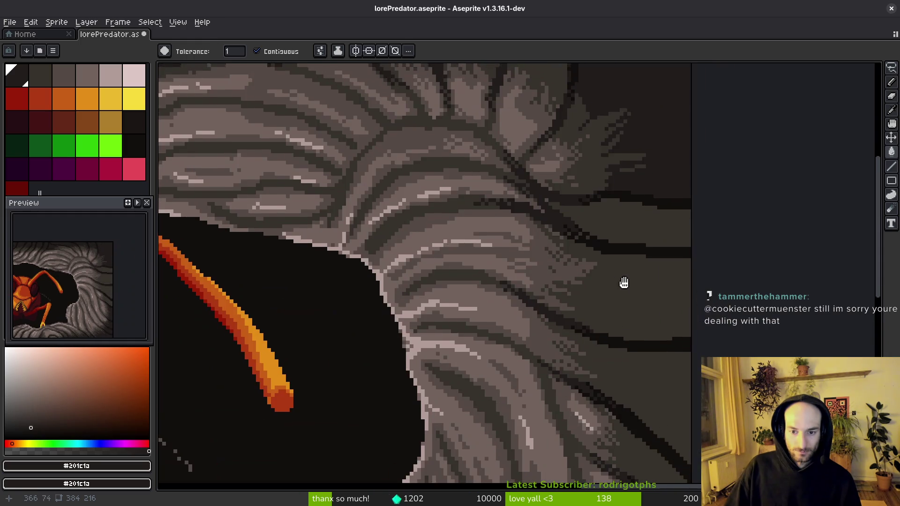
key("b")
mouse_move(576, 176)
left_mouse_down()
mouse_move(557, 237)
mouse_move(586, 276)
mouse_move(563, 287)
mouse_move(612, 285)
left_mouse_up()
key("g")
left_click(698, 281)
Step: Darken pixels in the rock texture along a crease and fill the right background darker
scroll(698, 280, "down", 5)
scroll(679, 267, "up", 3)
key("b")
left_click_drag(468, 284, 424, 255)
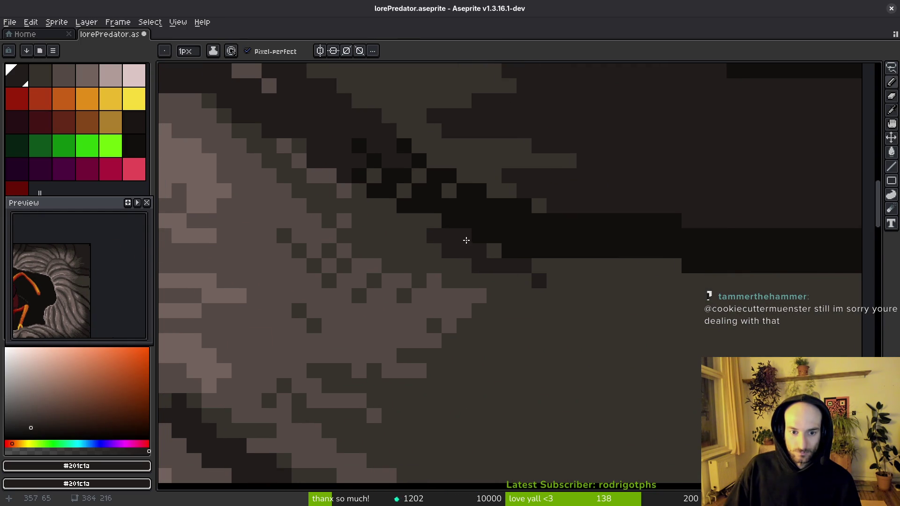
left_click_drag(371, 171, 401, 188)
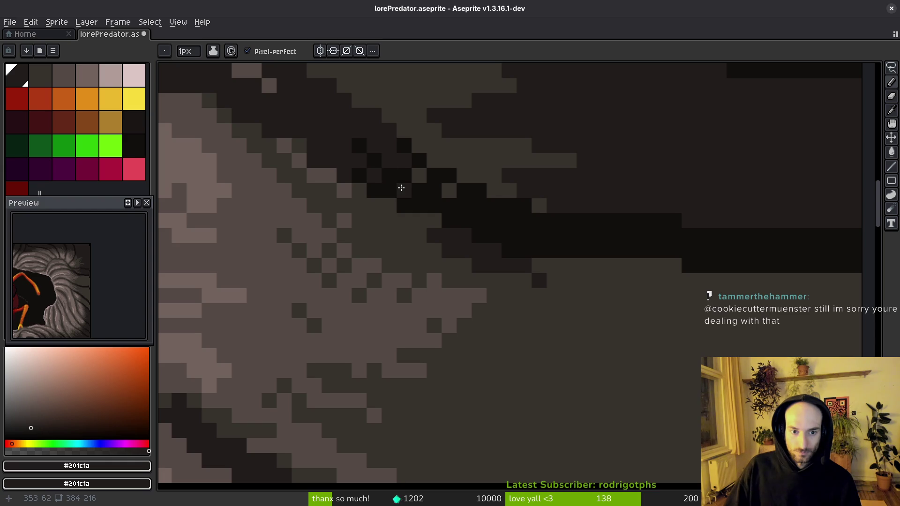
scroll(469, 201, "down", 3)
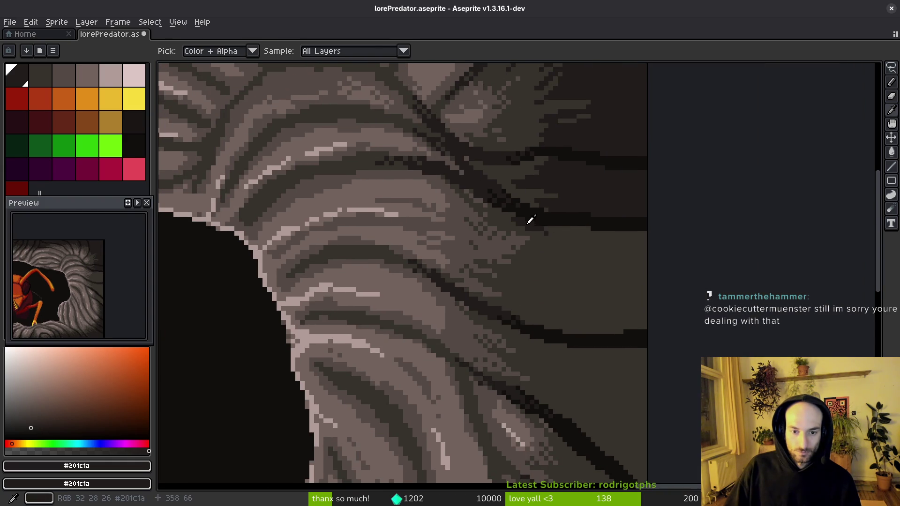
scroll(499, 207, "up", 3)
mouse_move(503, 224)
left_mouse_down()
mouse_move(659, 301)
mouse_move(588, 289)
mouse_move(562, 266)
mouse_move(615, 343)
mouse_move(645, 425)
mouse_move(505, 405)
left_mouse_up()
key("g")
left_click(663, 428)
Step: Add a diagonal run of dark dither pixels across the rock and fill a region darker
scroll(645, 334, "down", 3)
scroll(573, 332, "up", 3)
key("b")
mouse_move(382, 231)
left_mouse_down()
mouse_move(472, 278)
mouse_move(388, 268)
mouse_move(436, 300)
left_mouse_up()
mouse_move(381, 328)
left_mouse_down()
mouse_move(480, 364)
mouse_move(400, 322)
mouse_move(441, 320)
mouse_move(465, 333)
mouse_move(454, 333)
left_mouse_up()
key("g")
left_click(592, 417)
Step: Paint dark shadow pixels along the rock's diagonal band and fill a large region dark
scroll(577, 333, "down", 3)
left_click_drag(577, 333, 488, 297)
scroll(502, 233, "up", 3)
key("b")
mouse_move(502, 233)
left_mouse_down()
mouse_move(492, 185)
mouse_move(562, 272)
mouse_move(506, 237)
mouse_move(508, 269)
mouse_move(544, 322)
mouse_move(572, 333)
left_mouse_up()
left_click_drag(538, 302, 616, 363)
key("g")
left_click(623, 364)
Step: Undo the unwanted dark fills and save lorePredator.aseprite
key("ctrl+z")
key("b")
key("g")
left_click(632, 342)
scroll(635, 357, "down", 3)
key("ctrl+z")
scroll(595, 327, "up", 3)
key("b")
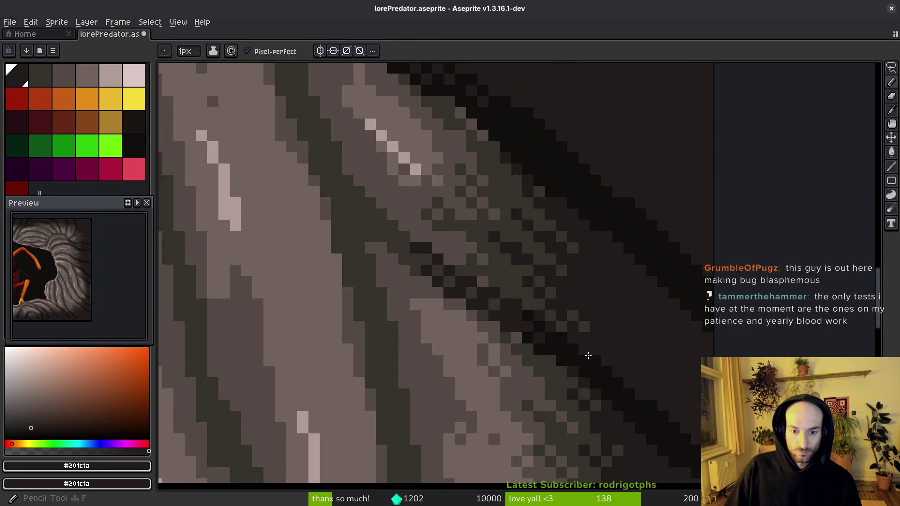
scroll(575, 315, "down", 5)
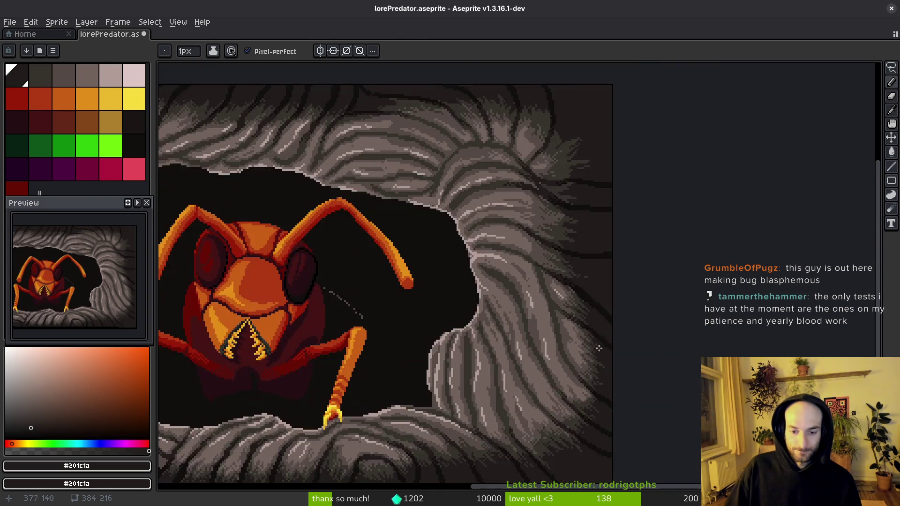
scroll(602, 336, "left", 3)
key("ctrl+s")
scroll(606, 326, "up", 5)
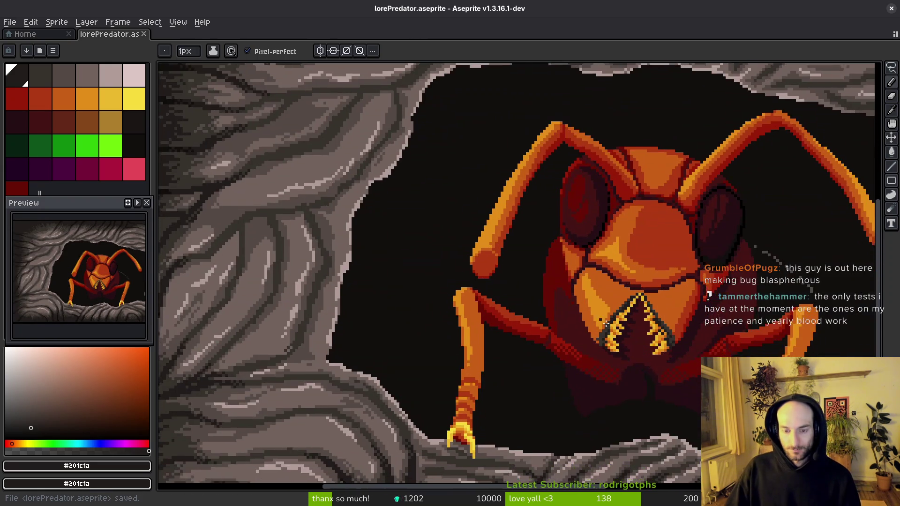
Step: Switch to the Brave window playing the YouTube track Innocent
scroll(570, 336, "down", 4)
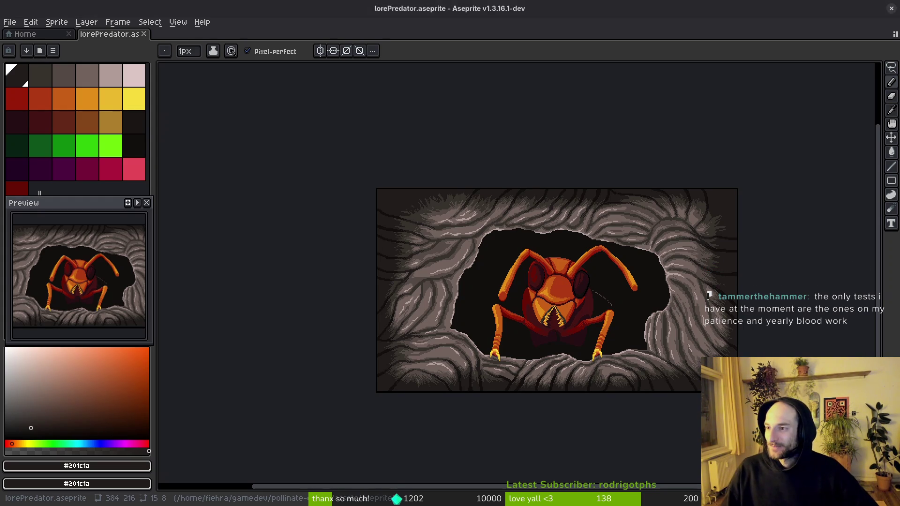
key("alt+Tab")
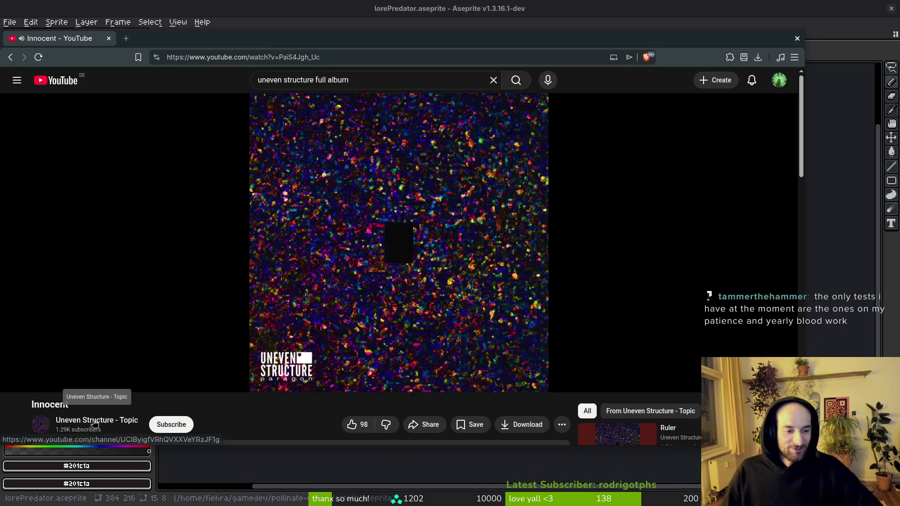
Step: Close the Brave window playing Innocent to return to Aseprite
mouse_move(142, 346)
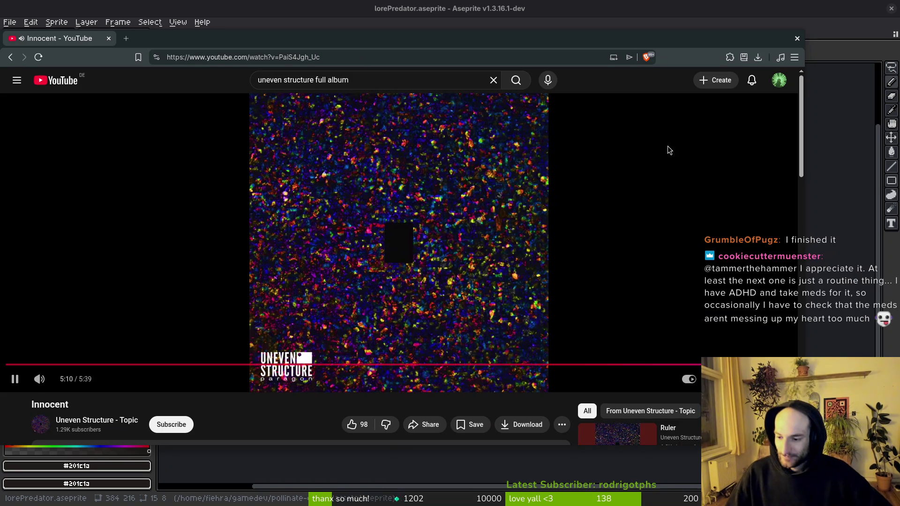
left_click(797, 38)
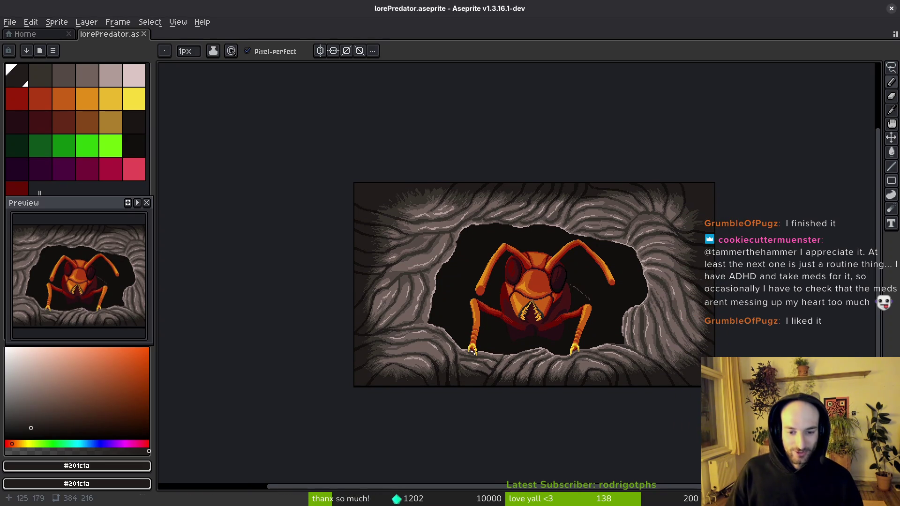
Step: Eyedrop the rock's mid grey and paint it over the dark pixel on the rock
scroll(663, 297, "up", 4)
left_click(634, 287, "alt")
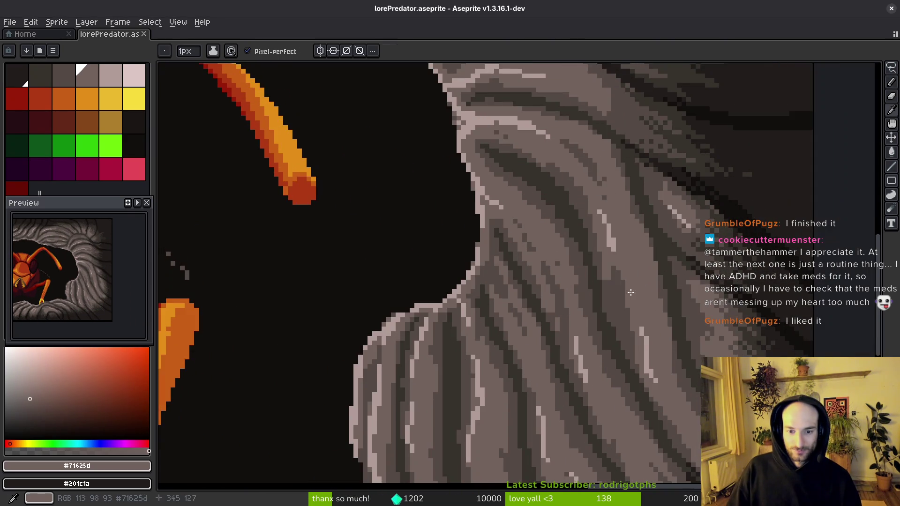
scroll(635, 288, "up", 3)
mouse_move(613, 259)
left_mouse_down()
mouse_move(589, 267)
mouse_move(633, 378)
left_mouse_up()
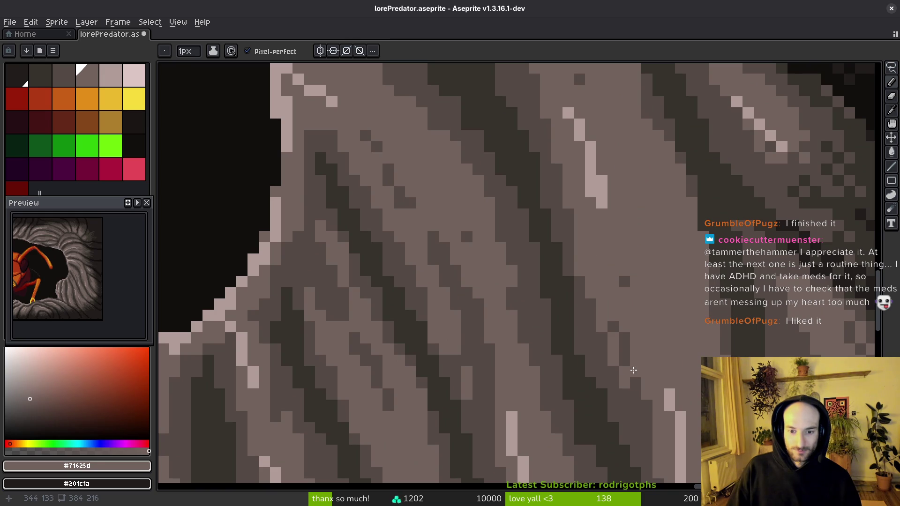
scroll(650, 358, "down", 2)
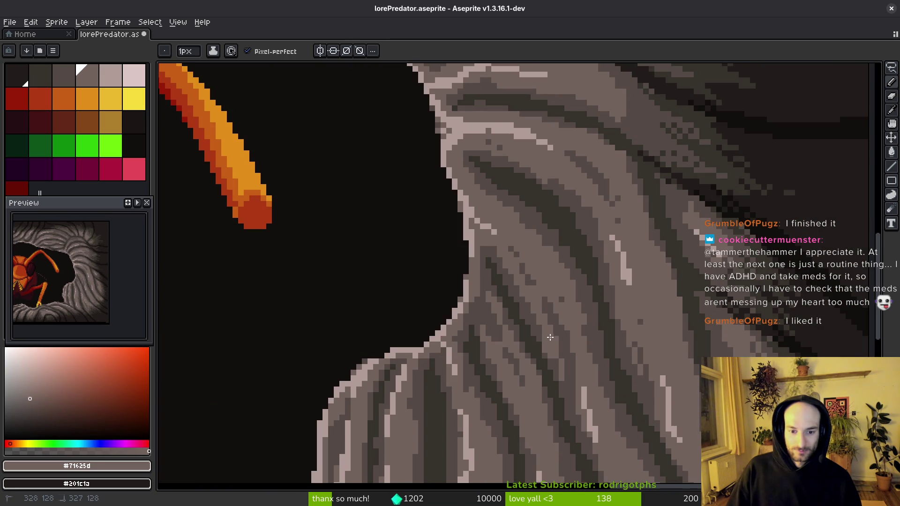
scroll(561, 346, "down", 3)
scroll(562, 342, "up", 4)
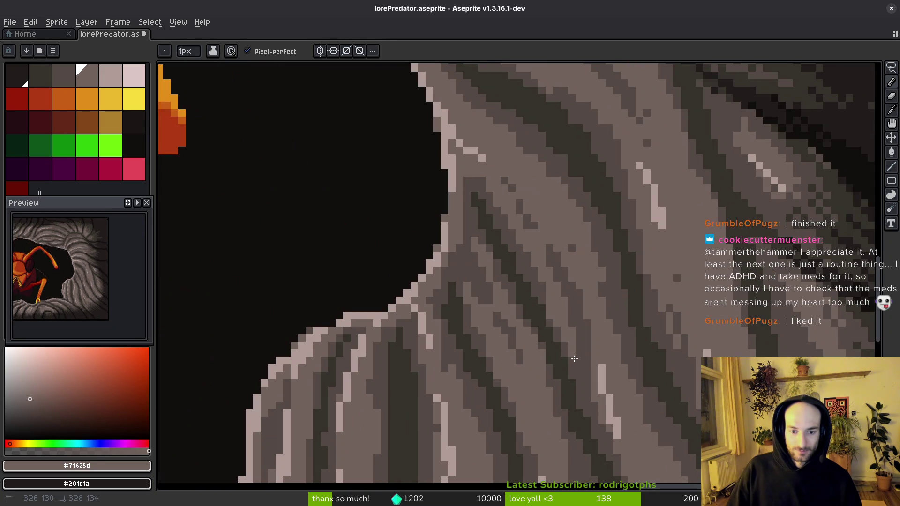
scroll(584, 361, "down", 5)
scroll(595, 286, "up", 5)
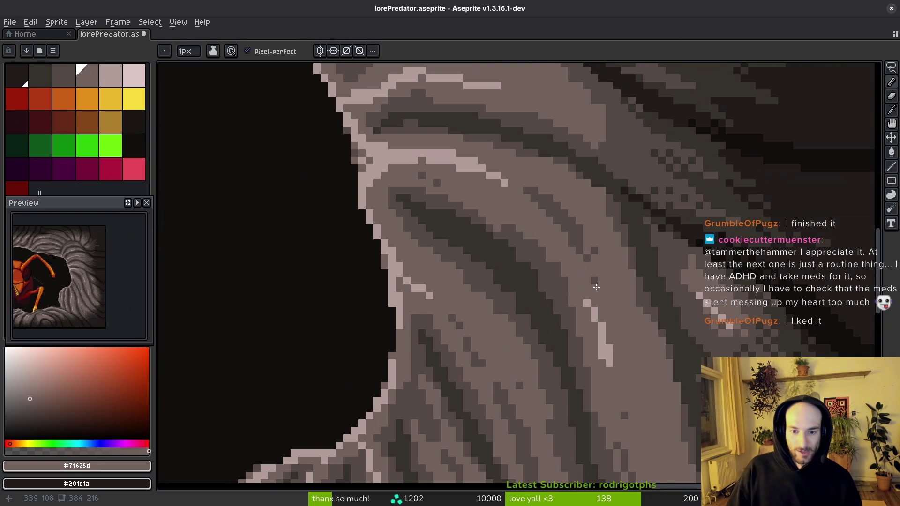
Step: Pick the pale highlight grey and paint a diagonal highlight streak on the rock near the antenna
left_click_drag(470, 182, 560, 272)
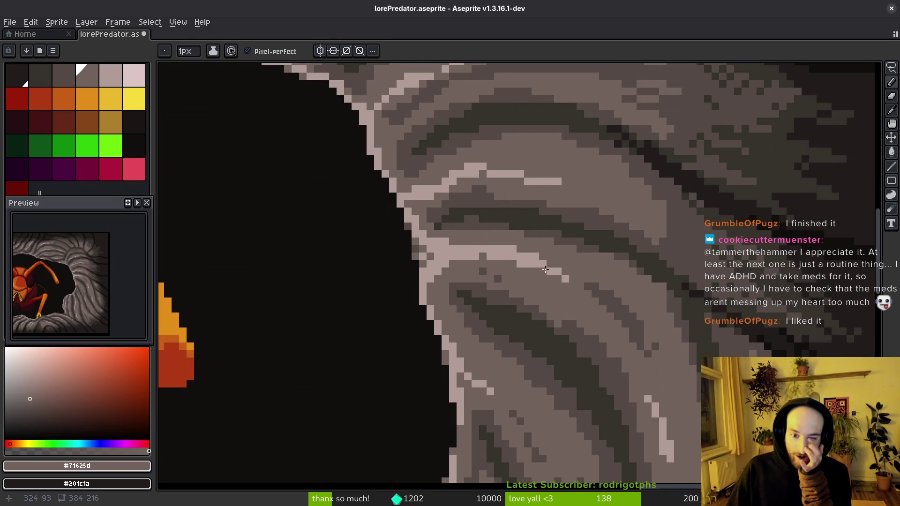
scroll(702, 224, "down", 4)
scroll(647, 228, "up", 3)
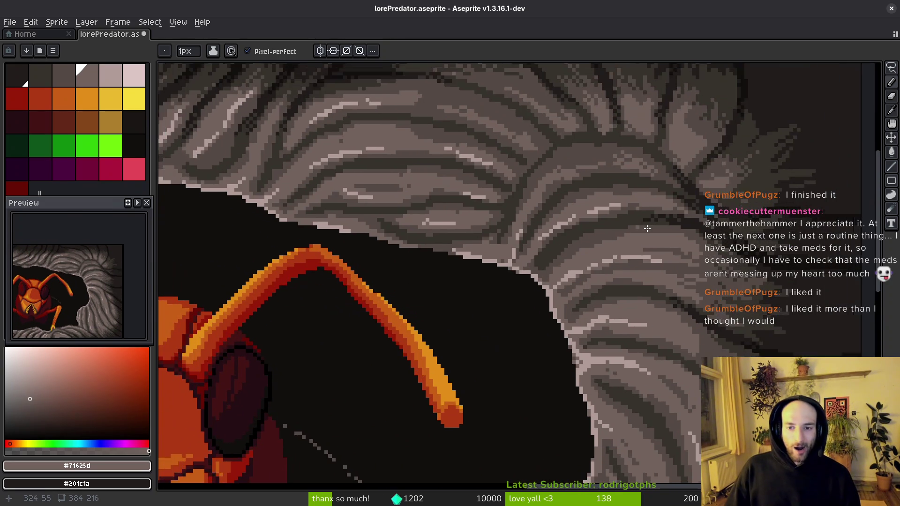
scroll(648, 228, "up", 2)
left_click(593, 195, "alt")
scroll(593, 195, "up", 3)
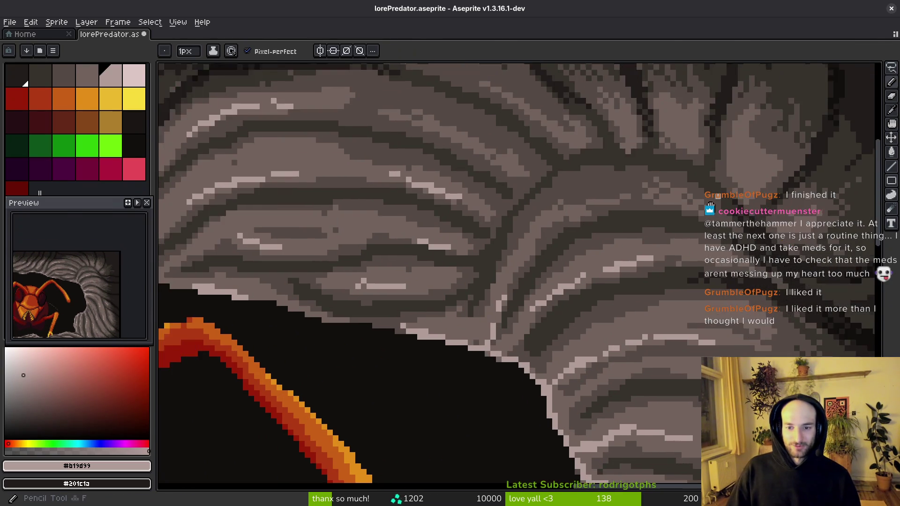
left_click_drag(706, 190, 727, 227)
scroll(734, 296, "down", 8)
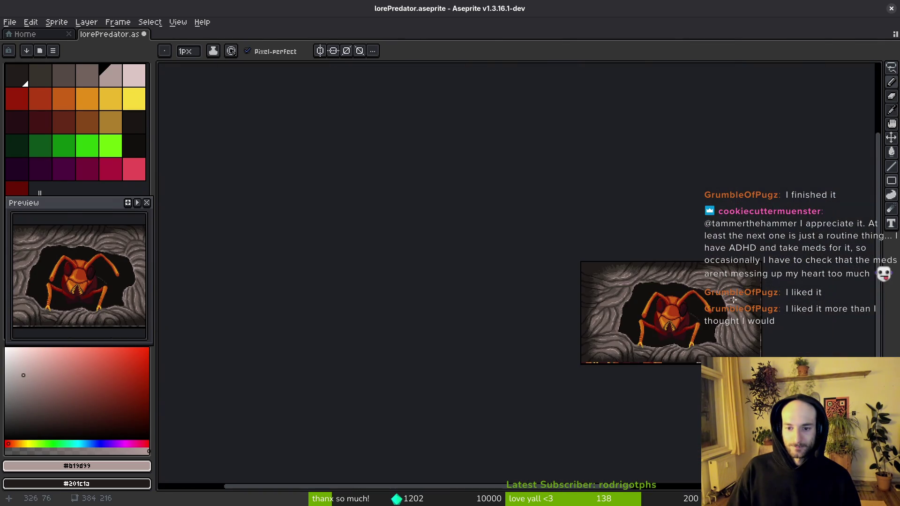
left_click_drag(731, 301, 695, 259)
Step: Draw a pale diagonal highlight on the left rock wall and save
mouse_move(317, 310)
left_mouse_down()
mouse_move(450, 262)
mouse_move(543, 205)
left_mouse_up()
scroll(517, 207, "up", 6)
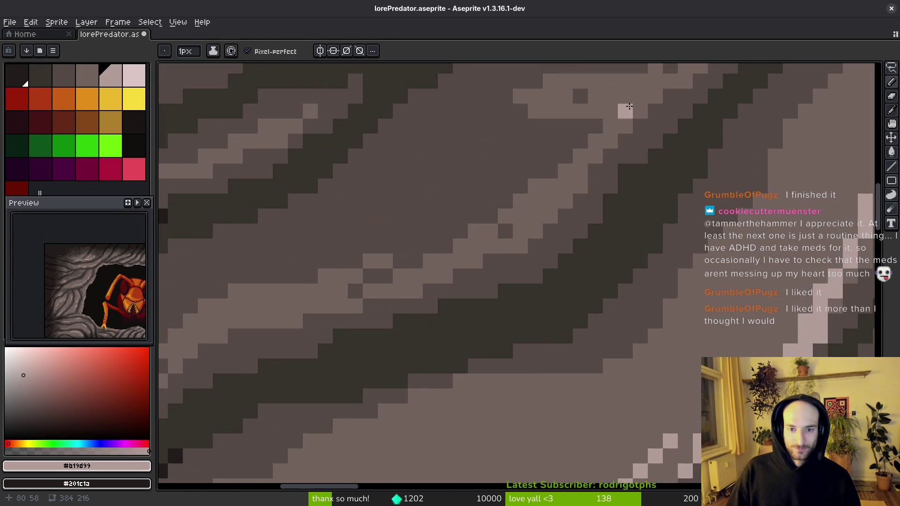
left_click_drag(629, 107, 579, 179)
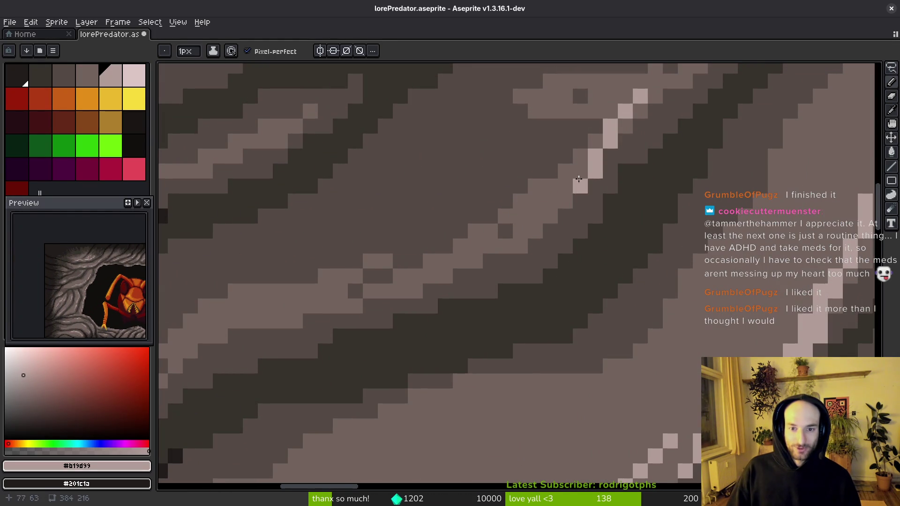
key("ctrl+s")
Step: Extend the pale highlight diagonally down-left along the left wall
scroll(619, 196, "left", 3)
scroll(649, 260, "right", 2)
scroll(613, 258, "down", 2)
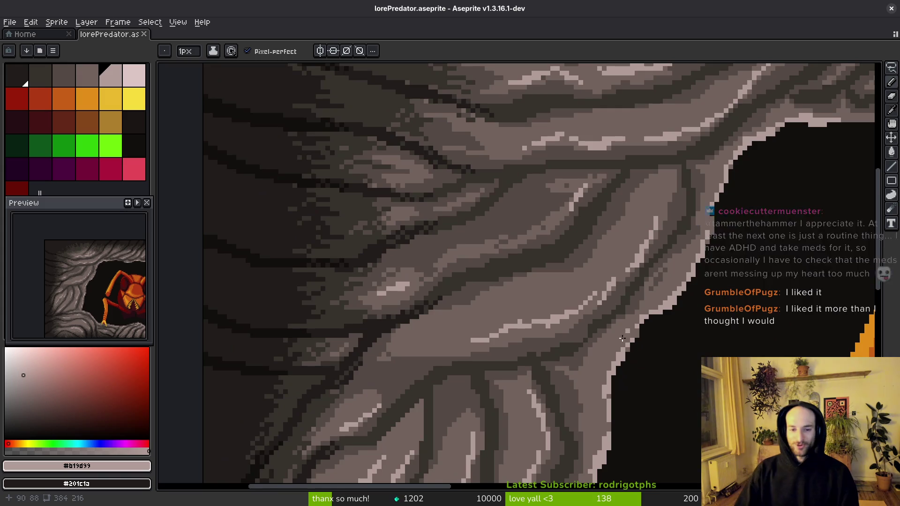
scroll(584, 291, "up", 3)
mouse_move(595, 277)
left_mouse_down()
mouse_move(466, 333)
mouse_move(461, 371)
mouse_move(529, 356)
left_mouse_up()
scroll(564, 345, "down", 2)
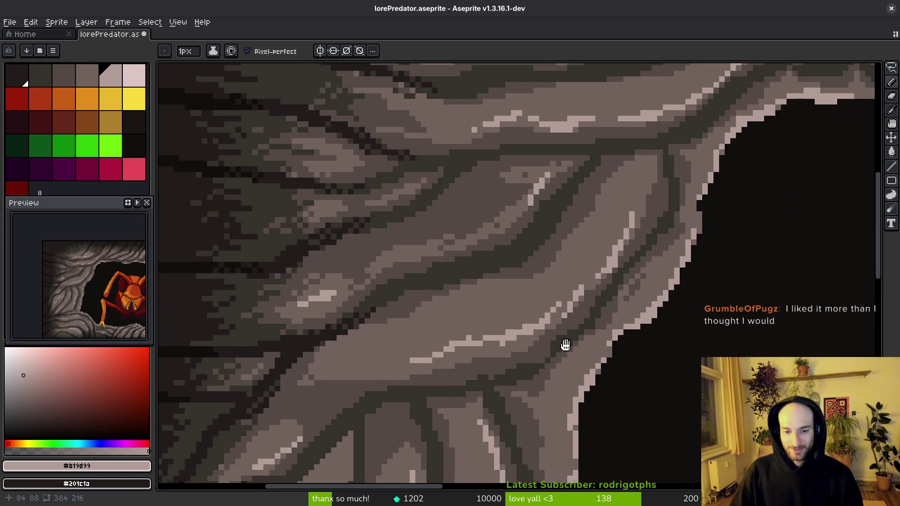
scroll(553, 285, "up", 1)
scroll(553, 284, "down", 2)
Step: Inspect the ant's leg on the ledge and save lorePredator.aseprite
mouse_move(542, 161)
left_mouse_down()
mouse_move(555, 237)
mouse_move(538, 290)
left_mouse_up()
scroll(584, 269, "right", 3)
scroll(600, 291, "up", 1)
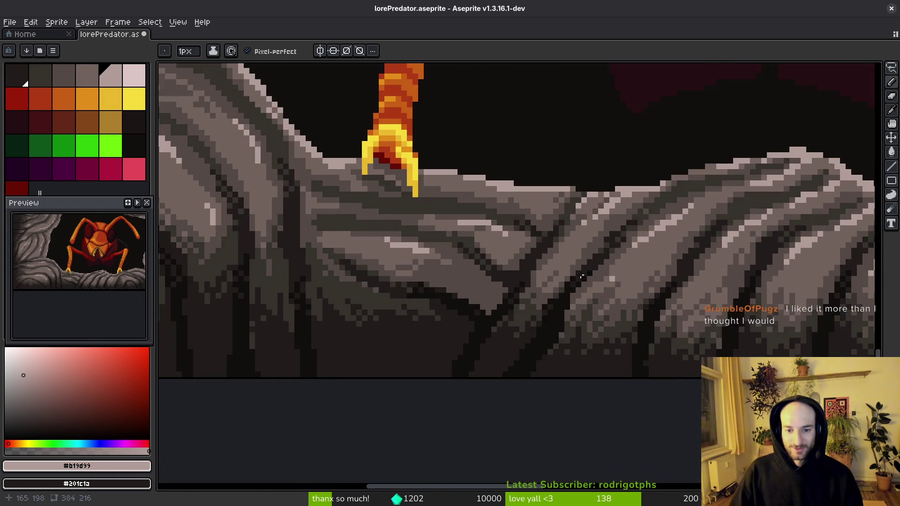
scroll(612, 307, "down", 1)
scroll(659, 311, "right", 3)
scroll(660, 310, "down", 3)
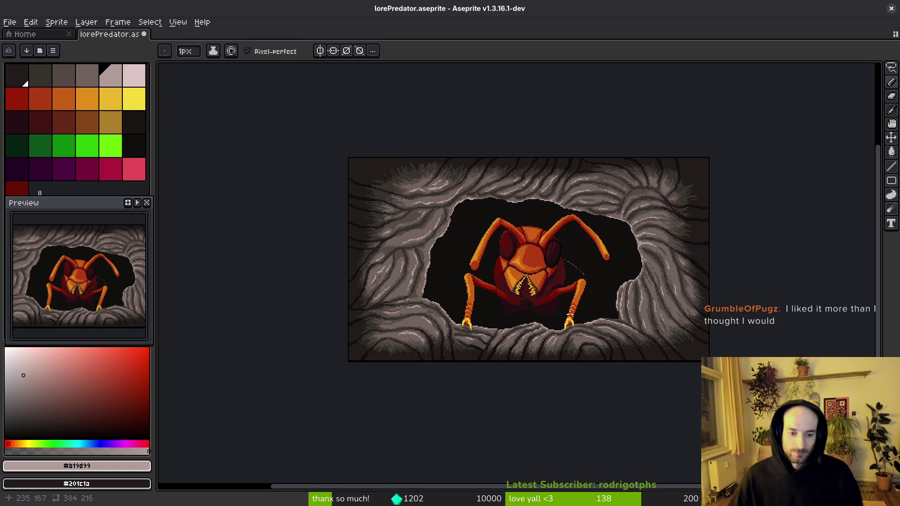
key("ctrl+s")
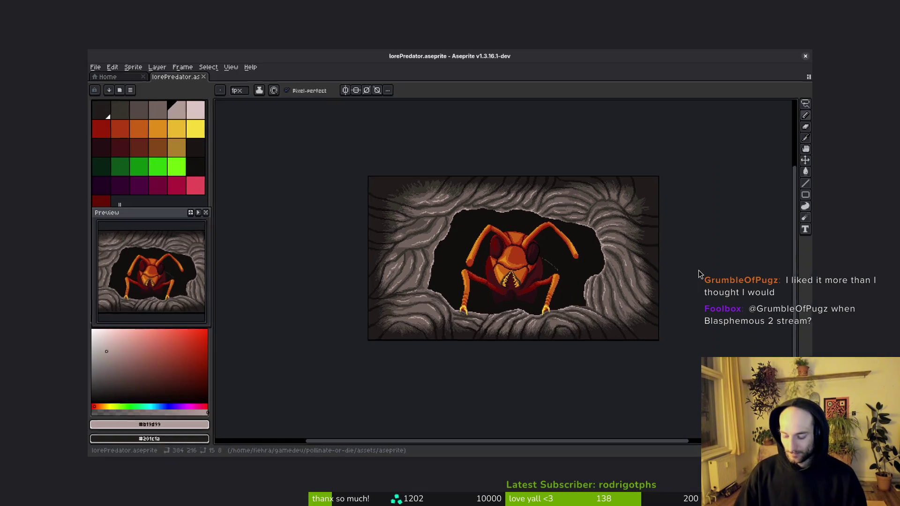
Step: In the terminal, cd into gamedev/pollinate-or-die/assets/aseprite
key("ctrl+q")
type("cd gamedev/po")
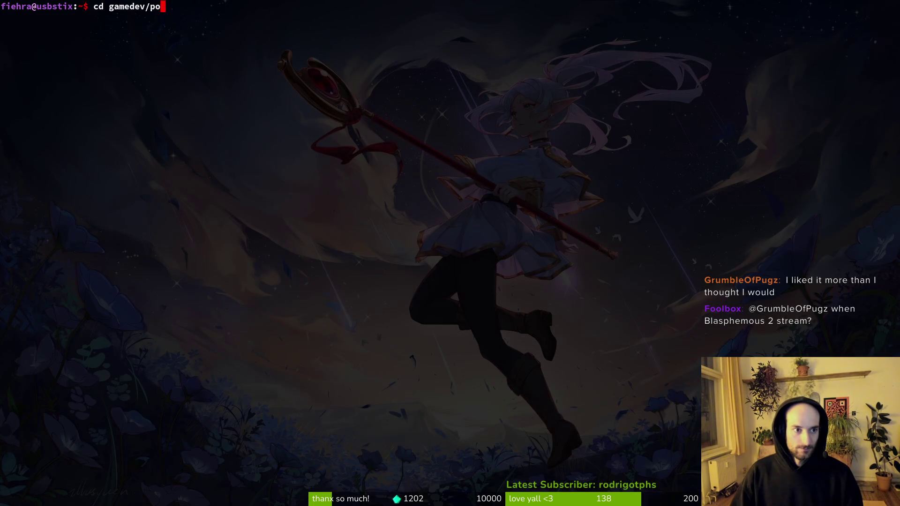
key("Tab")
key("Return")
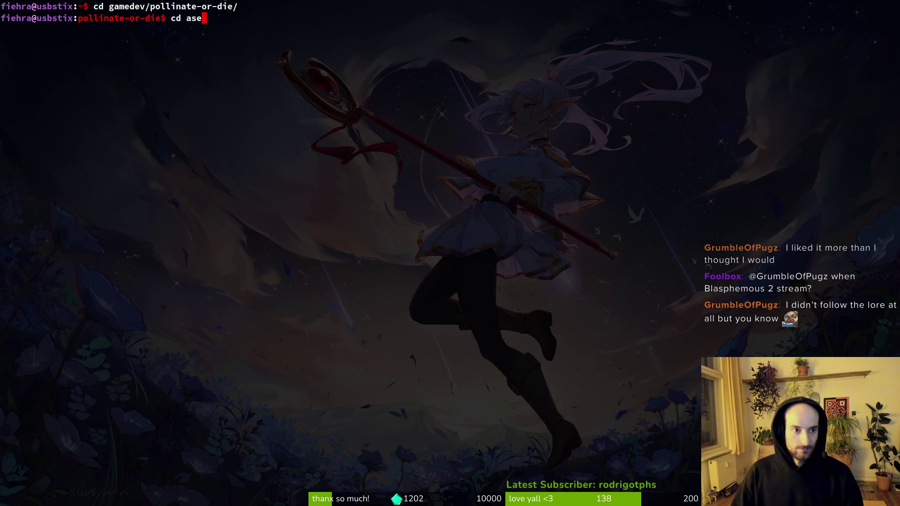
key("Tab")
key("Return")
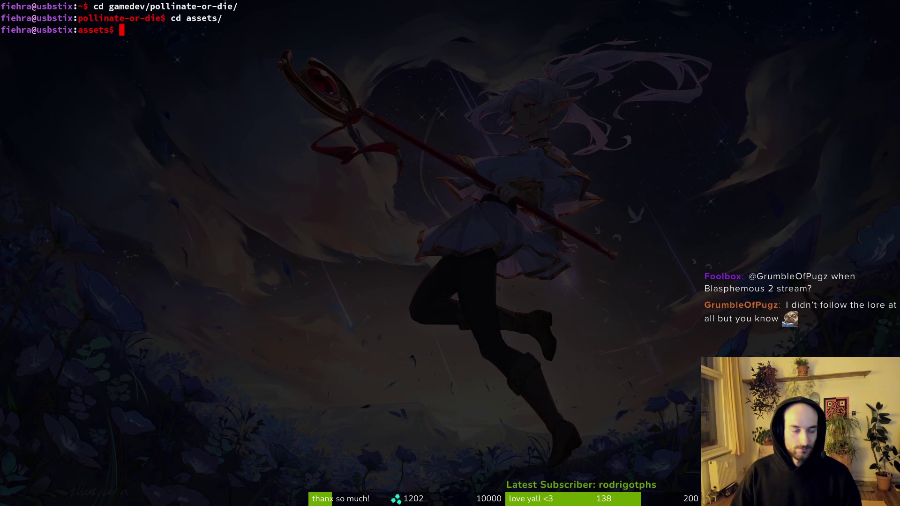
type("aseprite/")
key("Return")
Step: Review lorePredator.aseprite's diff in tig status, quit, and return to Aseprite
type("tig status")
key("Return")
key("Down")
key("Return")
key("q")
key("q")
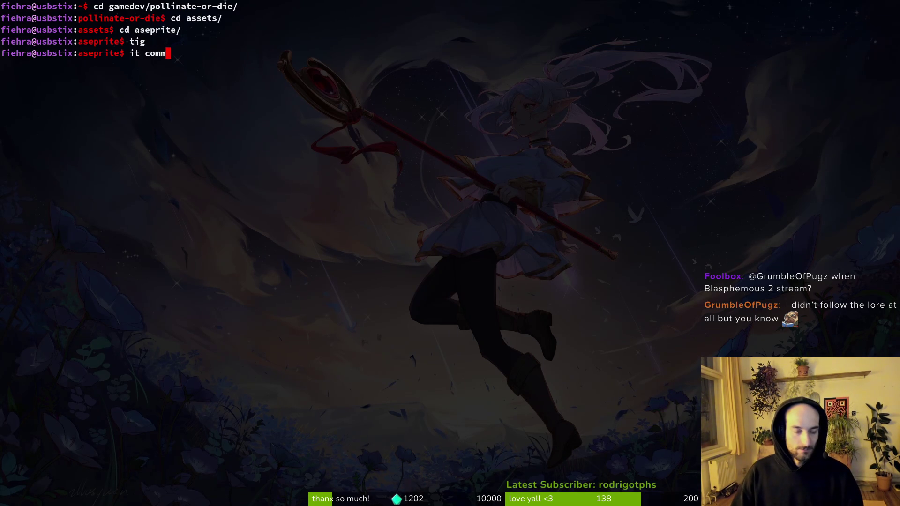
key("BackSpace")
key("alt+Tab")
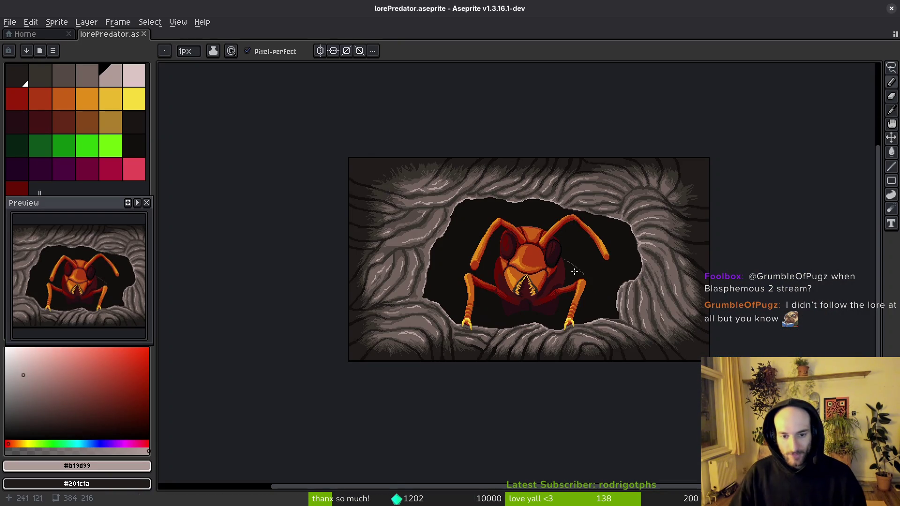
Step: Eyedrop background colour #120f0e, cover the dotted pixels beside the ant's head, and save
scroll(575, 272, "up", 3)
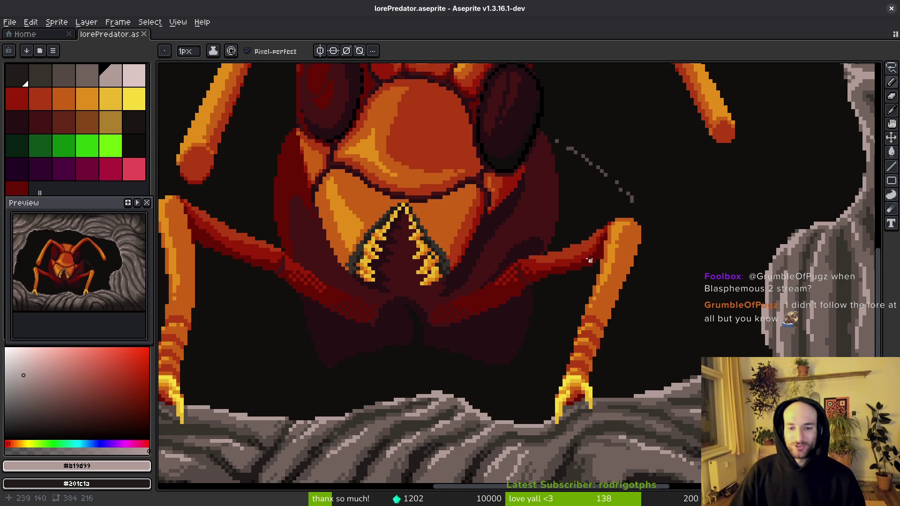
scroll(592, 238, "up", 2)
key("alt")
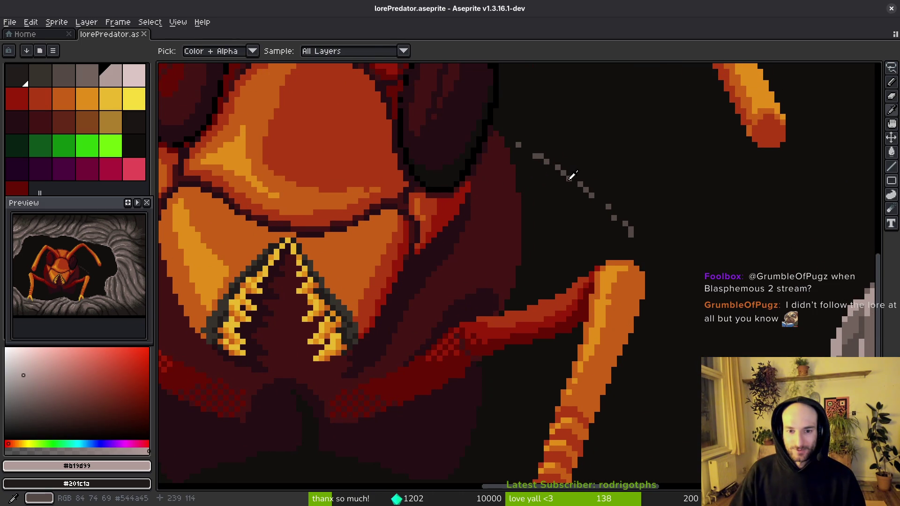
left_click(573, 176)
scroll(570, 175, "down", 2)
scroll(563, 175, "up", 1)
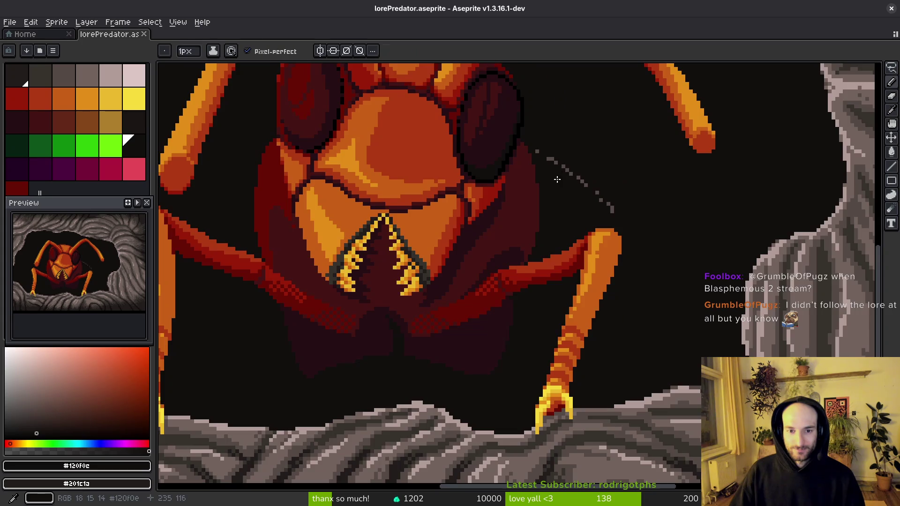
scroll(563, 175, "up", 2)
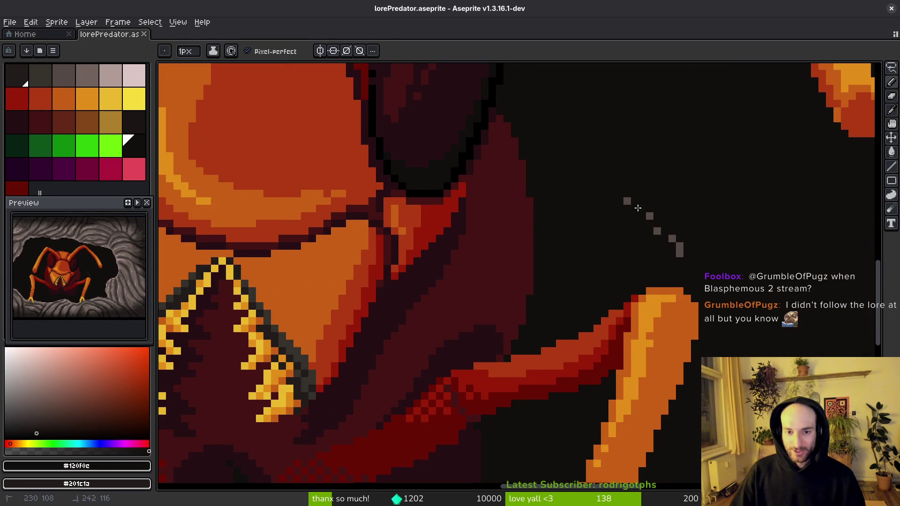
scroll(704, 267, "down", 3)
key("ctrl+s")
Step: Bring up the Open file dialog from the File menu
scroll(603, 275, "up", 1)
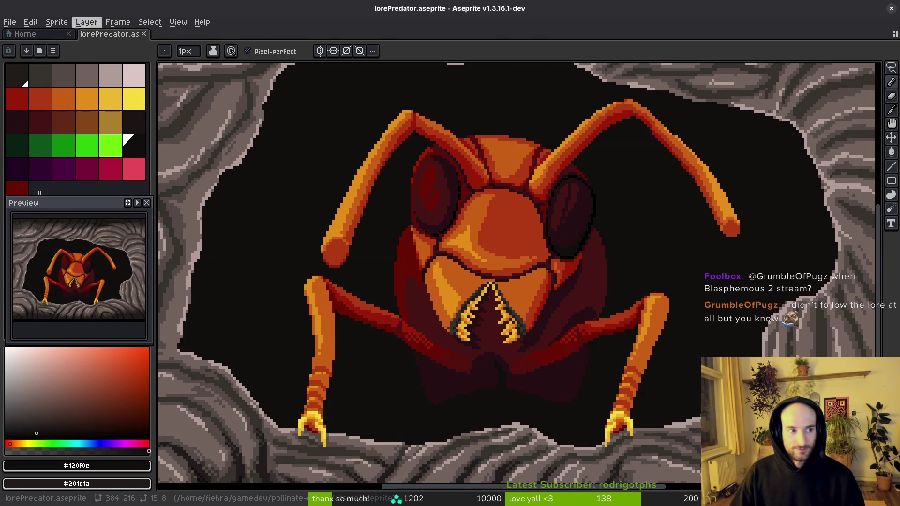
key("alt+f")
key("Down")
key("Down")
Step: Open asian-hornet-from-catalonia-portrait.webp from the inspiration folder
key("Return")
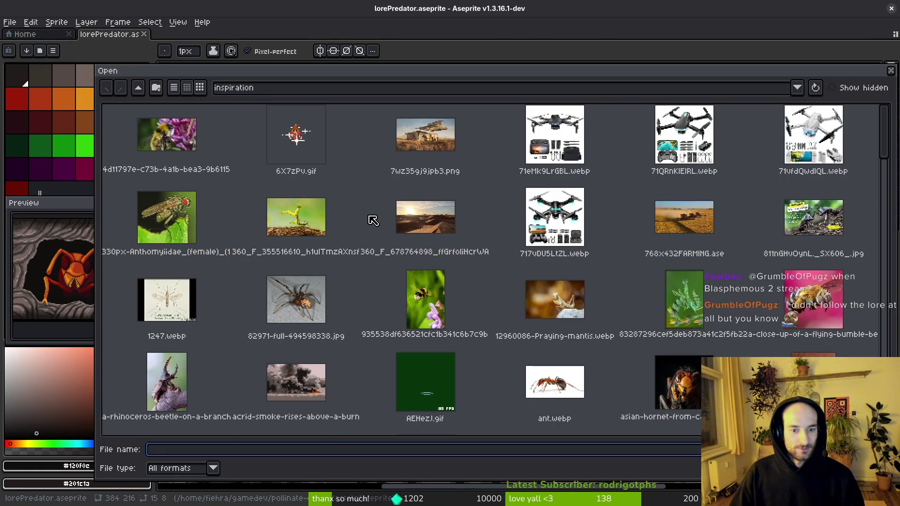
scroll(446, 227, "down", 3)
left_click(708, 211)
key("Return")
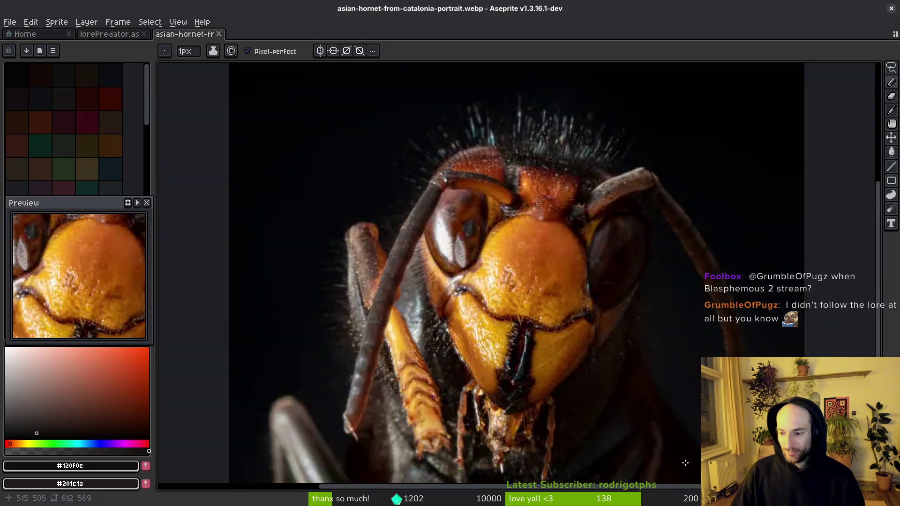
Step: Dock the hornet photo in a split pane beside the ant drawing, fully in view
scroll(506, 264, "up", 1)
scroll(567, 334, "down", 3)
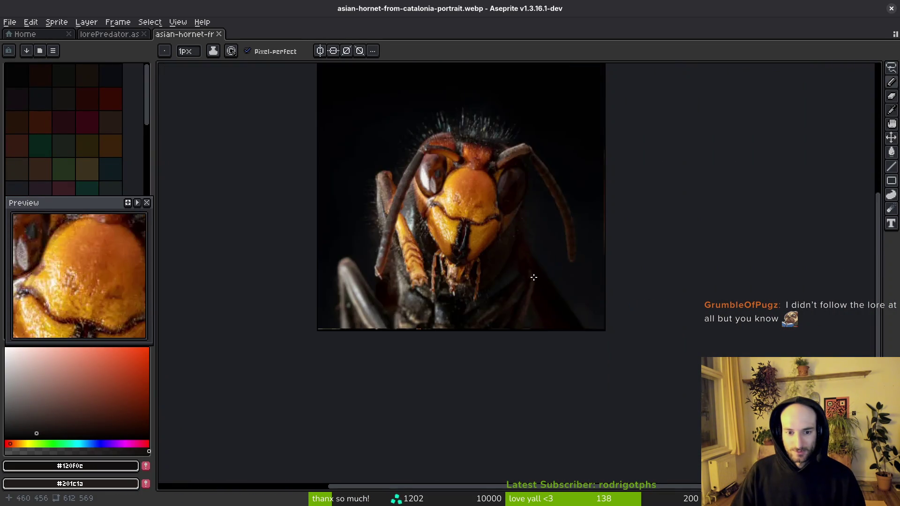
scroll(532, 280, "up", 4)
key("i")
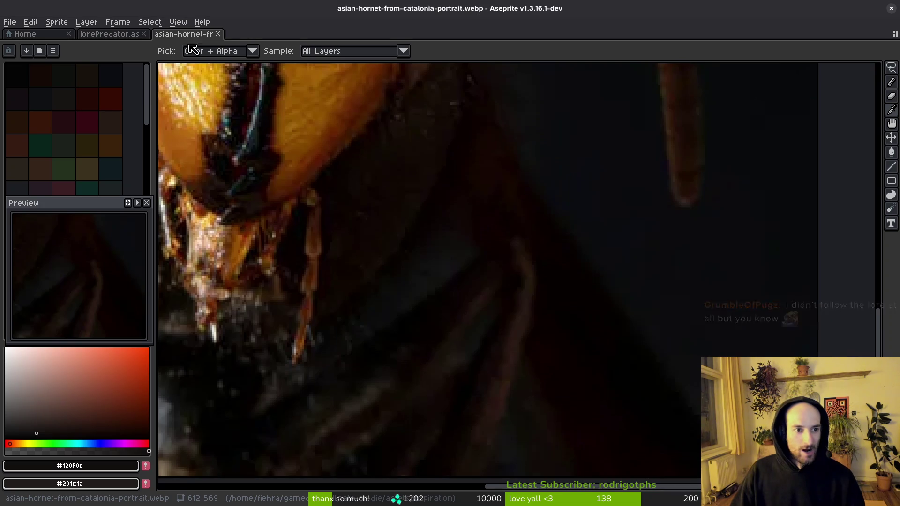
left_click_drag(188, 34, 173, 89)
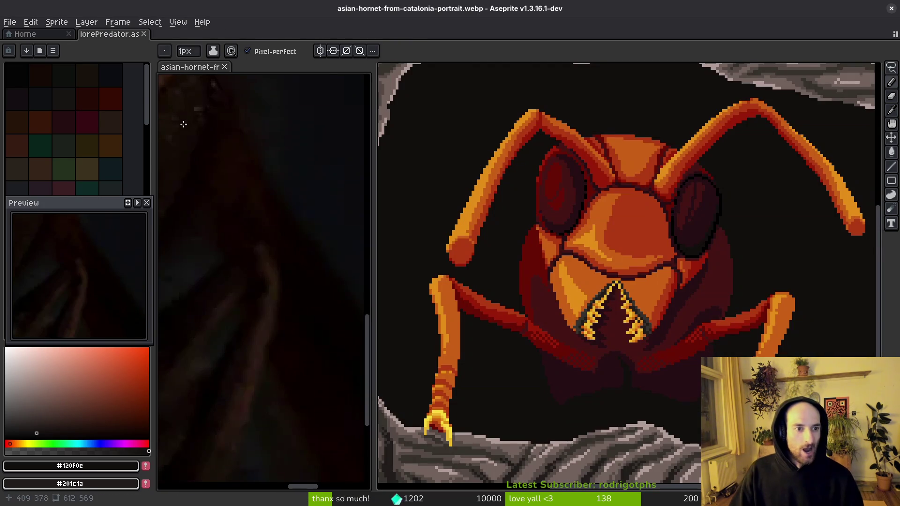
scroll(231, 200, "down", 3)
left_click_drag(270, 208, 307, 207)
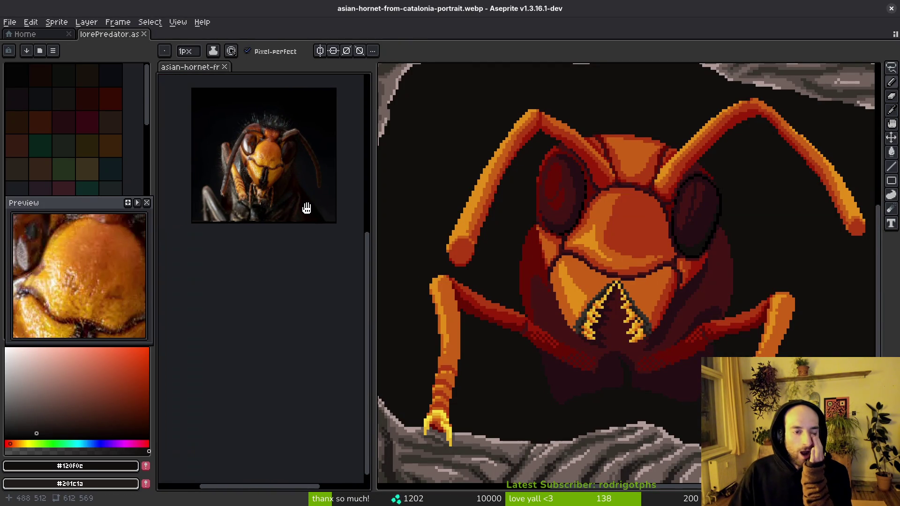
Step: Zoom in on the hornet's mandibles to study them closely
scroll(522, 245, "down", 1)
scroll(580, 249, "up", 2)
scroll(528, 257, "up", 1)
scroll(581, 273, "down", 1)
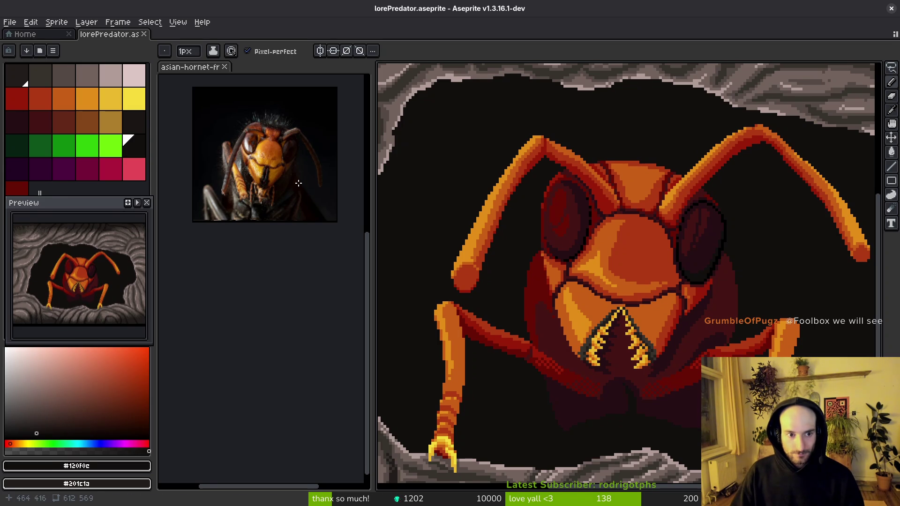
scroll(302, 187, "up", 5)
left_click_drag(253, 175, 291, 181)
scroll(639, 261, "up", 1)
scroll(639, 261, "down", 1)
scroll(314, 206, "down", 1)
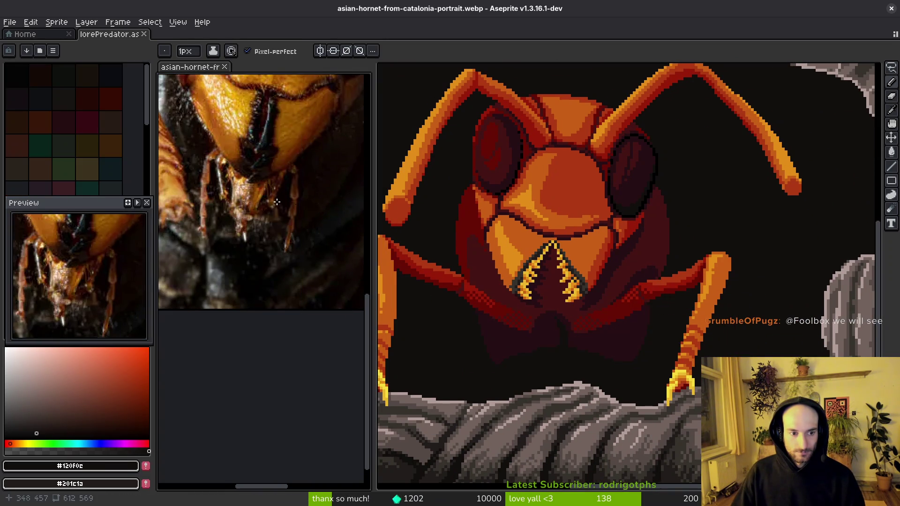
scroll(314, 205, "down", 2)
scroll(264, 187, "up", 3)
scroll(263, 189, "down", 2)
scroll(258, 209, "up", 1)
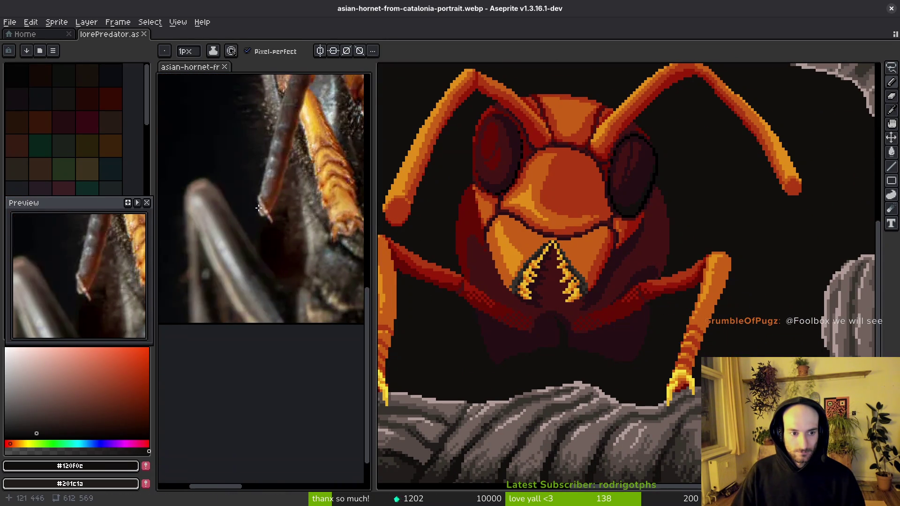
scroll(281, 205, "down", 3)
scroll(249, 204, "up", 1)
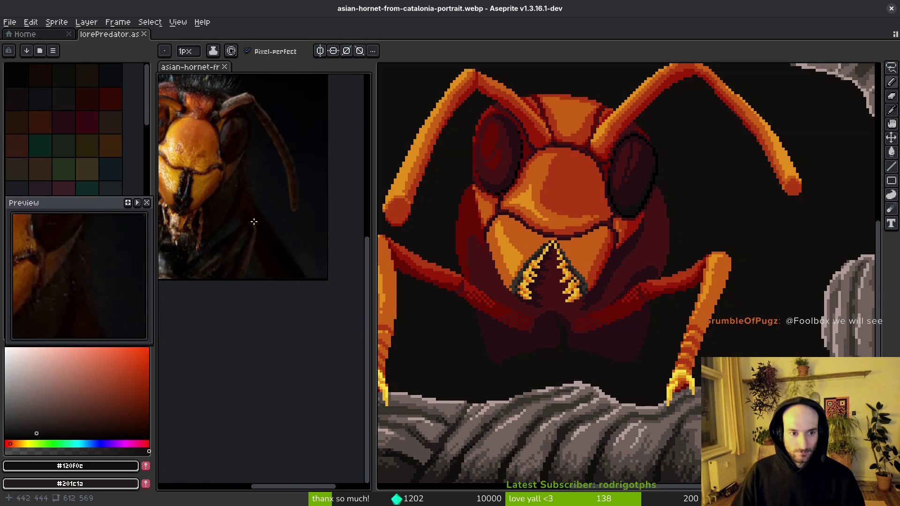
scroll(249, 205, "down", 1)
scroll(251, 199, "up", 1)
scroll(551, 245, "down", 1)
scroll(493, 214, "up", 1)
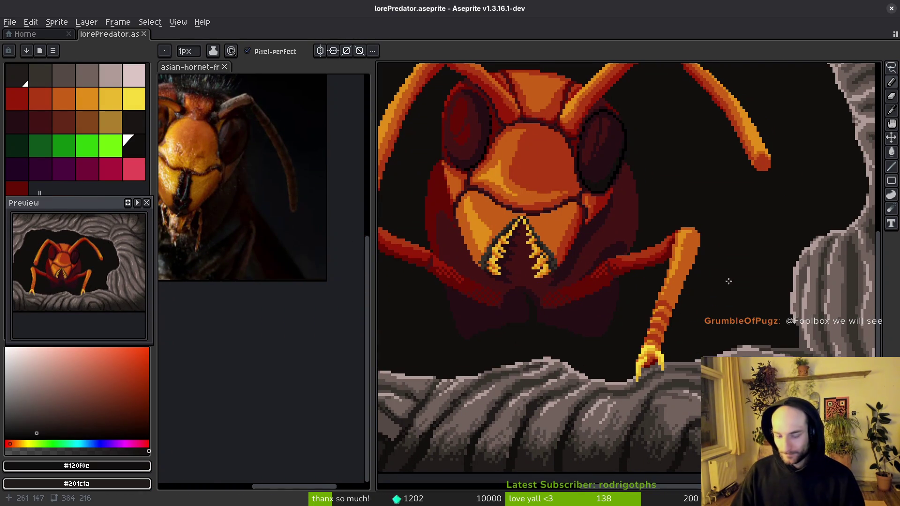
Step: Pick a dark grey drawing colour
scroll(718, 276, "up", 1)
left_click(63, 75)
scroll(616, 205, "up", 1)
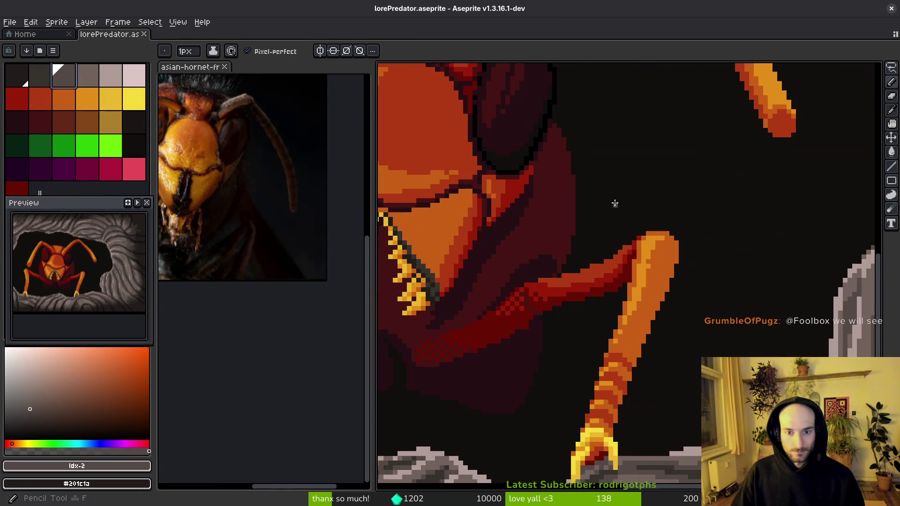
Step: Draw straight grey Pencil lines beside the ant's right leg, redoing the first diagonal
left_click_drag(570, 140, 593, 178)
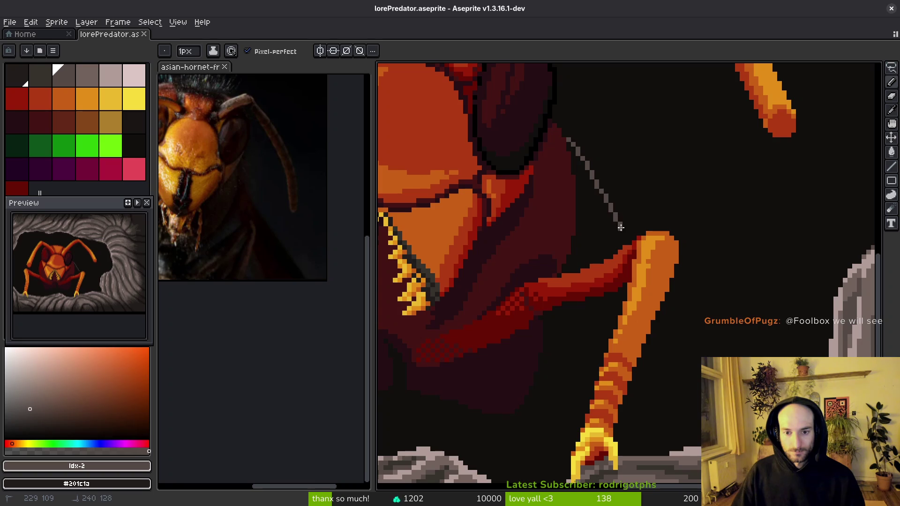
key("ctrl+z")
left_click_drag(574, 160, 593, 187)
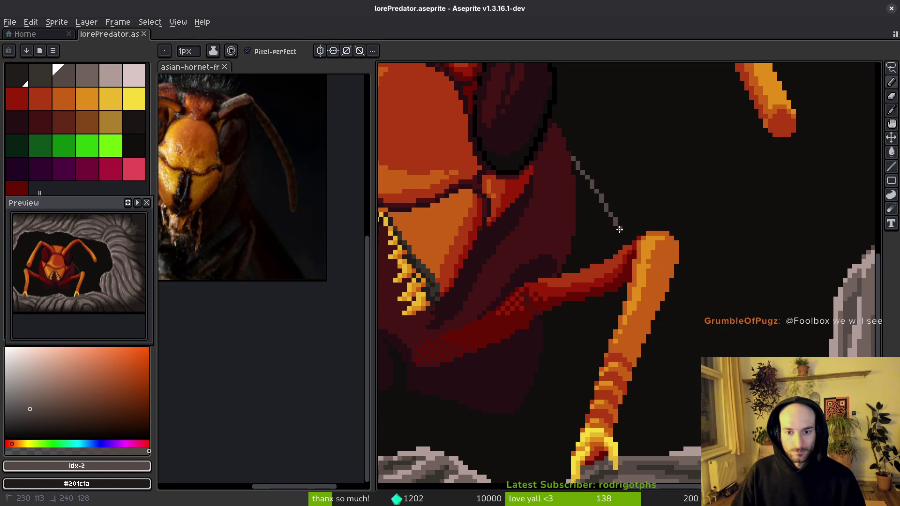
left_click_drag(624, 239, 624, 239)
scroll(643, 185, "down", 3)
scroll(608, 170, "up", 2)
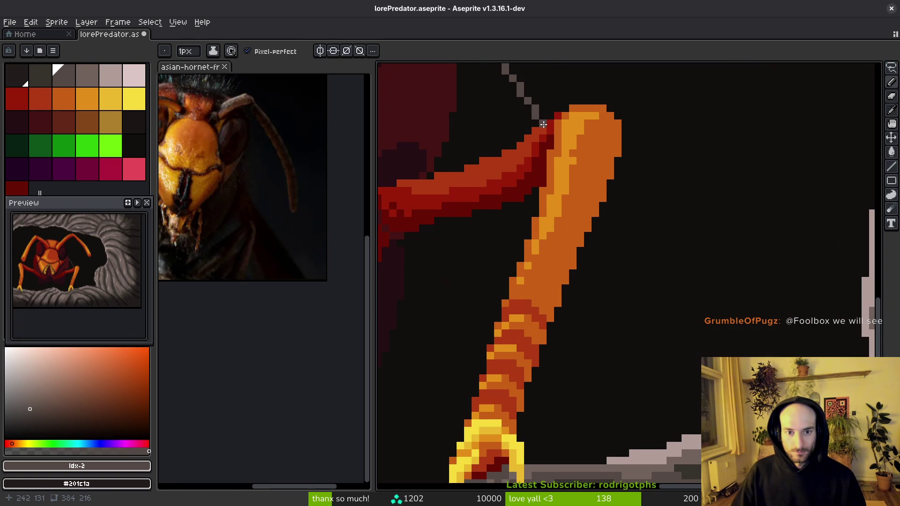
left_click_drag(608, 171, 564, 145)
left_click_drag(548, 184, 594, 365)
Step: Retrace the lower and upper leg lines in darker palette greys
left_click(35, 77)
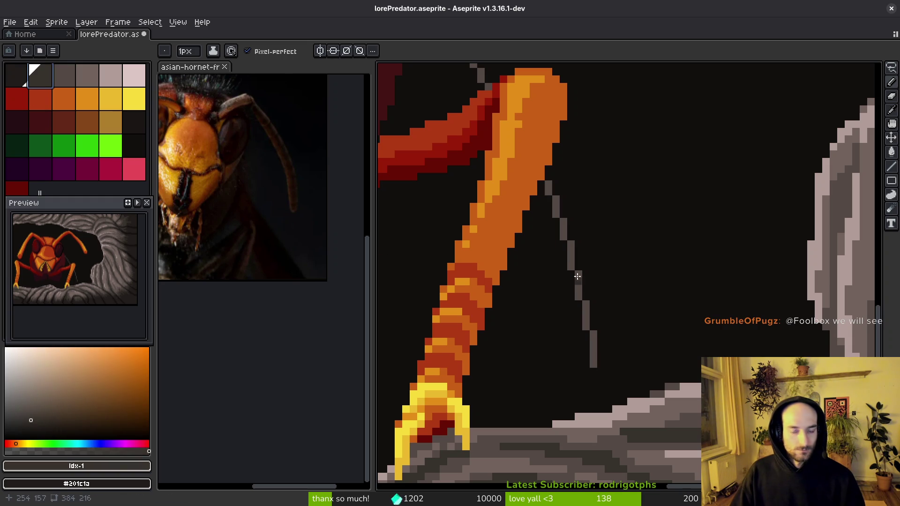
left_click_drag(551, 184, 594, 367)
left_click(19, 75)
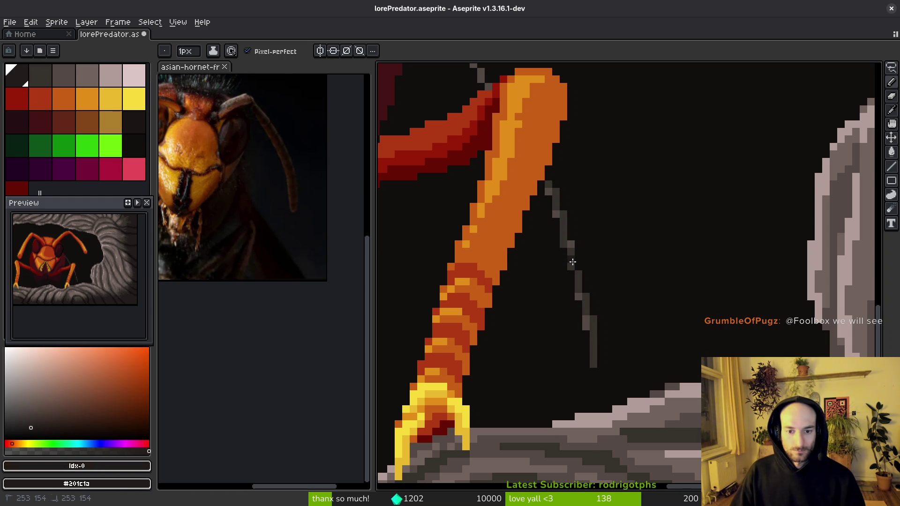
scroll(558, 275, "down", 2)
scroll(673, 233, "up", 2)
mouse_move(664, 210)
left_mouse_down()
mouse_move(688, 344)
mouse_move(677, 380)
mouse_move(626, 376)
mouse_move(563, 345)
mouse_move(532, 268)
mouse_move(548, 374)
left_mouse_up()
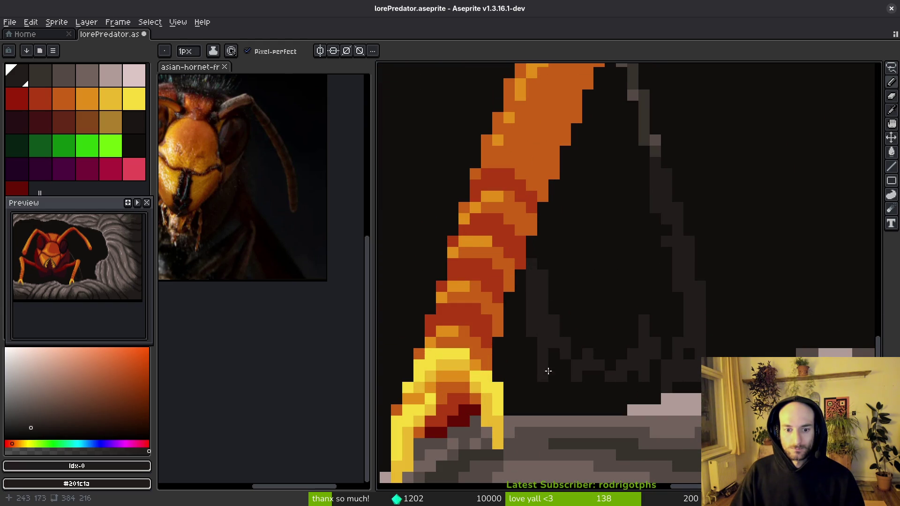
scroll(555, 345, "down", 3)
scroll(656, 298, "up", 1)
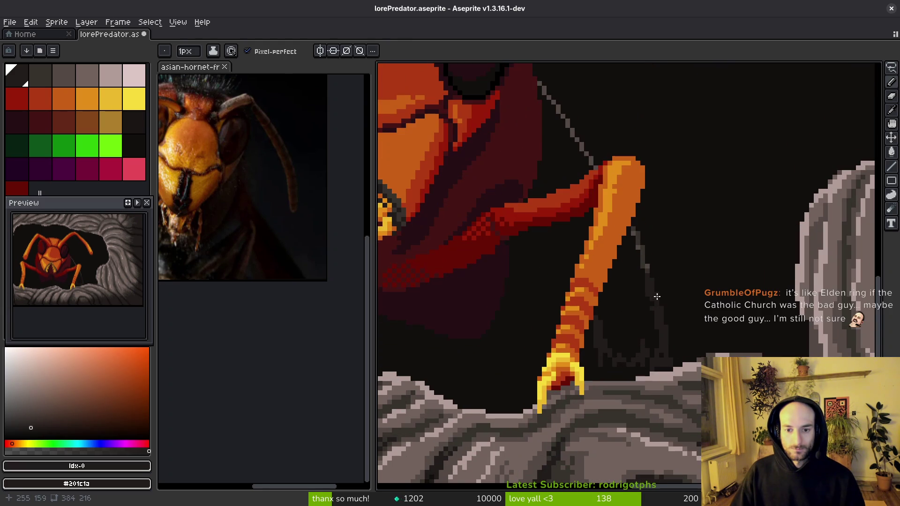
scroll(585, 147, "up", 2)
Step: Sample grey #544d45 from the line and add grey pixels along the leg line
left_click(551, 173, "alt")
left_click_drag(495, 94, 571, 261)
scroll(587, 287, "down", 2)
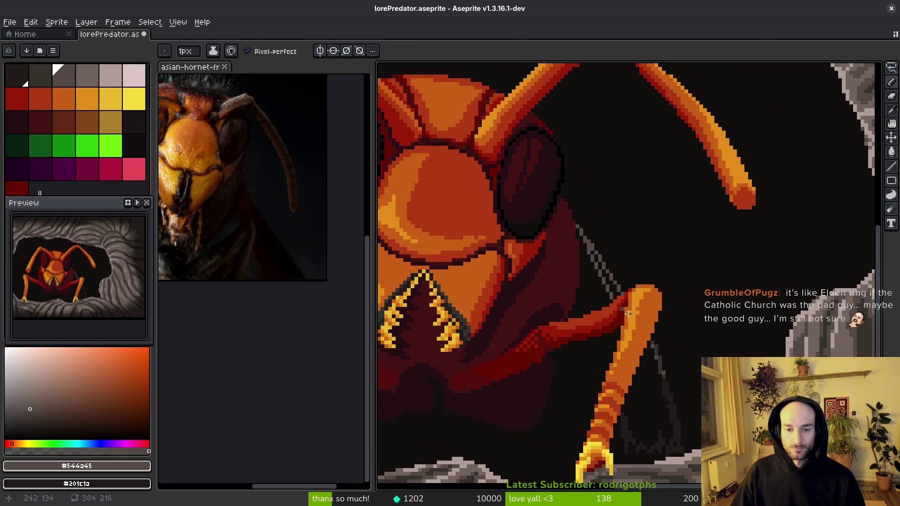
scroll(572, 202, "up", 2)
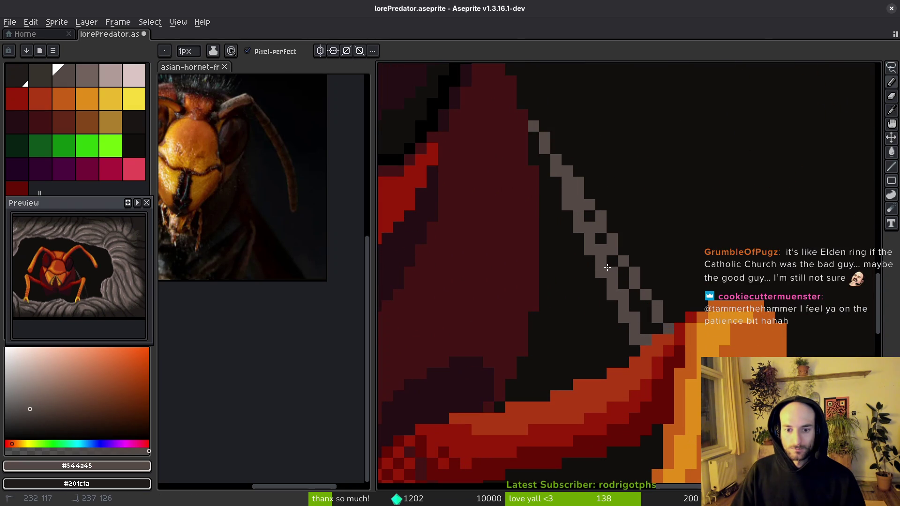
scroll(614, 220, "right", 2)
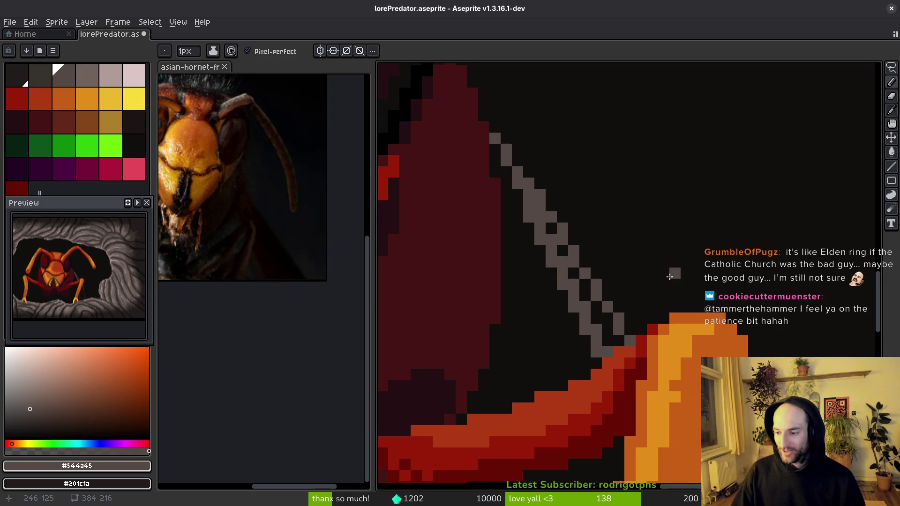
scroll(637, 257, "up", 3)
scroll(637, 257, "left", 2)
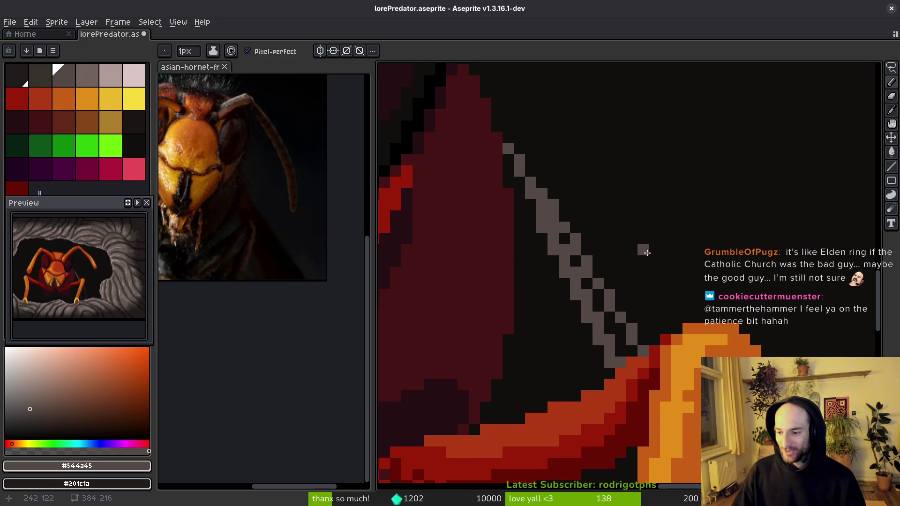
Step: Paint the stepped staircase pixels of the grey line near-black and remove stray grey pixels
left_click(654, 265, "alt")
scroll(565, 242, "up", 3)
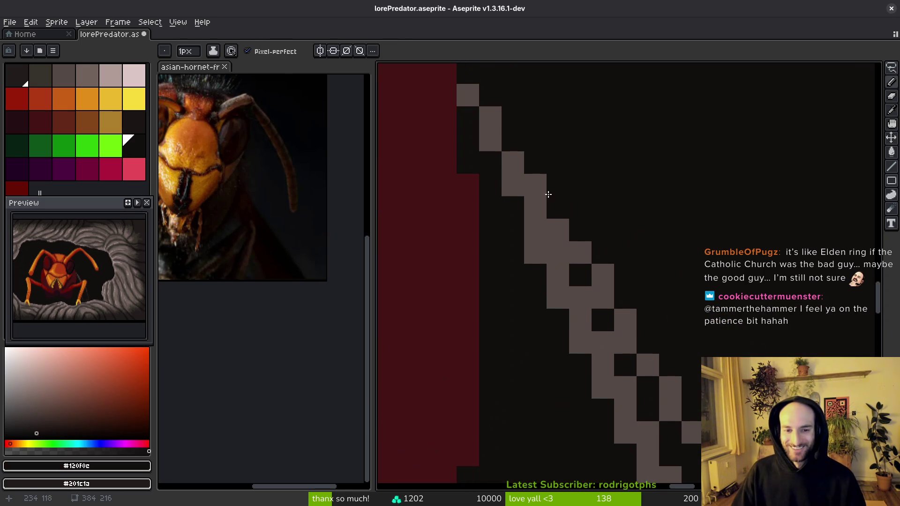
mouse_move(570, 249)
left_mouse_down()
mouse_move(605, 276)
mouse_move(617, 341)
left_mouse_up()
left_click(564, 288, "alt")
left_click(558, 252)
left_click(611, 293, "alt")
scroll(605, 262, "down", 3)
scroll(604, 262, "right", 2)
mouse_move(592, 284)
left_mouse_down()
mouse_move(595, 305)
mouse_move(613, 307)
left_mouse_up()
left_click_drag(659, 374, 627, 322)
left_click(647, 368)
scroll(638, 370, "down", 3)
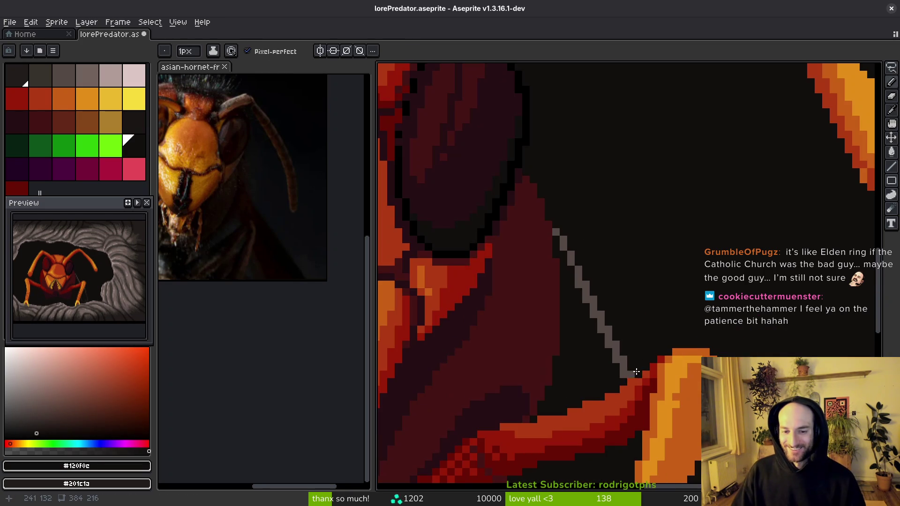
mouse_move(623, 361)
left_mouse_down()
mouse_move(607, 260)
mouse_move(555, 261)
mouse_move(535, 241)
left_mouse_up()
Step: Return to the Pencil and save the drawing
key("v")
key("b")
key("ctrl+s")
Step: Sample a darker grey from the line and draw a dark grey line beside the lower leg
scroll(535, 242, "down", 2)
scroll(581, 246, "down", 1)
scroll(593, 243, "down", 1)
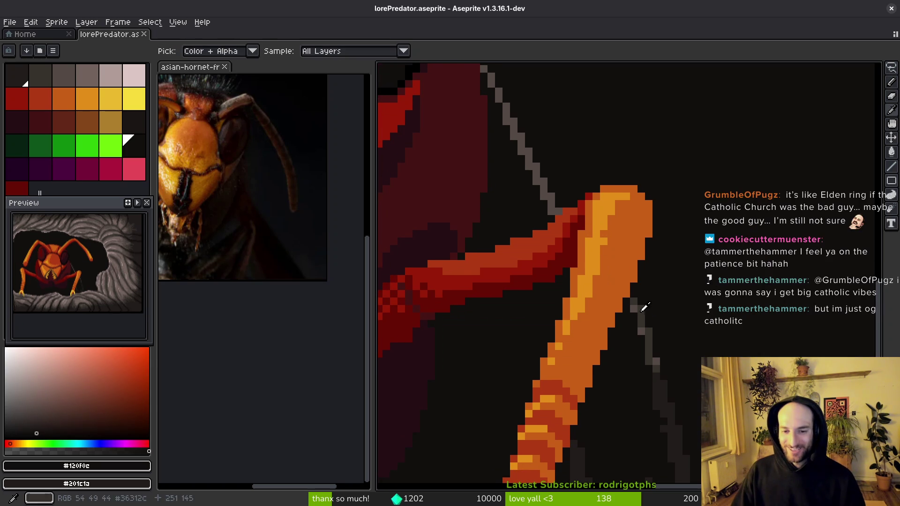
left_click(542, 201, "alt")
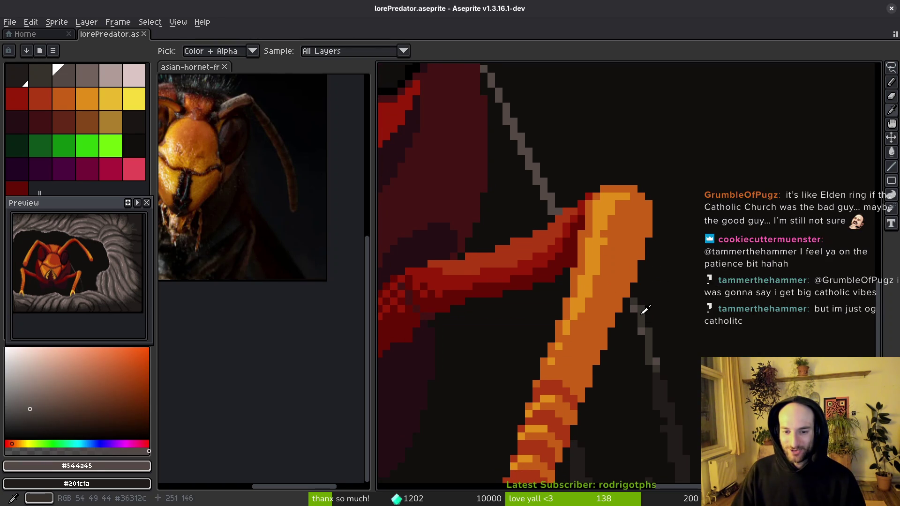
left_click(640, 309, "alt")
scroll(628, 277, "down", 3)
left_click_drag(618, 284, 647, 390)
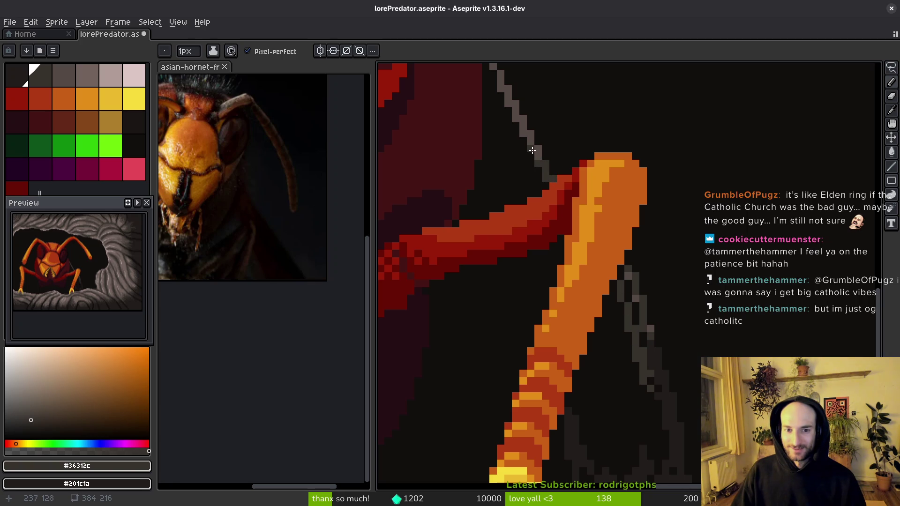
scroll(551, 177, "down", 2)
scroll(539, 164, "up", 2)
scroll(520, 150, "down", 1)
scroll(504, 136, "up", 1)
scroll(550, 202, "up", 1)
Step: Lasso-select the dark strokes beside the leg and bucket-fill them with the dark colour
key("q")
mouse_move(546, 160)
left_mouse_down()
mouse_move(532, 180)
mouse_move(542, 268)
mouse_move(570, 209)
mouse_move(565, 255)
mouse_move(554, 253)
mouse_move(568, 251)
left_mouse_up()
key("g")
left_click(582, 228)
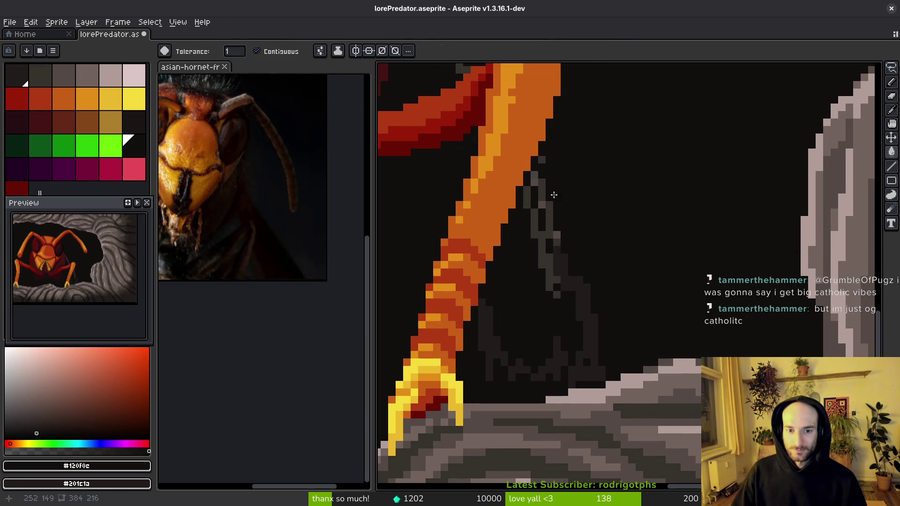
Step: Repaint leftover grey pixels along the leg's edge in the dark shadow colour
key("b")
left_click_drag(540, 176, 539, 199)
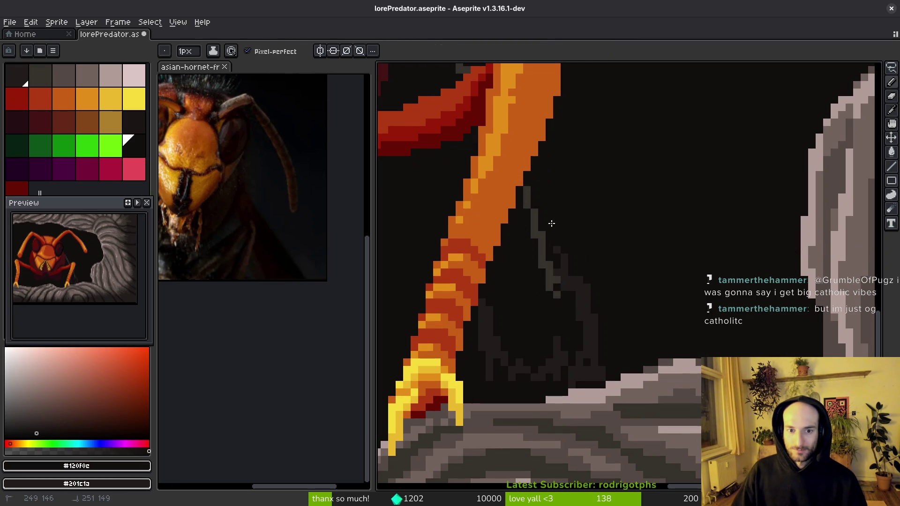
left_click_drag(581, 304, 595, 318)
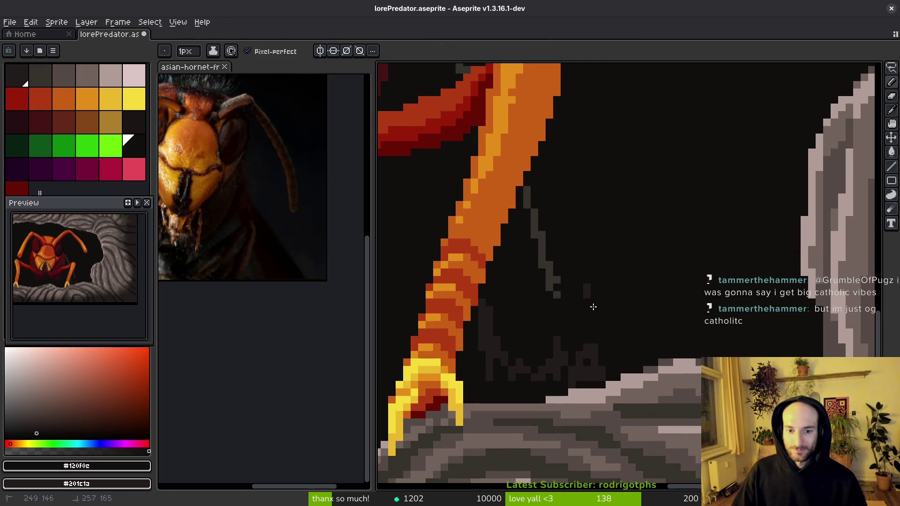
scroll(628, 261, "up", 3)
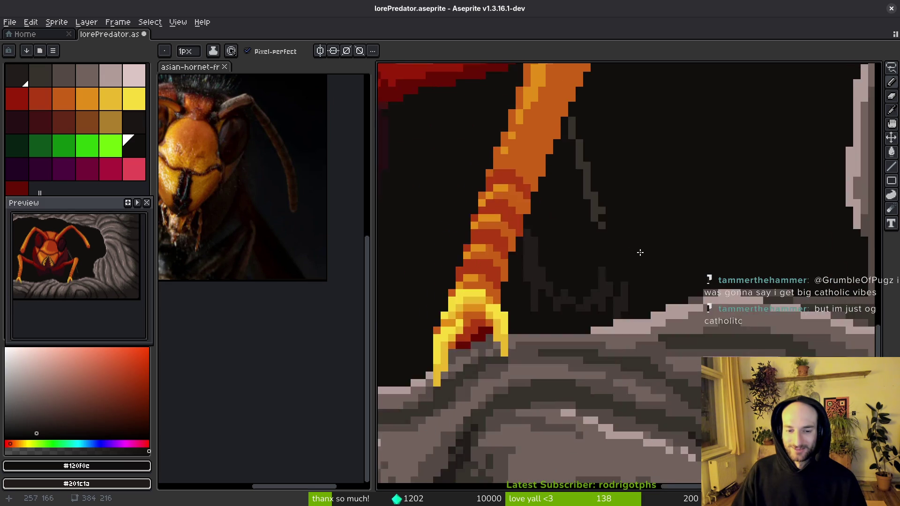
left_click(638, 336, "alt")
mouse_move(621, 311)
left_mouse_down()
mouse_move(564, 188)
mouse_move(573, 192)
mouse_move(578, 302)
mouse_move(593, 372)
mouse_move(591, 329)
mouse_move(624, 377)
left_mouse_up()
left_click(621, 341, "alt")
left_click(615, 364, "alt")
left_click(621, 402)
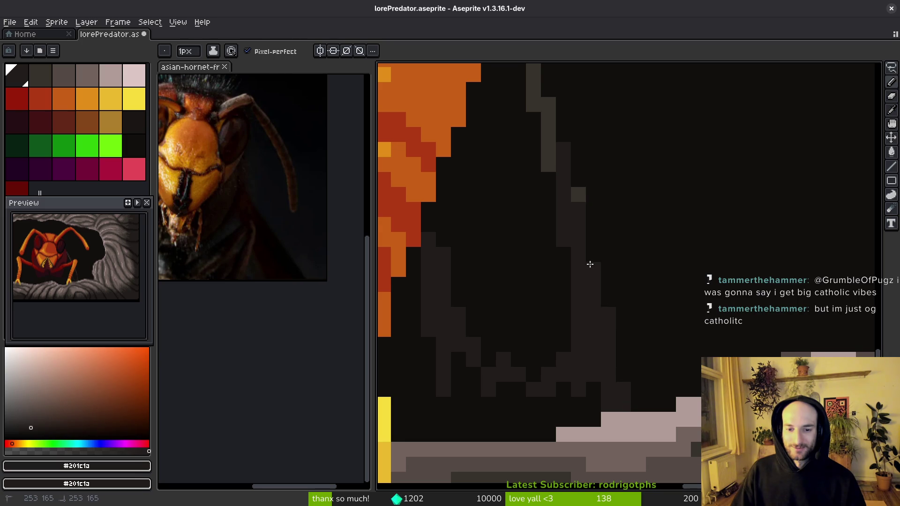
Step: Darken the grey edge pixels with #201c1a and paint dark pixels across the shadow area
scroll(594, 303, "up", 2)
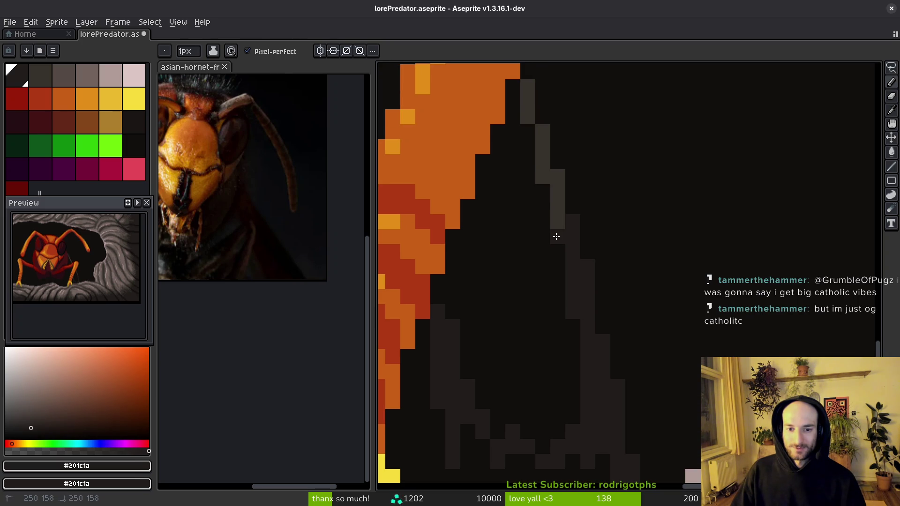
left_click(543, 176)
left_click(554, 180)
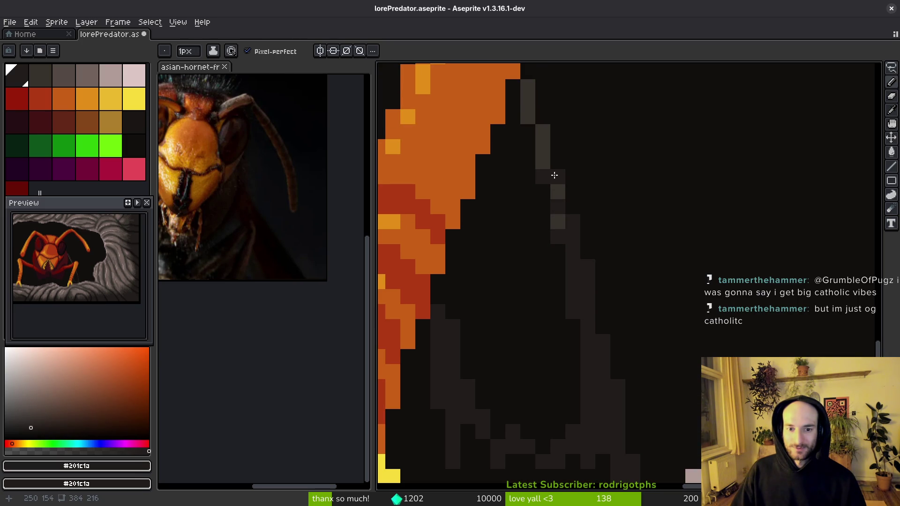
left_click(559, 189, "alt")
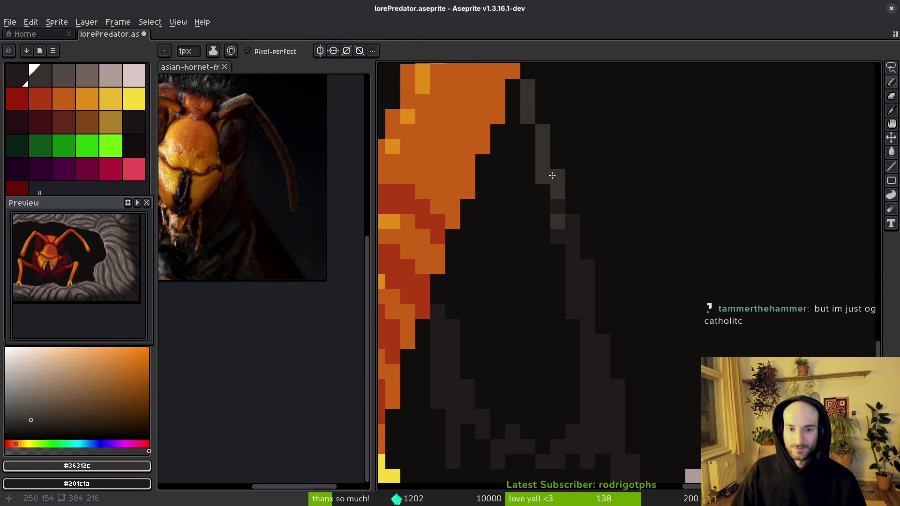
scroll(560, 209, "down", 2)
left_click(566, 234, "alt")
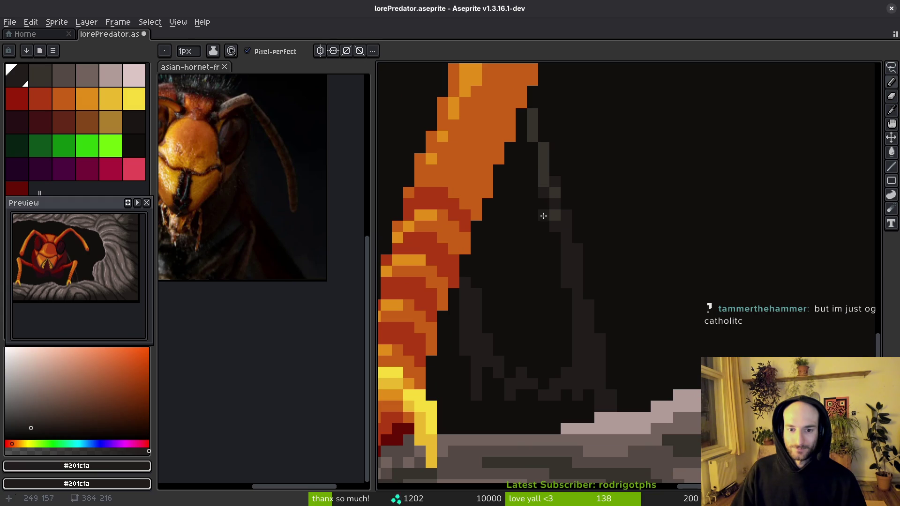
mouse_move(547, 241)
left_mouse_down()
mouse_move(518, 277)
mouse_move(485, 257)
left_mouse_up()
left_click_drag(488, 385, 490, 424)
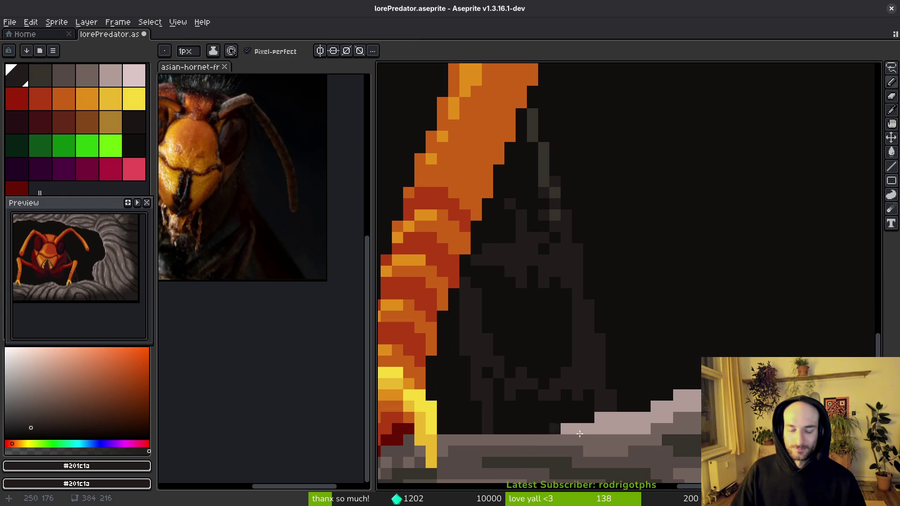
Step: Bucket-fill the shadow's interior with the dark colour
key("g")
left_click(542, 429)
scroll(541, 396, "down", 2)
scroll(525, 331, "up", 2)
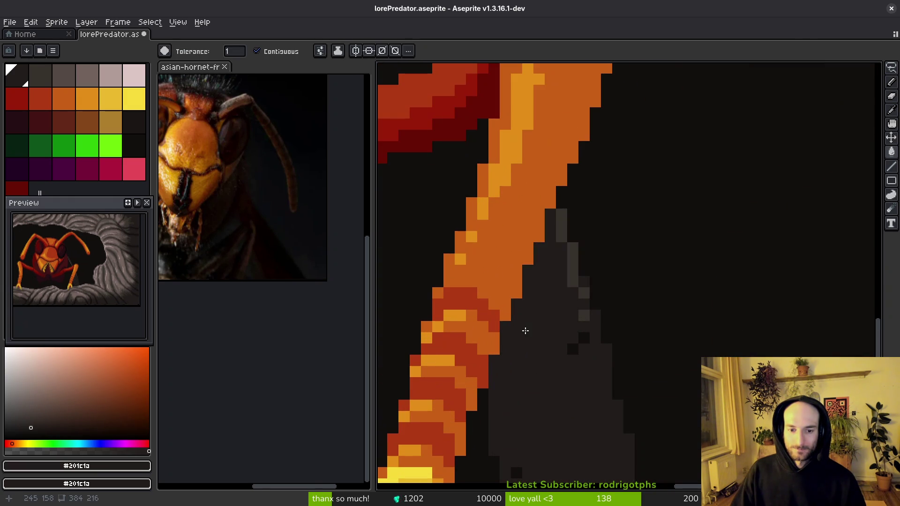
Step: Replace the dark fill with #36312c grey fills in the regions beside the orange leg
key("ctrl+z")
scroll(525, 331, "down", 2)
scroll(419, 318, "up", 2)
left_click(656, 299, "alt")
left_click(656, 298)
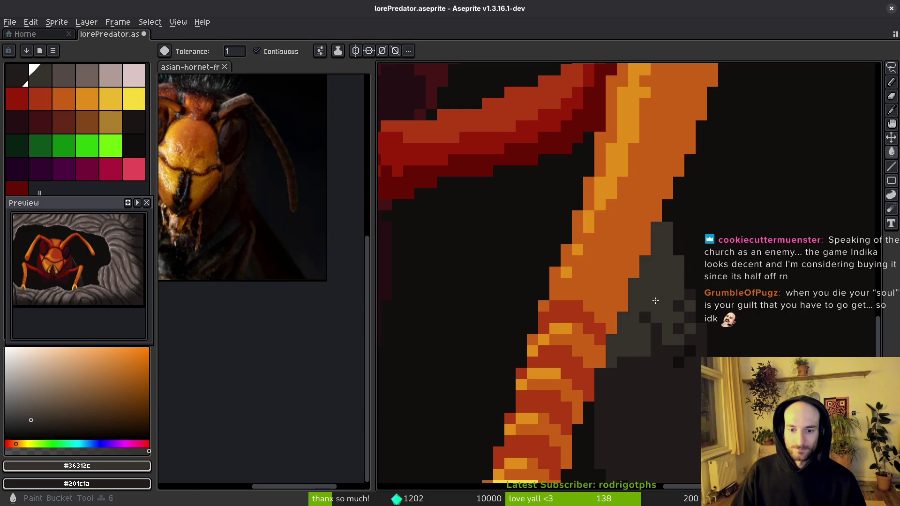
scroll(669, 357, "down", 3)
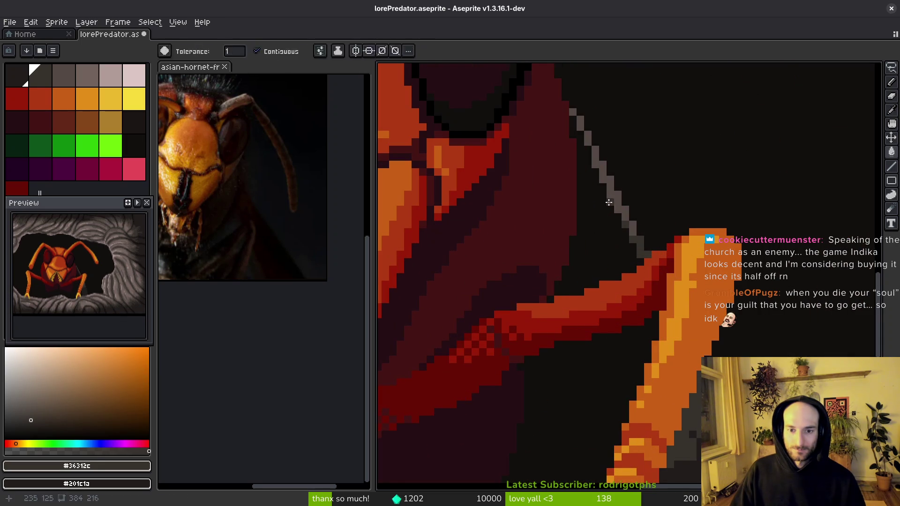
left_click(615, 202, "alt")
left_click(604, 211)
left_click(610, 217, "alt")
Step: Darken the grey shadow's right edge with near-black #120f0c pixels, then save
key("f")
mouse_move(610, 216)
left_mouse_down()
mouse_move(620, 231)
mouse_move(610, 258)
mouse_move(584, 269)
mouse_move(622, 267)
mouse_move(605, 264)
mouse_move(603, 278)
left_mouse_up()
scroll(623, 307, "down", 4)
scroll(616, 320, "down", 1)
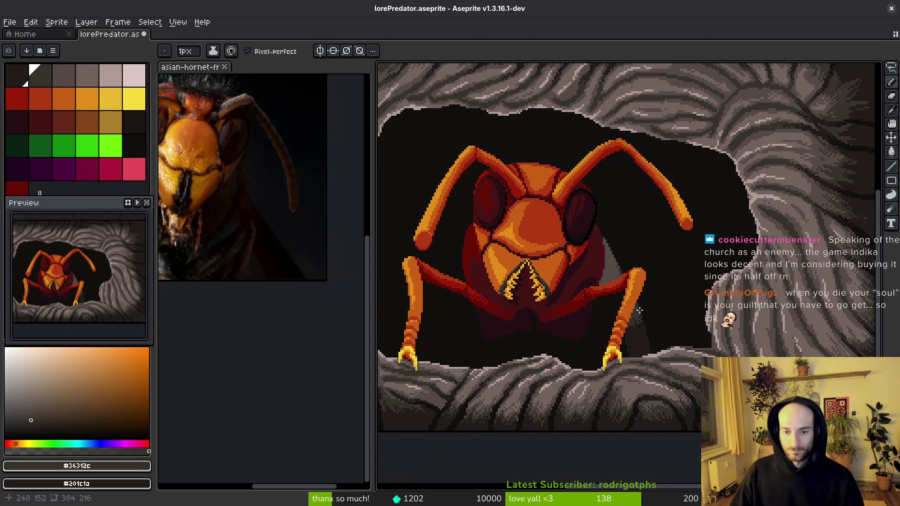
scroll(635, 312, "up", 4)
left_click(610, 224, "alt")
mouse_move(610, 223)
left_mouse_down()
mouse_move(608, 262)
mouse_move(641, 366)
left_mouse_up()
scroll(598, 187, "down", 3)
left_click_drag(534, 96, 621, 362)
left_click(552, 255, "alt")
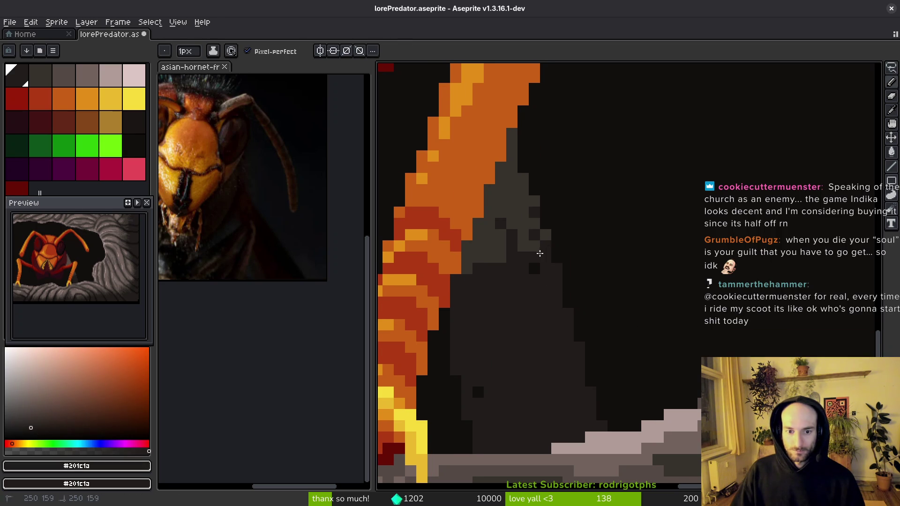
scroll(553, 267, "up", 2)
left_click(519, 197, "alt")
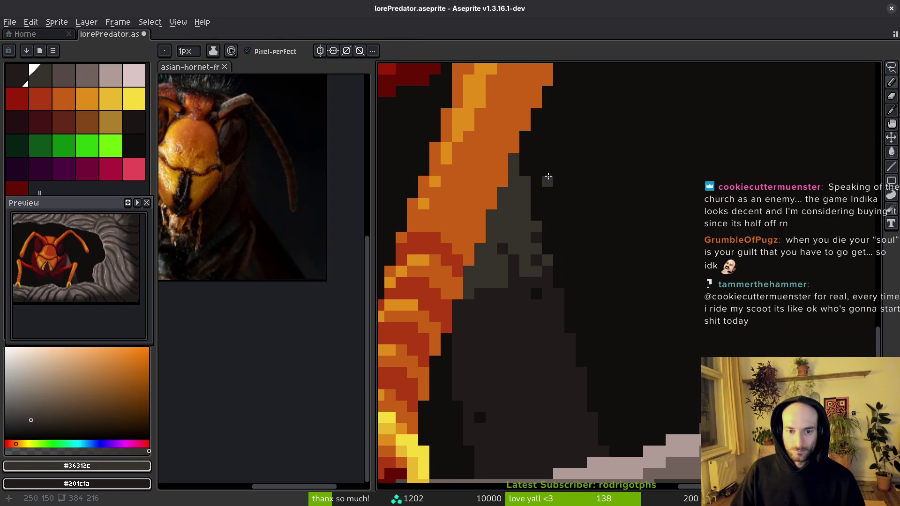
left_click(527, 181, "alt")
key("ctrl+s")
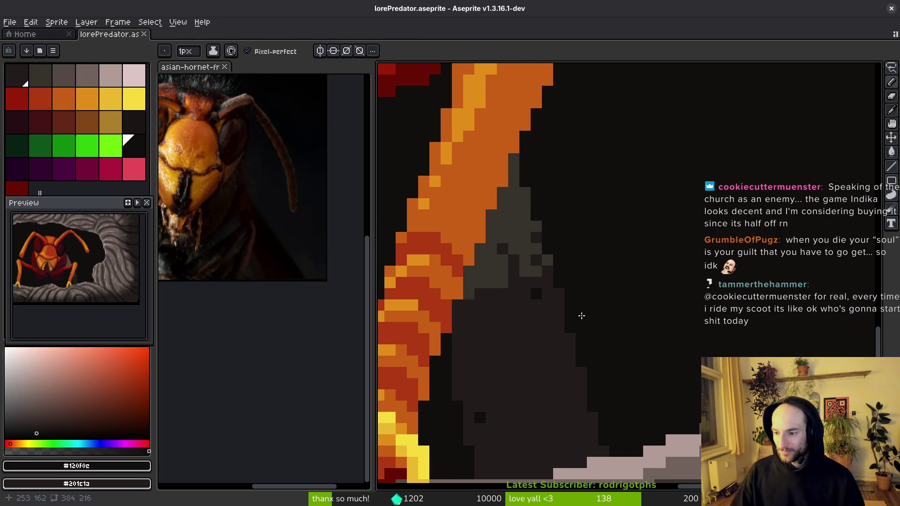
Step: Pick the #36312c grey and draw a grey stroke under the red upper leg
left_click_drag(582, 319, 628, 299)
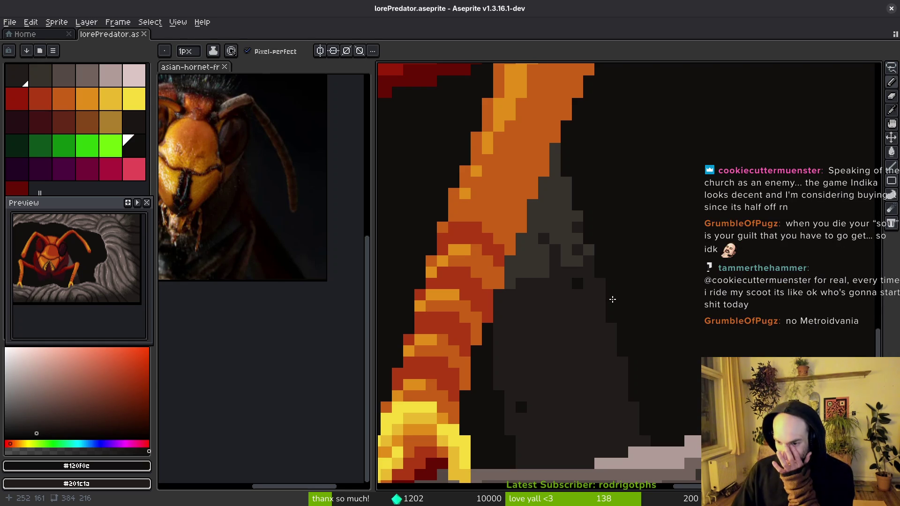
scroll(607, 322, "down", 1)
scroll(513, 305, "up", 2)
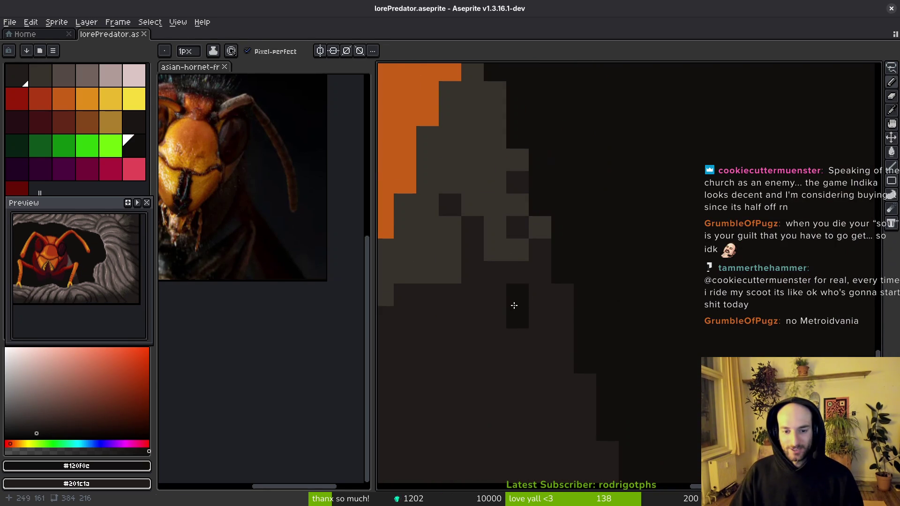
left_click(527, 296, "alt")
scroll(527, 296, "down", 3)
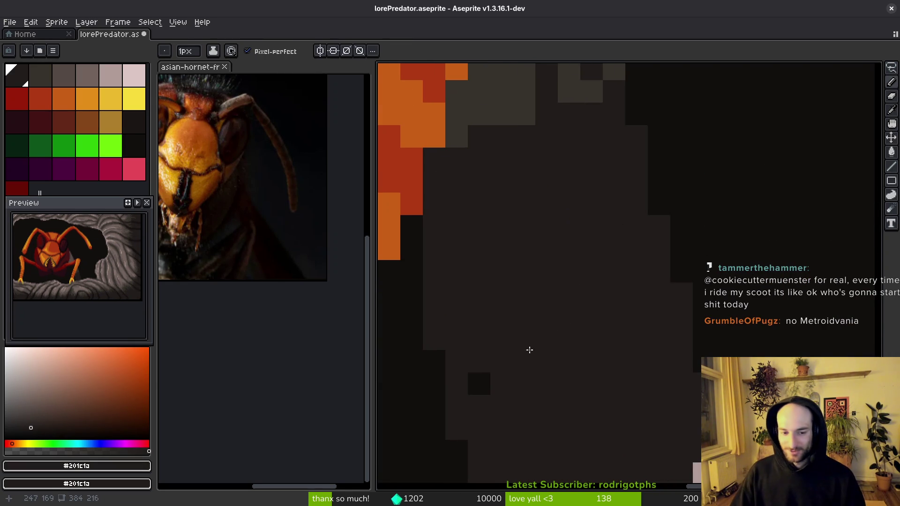
scroll(595, 322, "down", 5)
scroll(575, 227, "up", 5)
key("alt")
left_click(719, 378, "alt")
scroll(572, 264, "up", 2)
mouse_move(583, 269)
left_mouse_down()
mouse_move(590, 272)
mouse_move(584, 318)
mouse_move(598, 330)
left_mouse_up()
Step: Draw two more grey strokes toward the lower leg and fill between them with #36312c
scroll(520, 353, "down", 5)
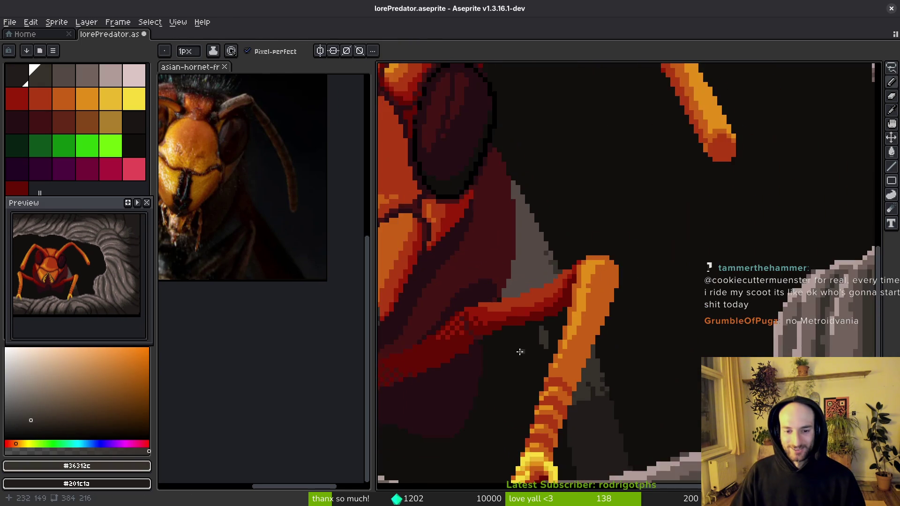
scroll(507, 314, "up", 2)
mouse_move(502, 313)
left_mouse_down()
mouse_move(532, 408)
mouse_move(512, 370)
mouse_move(522, 443)
left_mouse_up()
scroll(529, 472, "down", 3)
scroll(544, 224, "up", 3)
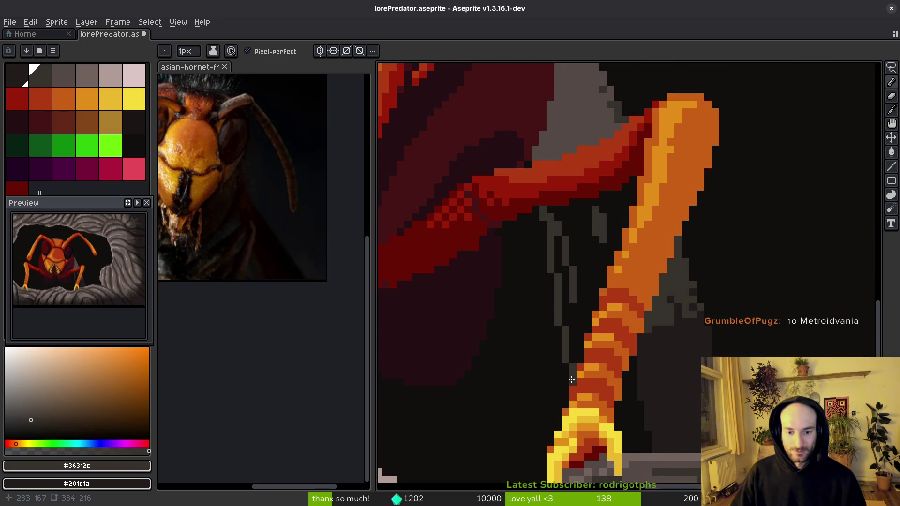
left_click(572, 379, "alt")
left_click(571, 270, "alt")
left_click(583, 264)
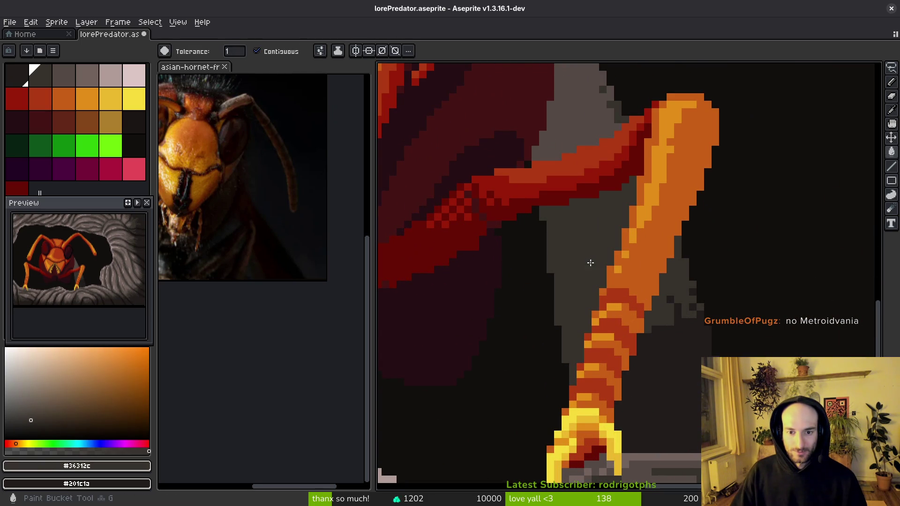
Step: Add a diagonal line of dark pixels along the grey shadow's edge by the leg
scroll(585, 263, "down", 2)
scroll(605, 290, "down", 1)
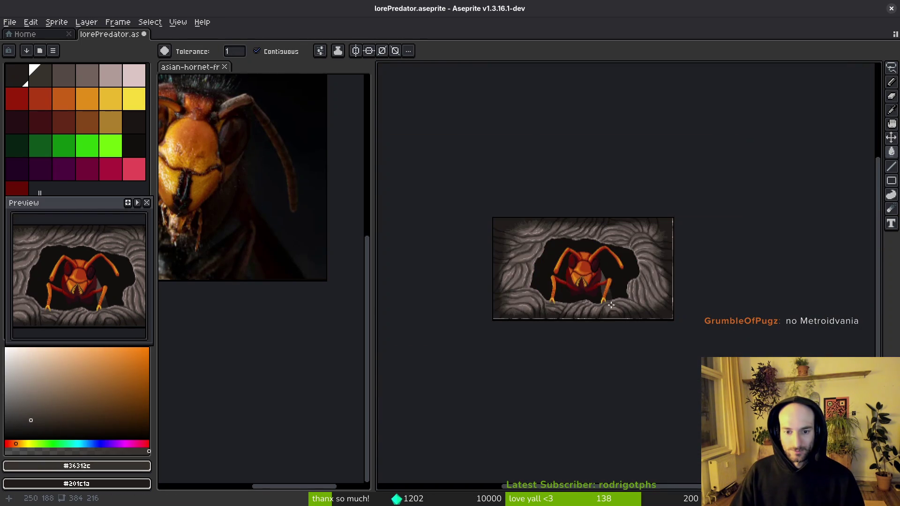
scroll(603, 288, "up", 4)
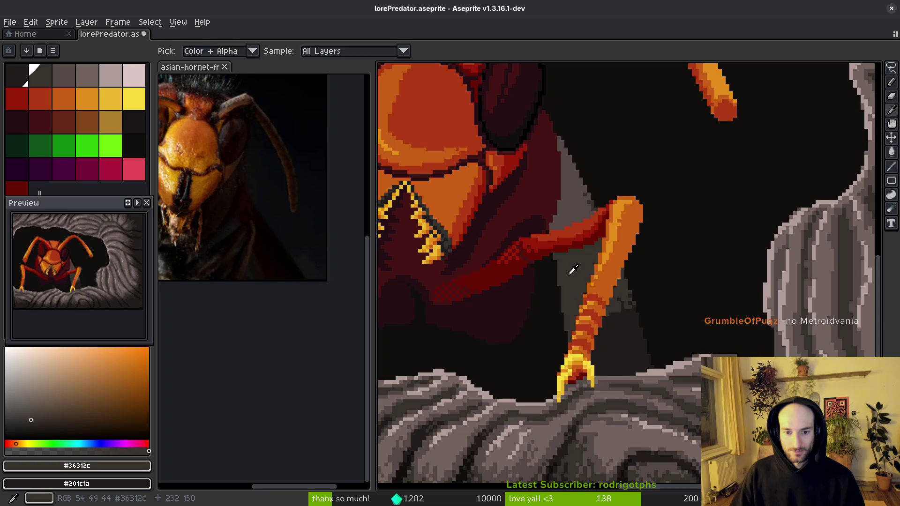
scroll(577, 249, "up", 3)
left_click(614, 194)
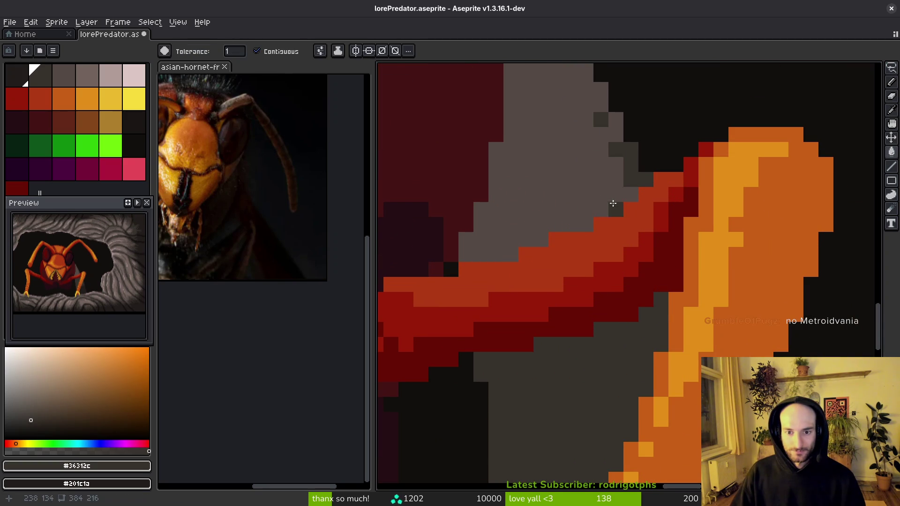
left_click(616, 179)
left_click_drag(615, 199, 573, 162)
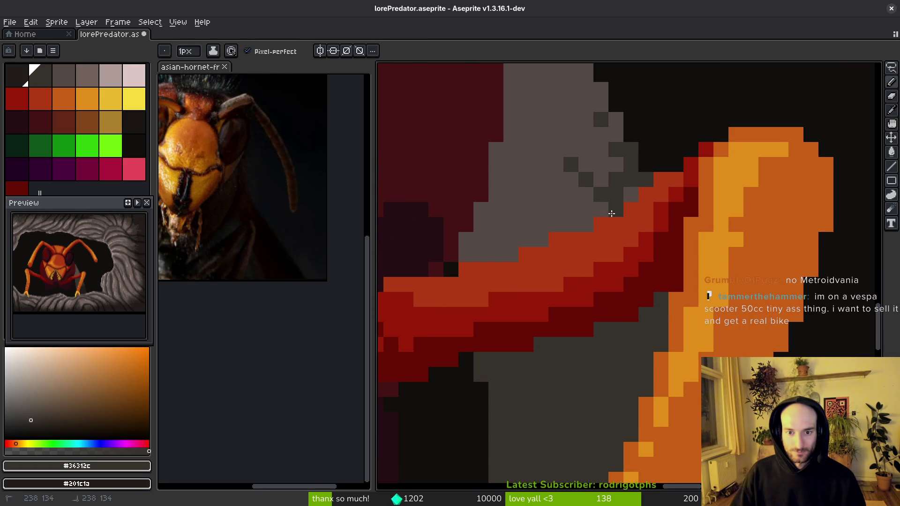
right_click(631, 195, "alt")
right_click(631, 179)
Step: Place checkerboard dark dither pixels across the grey shadow, extending it leftward
left_click(630, 194)
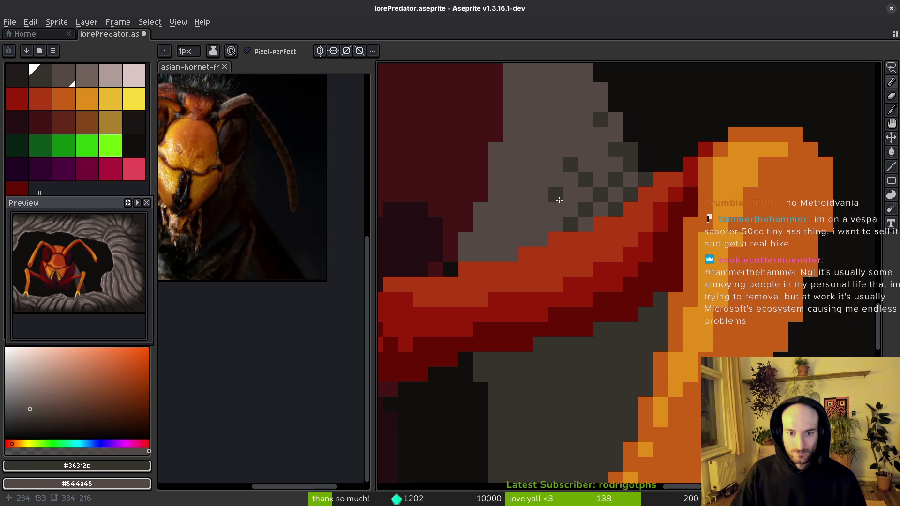
left_click(555, 210)
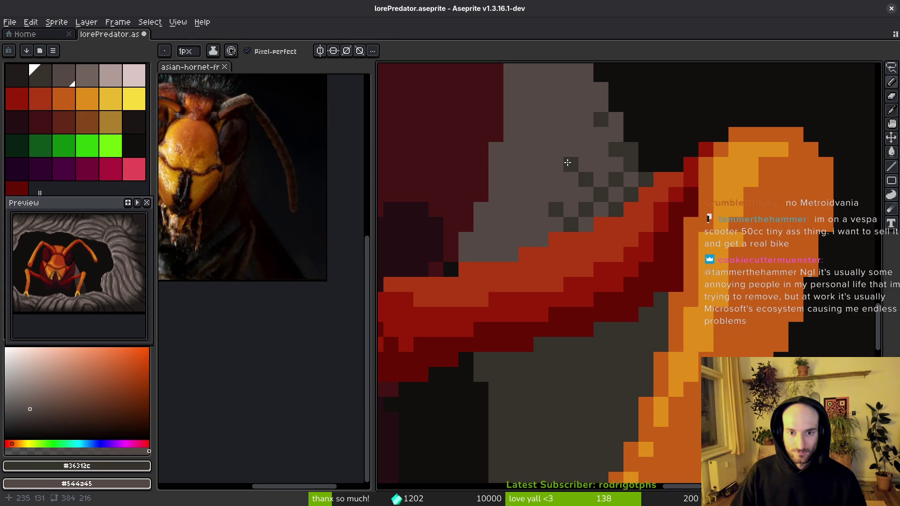
left_click(540, 239)
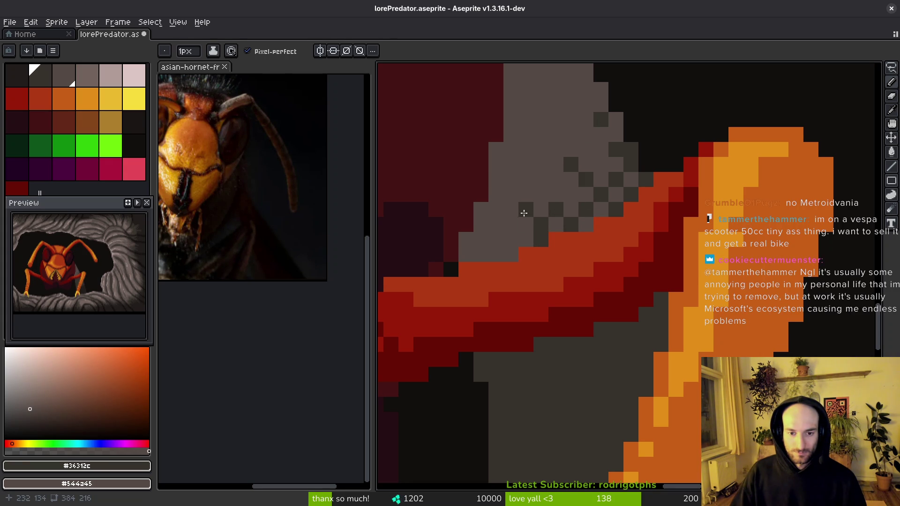
right_click(526, 210)
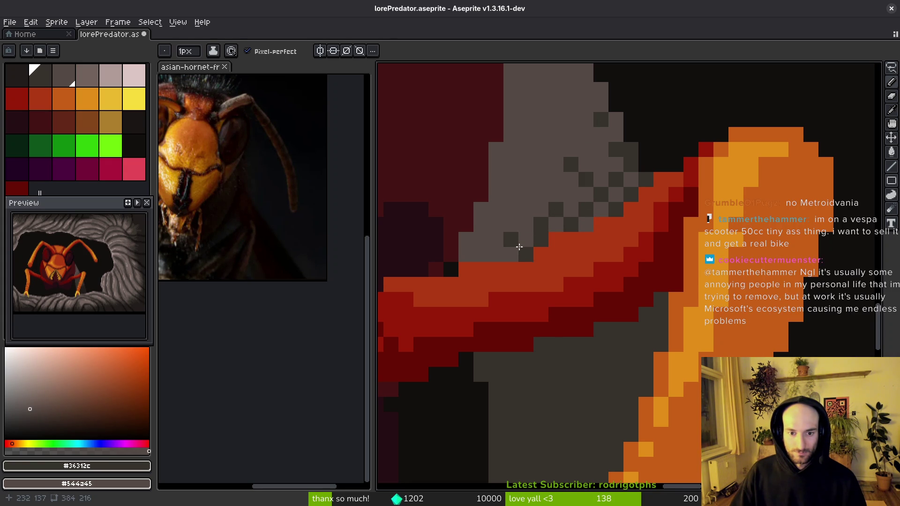
left_click(511, 253)
left_click(525, 239)
left_click(511, 224)
left_click(496, 239)
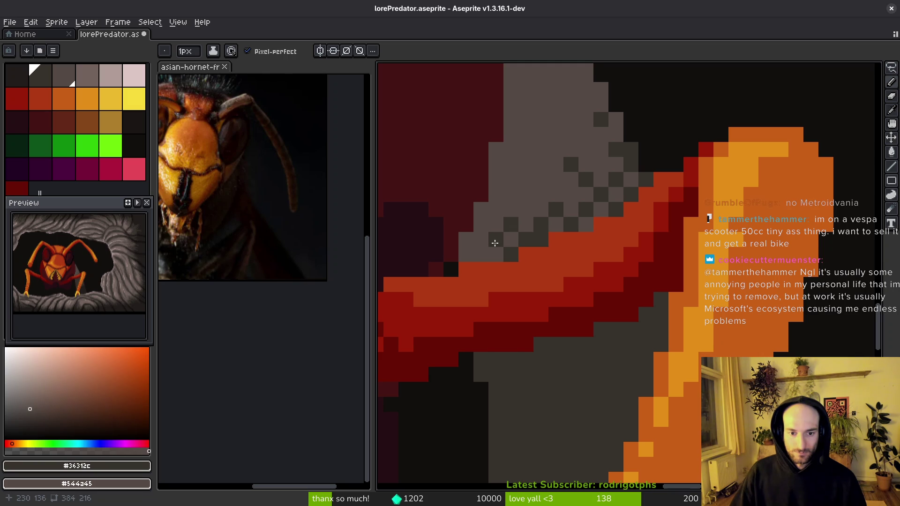
left_click(466, 240)
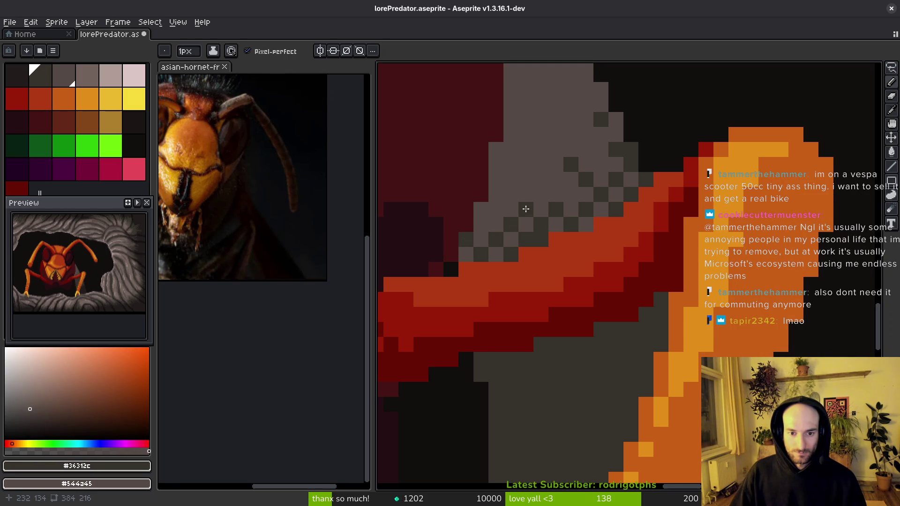
scroll(563, 225, "down", 5)
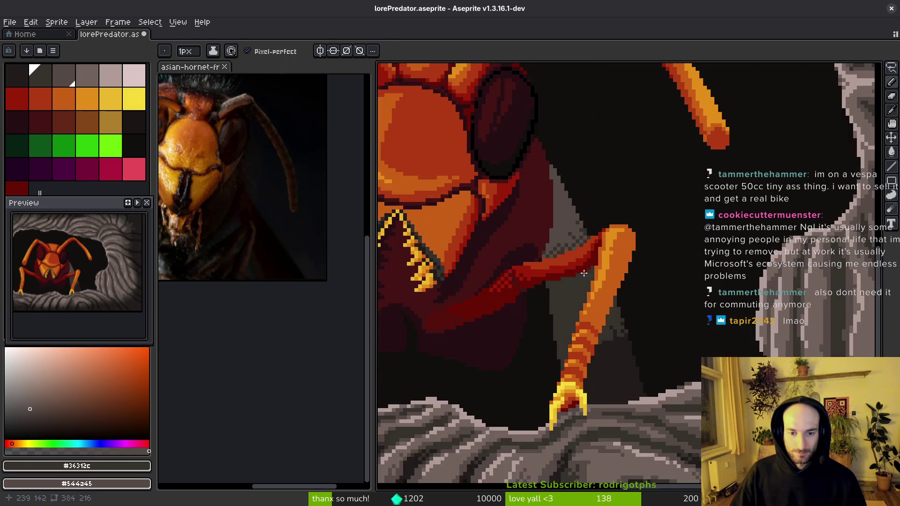
Step: Pick #201c1a and paint dark pixel strokes into the grey shadow beside the orange leg
scroll(569, 222, "up", 4)
scroll(554, 311, "down", 5)
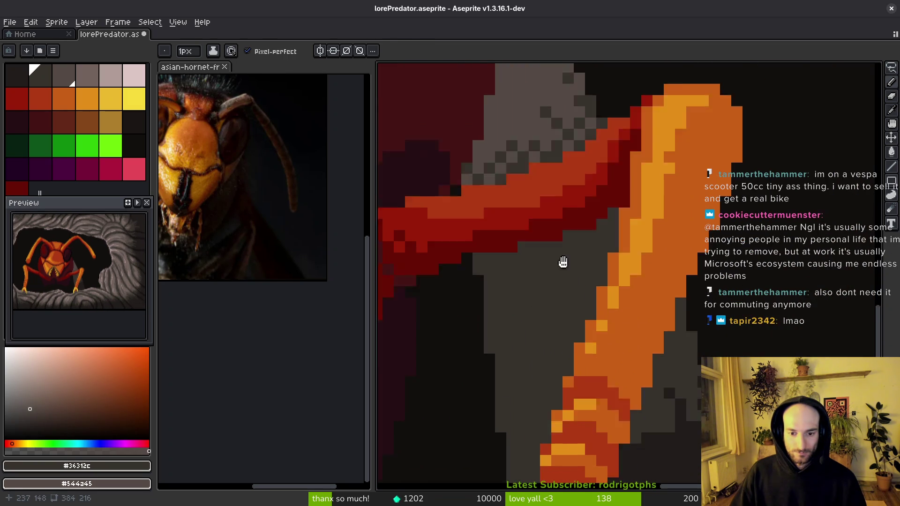
left_click(689, 343, "alt")
mouse_move(693, 344)
left_mouse_down()
mouse_move(701, 337)
mouse_move(666, 338)
mouse_move(660, 305)
mouse_move(670, 337)
left_mouse_up()
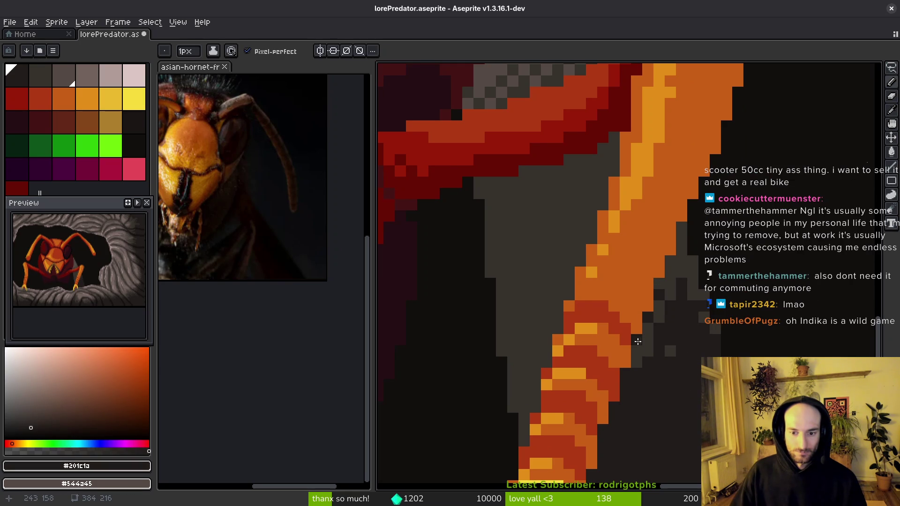
mouse_move(534, 303)
left_mouse_down()
mouse_move(534, 337)
mouse_move(506, 315)
mouse_move(512, 372)
left_mouse_up()
left_click_drag(524, 328, 527, 394)
left_click_drag(517, 331, 517, 305)
left_click(558, 293)
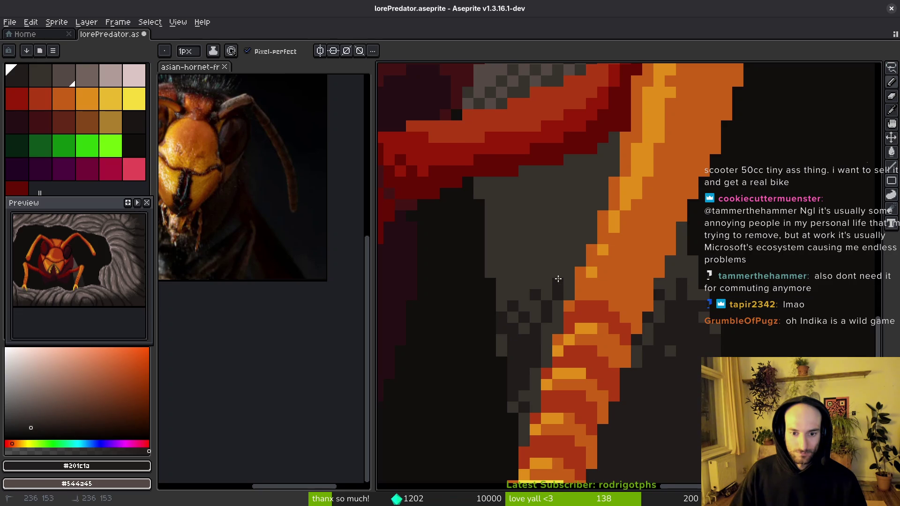
Step: Darken one more grey pixel in the shadow and save the artwork
key("g")
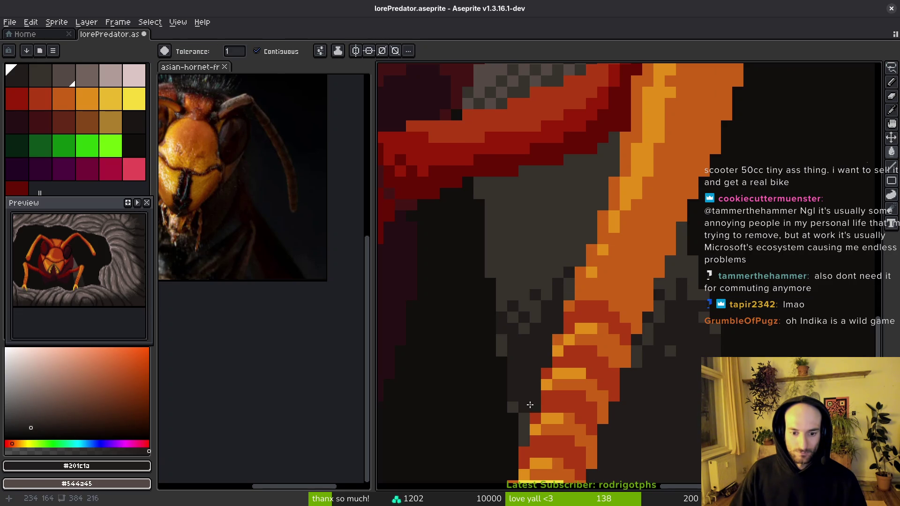
key("b")
scroll(596, 312, "down", 3)
scroll(625, 315, "up", 3)
left_click(637, 321)
key("ctrl+s")
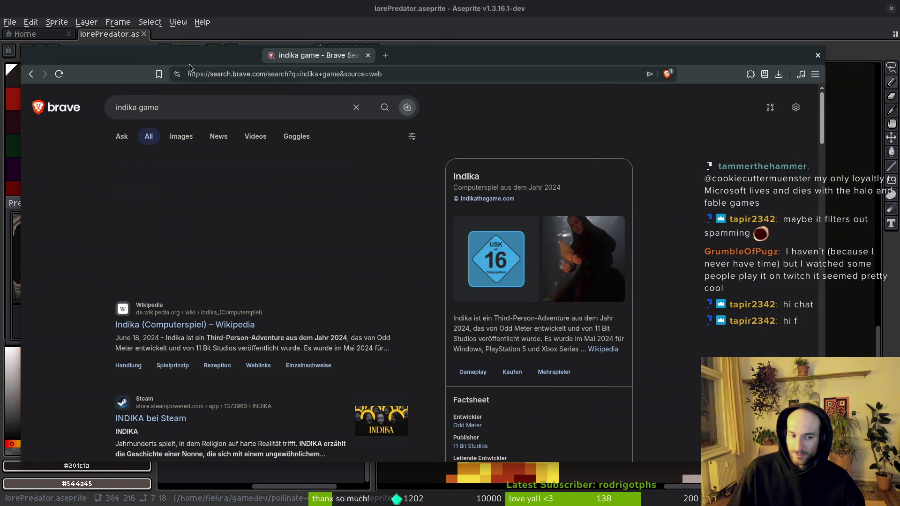
Step: Open the 'INDIKA bei Steam' result from the 'indika game' search results
left_click(148, 419)
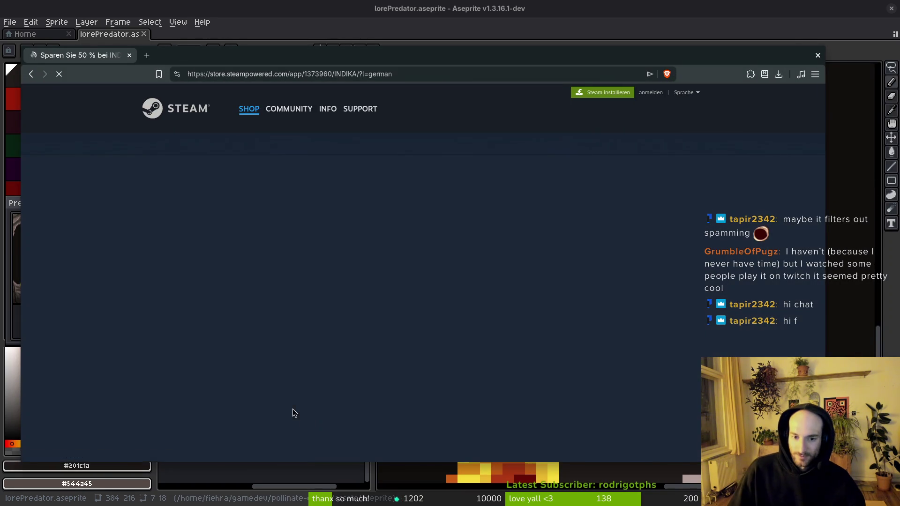
Step: Switch the INDIKA Steam store page's language to English
scroll(665, 384, "down", 3)
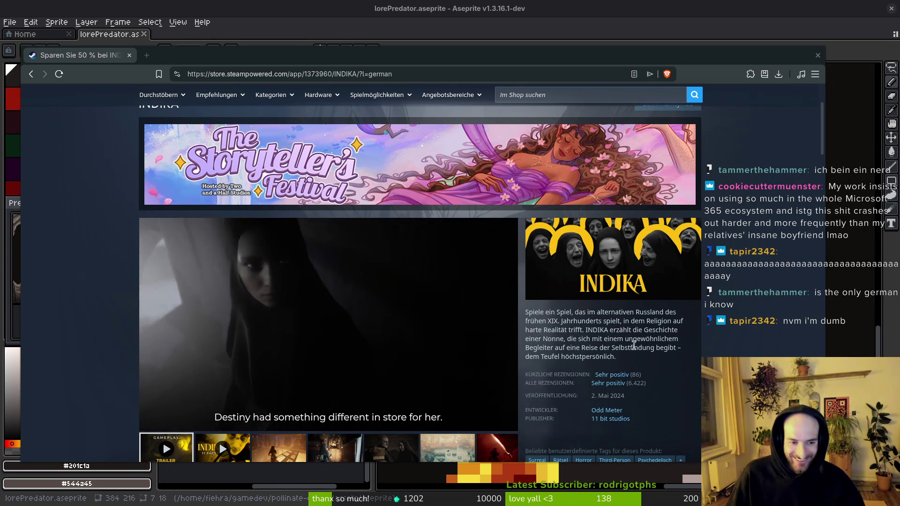
mouse_move(482, 363)
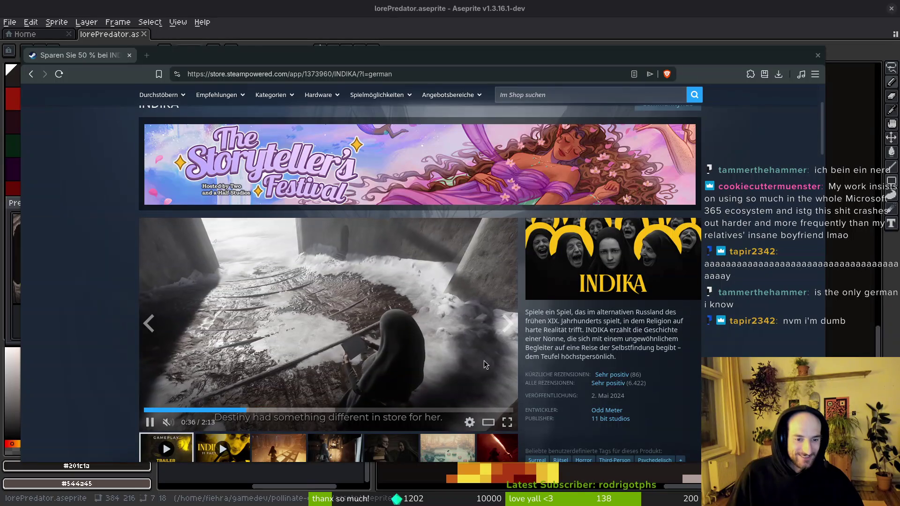
scroll(667, 351, "down", 4)
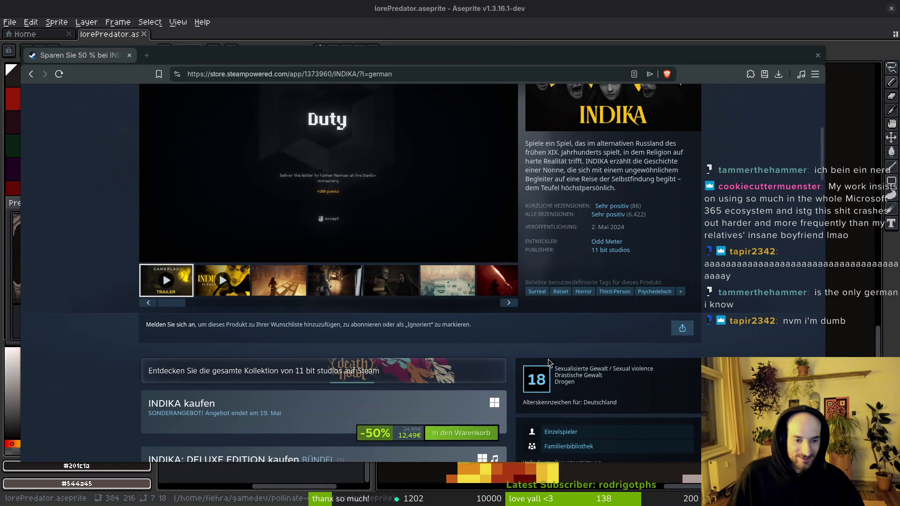
scroll(426, 352, "up", 7)
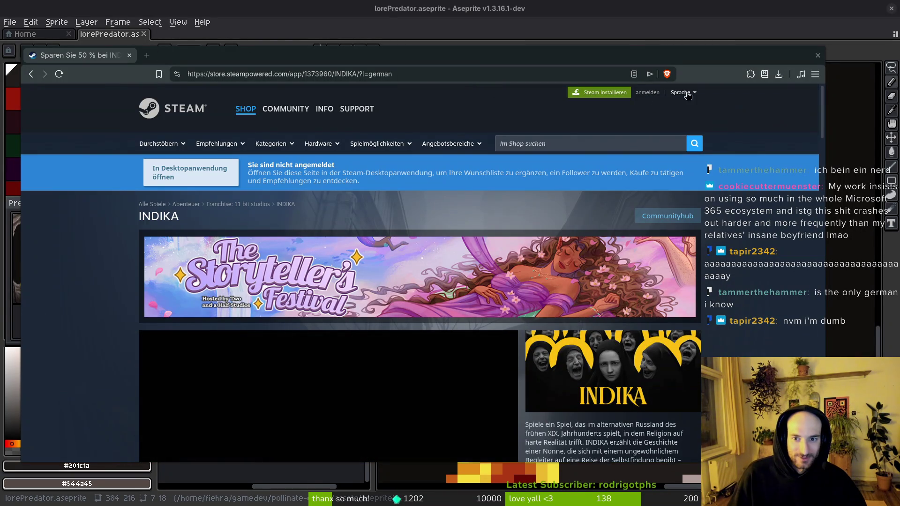
left_click(683, 93)
left_click(599, 205)
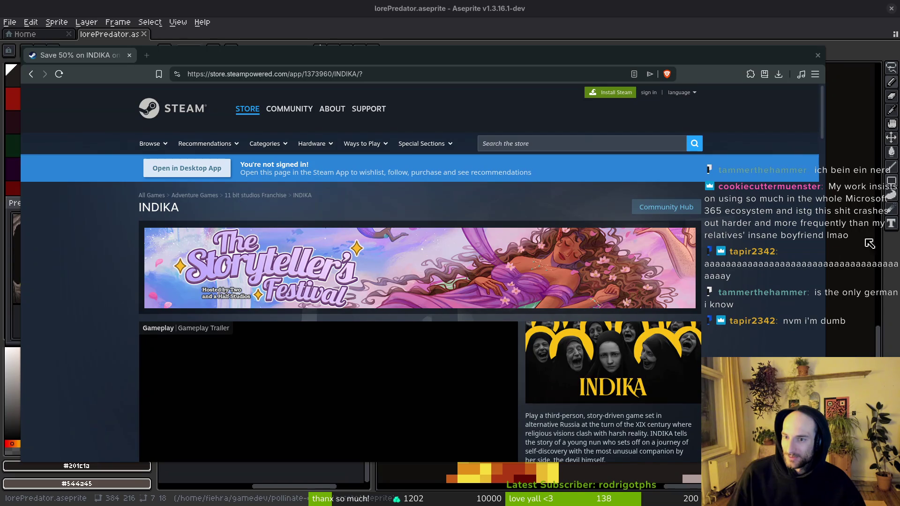
Step: Show the customer reviews graph (Very Positive), then close the browser tab
scroll(608, 264, "down", 5)
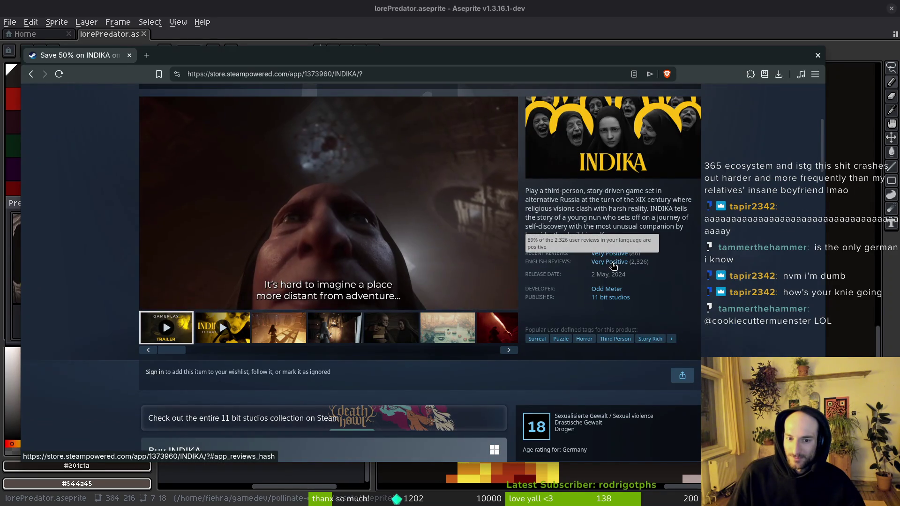
scroll(504, 201, "up", 5)
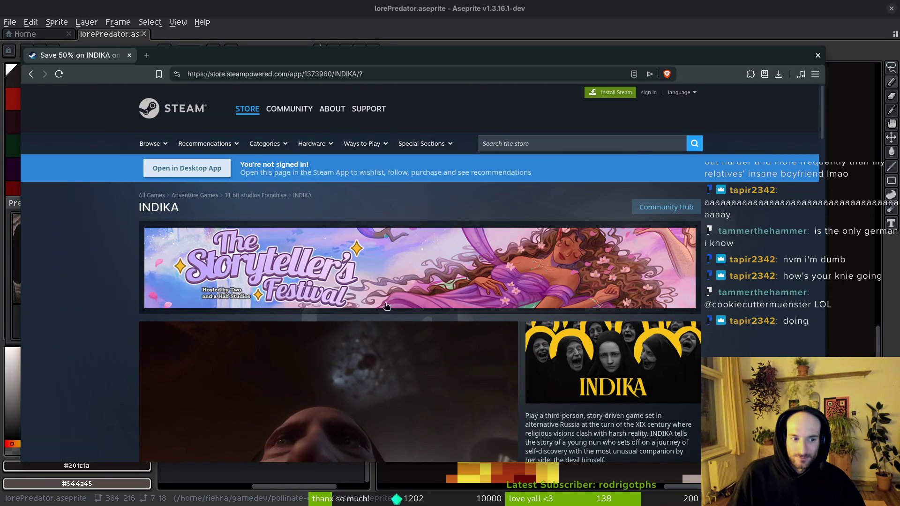
scroll(504, 200, "down", 15)
scroll(494, 339, "down", 5)
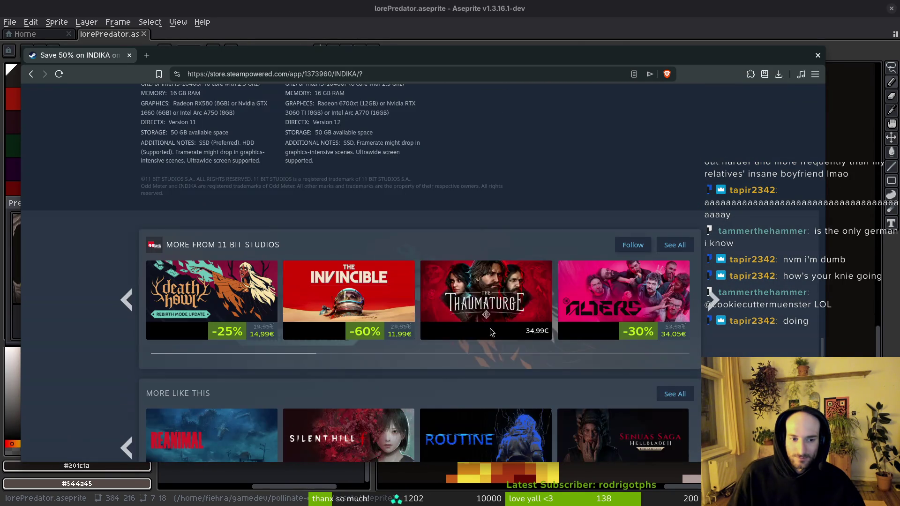
scroll(483, 328, "down", 5)
left_click(680, 328)
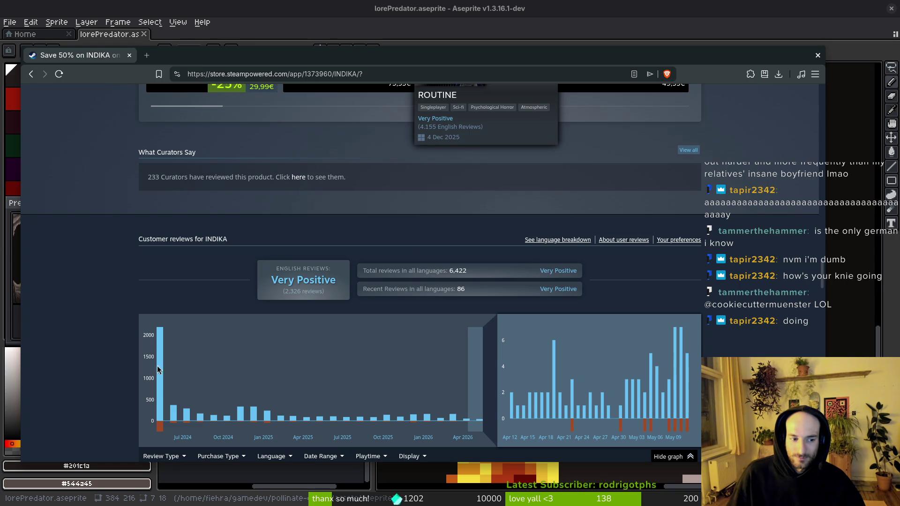
mouse_move(159, 363)
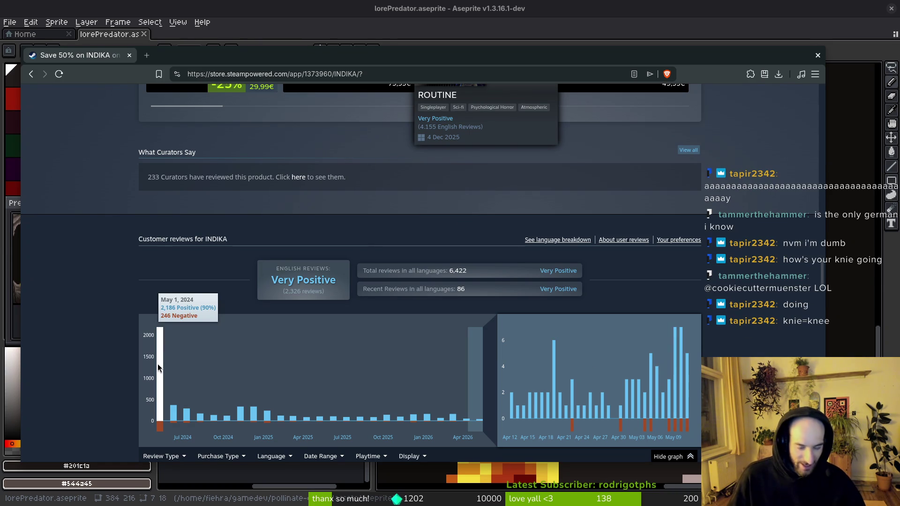
middle_click(94, 58)
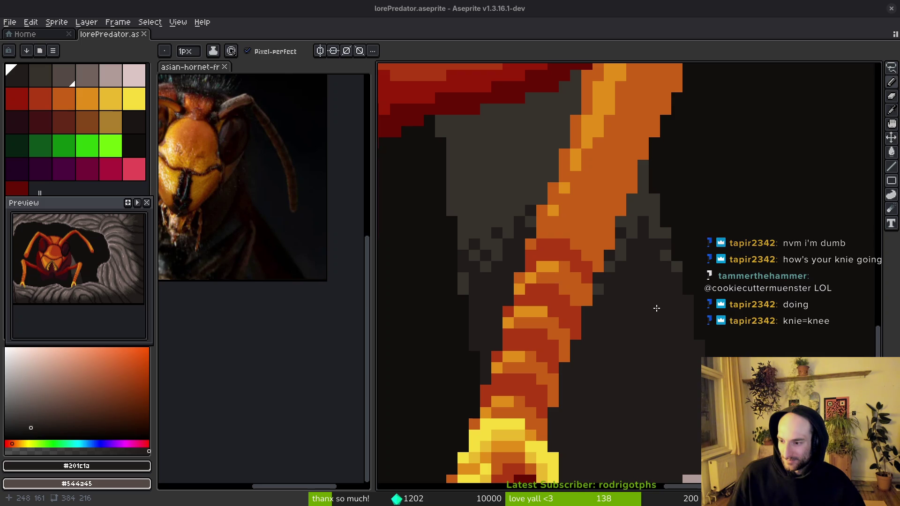
Step: Pick greys #544a45 and #36312c and paint a short grey stroke and pixel into the leg shadow
scroll(652, 317, "down", 6)
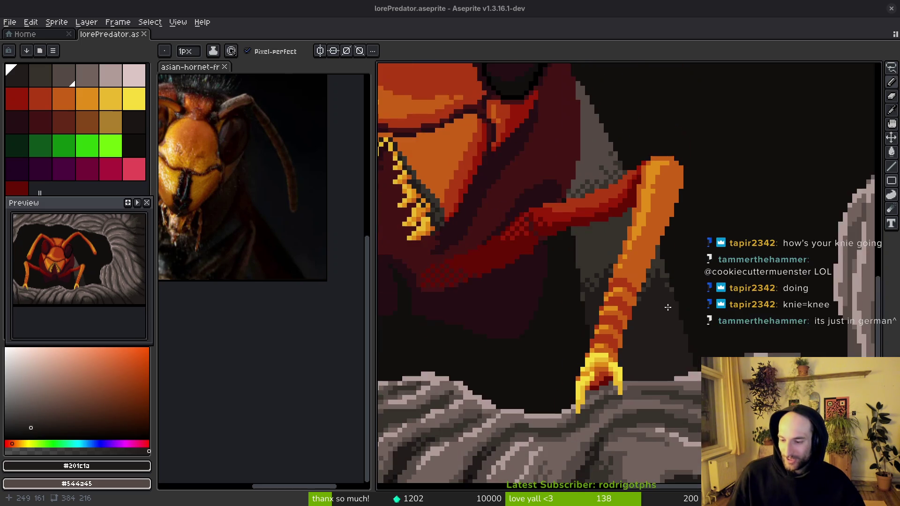
scroll(590, 259, "up", 3)
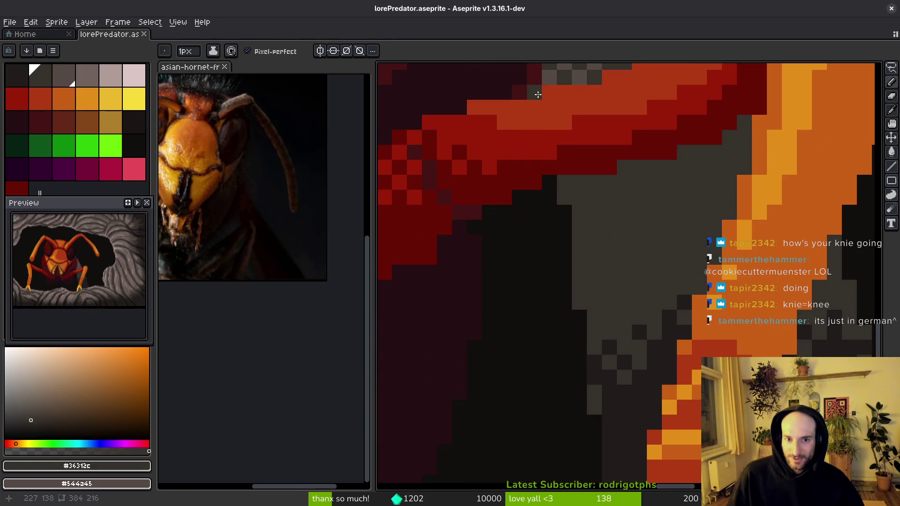
left_click(538, 92, "alt")
left_click(603, 215, "alt")
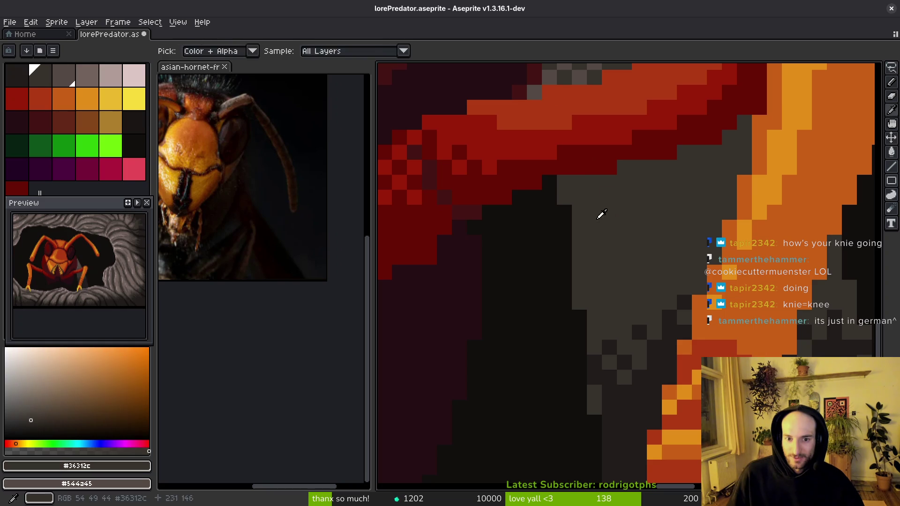
left_click_drag(547, 177, 553, 197)
scroll(591, 235, "up", 2)
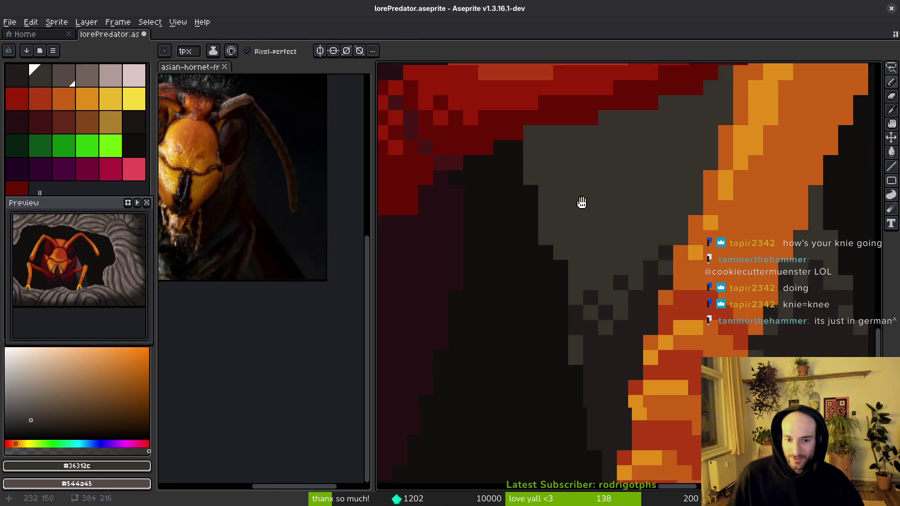
scroll(546, 312, "up", 1)
scroll(522, 200, "up", 1)
left_click(513, 165)
Step: Paint #201c1a pixels down the left edge of the orange leg and save lorePredator.aseprite
left_click(577, 283, "alt")
left_click_drag(555, 305, 550, 332)
scroll(571, 338, "down", 2)
left_click_drag(544, 263, 575, 388)
scroll(570, 364, "down", 2)
scroll(571, 364, "up", 2)
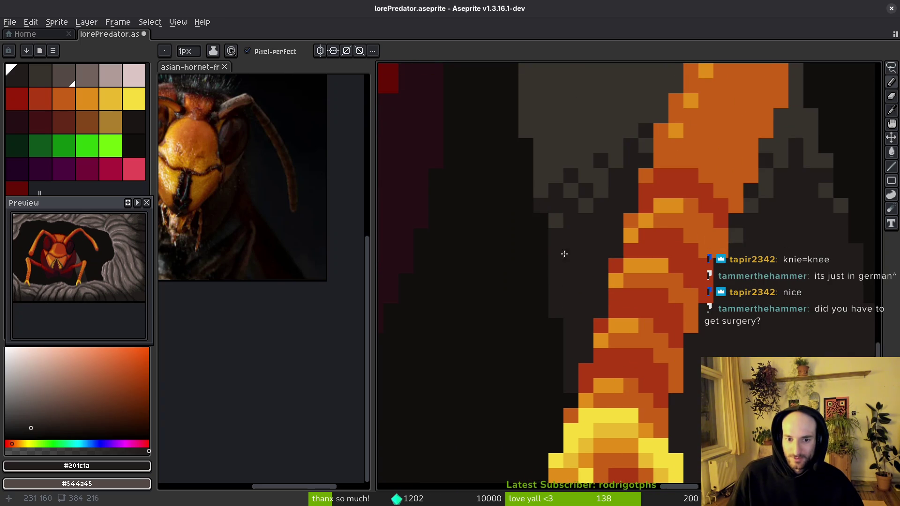
scroll(602, 284, "down", 3)
key("ctrl+s")
scroll(598, 288, "down", 2)
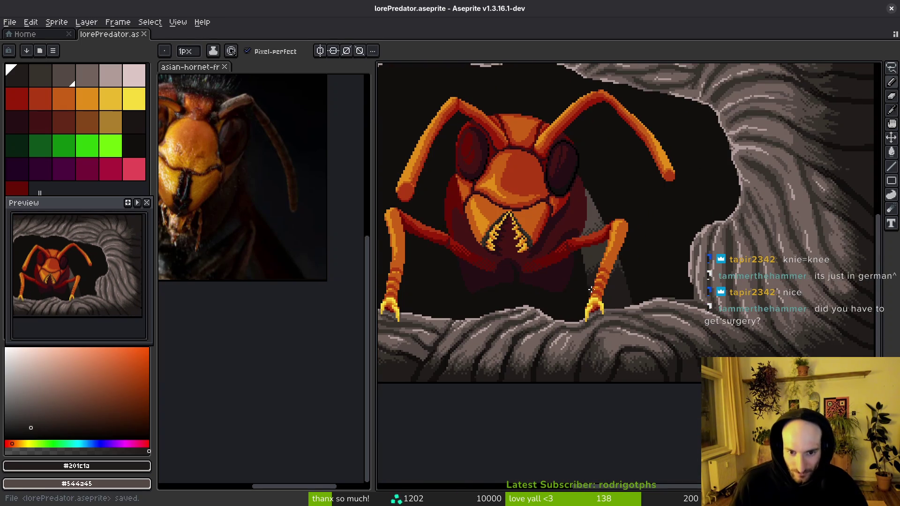
Step: Pick grey #544a45 and draw a short grey stroke beside the ant's body
scroll(558, 244, "down", 3)
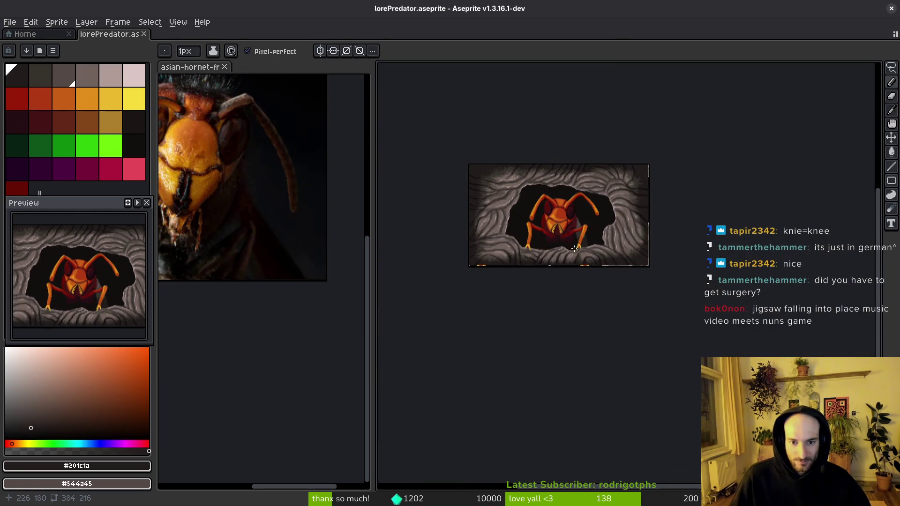
scroll(557, 242, "up", 5)
scroll(695, 280, "up", 2)
left_click_drag(765, 194, 659, 246)
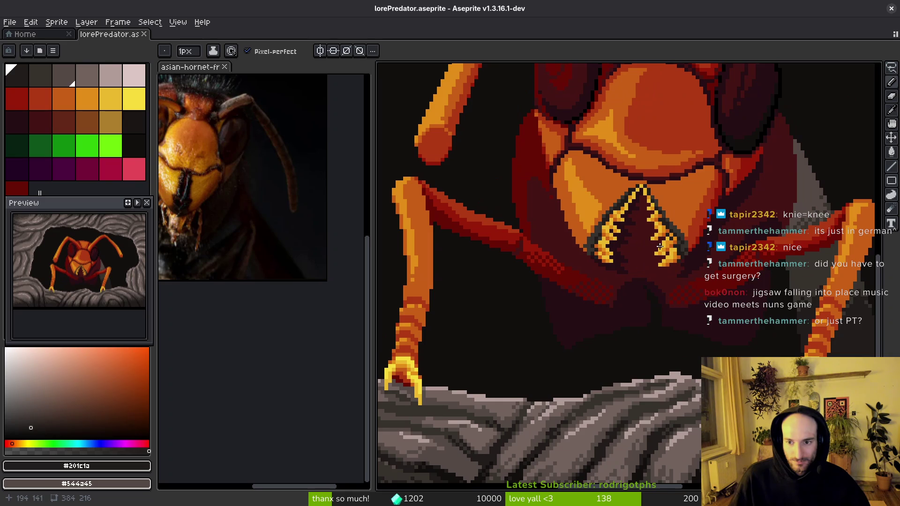
left_click_drag(793, 315, 727, 302)
key("i")
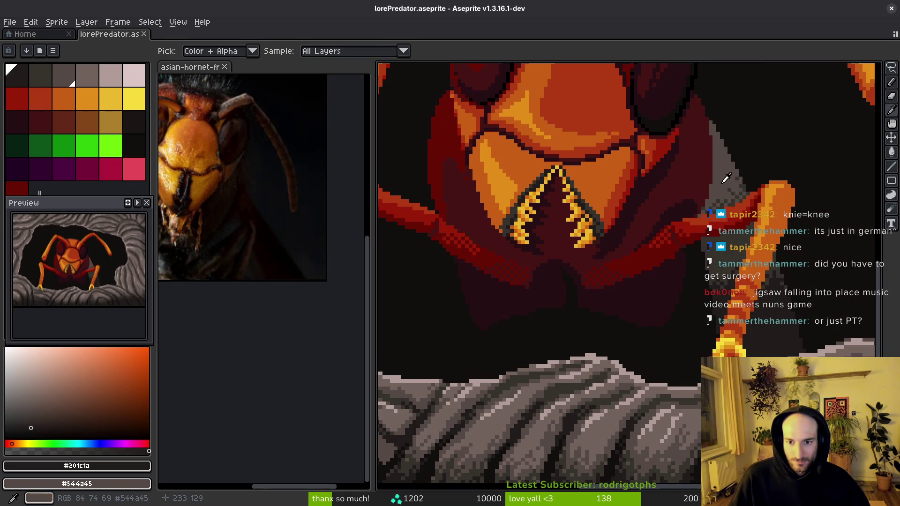
left_click(722, 177)
key("b")
scroll(464, 175, "up", 1)
left_click_drag(469, 140, 463, 193)
Step: Draw #36312c and darkest-shade strokes along the leg, adding dark zigzags across its shadow
scroll(497, 232, "down", 2)
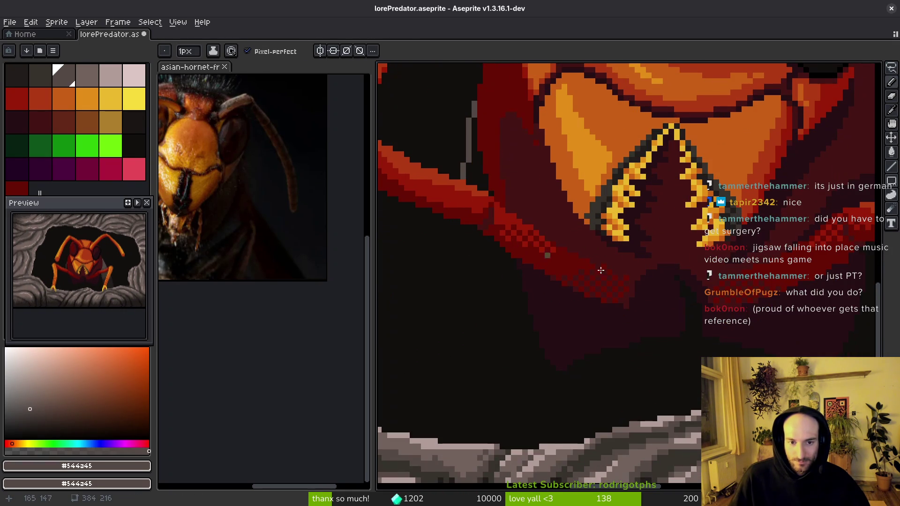
scroll(474, 185, "up", 1)
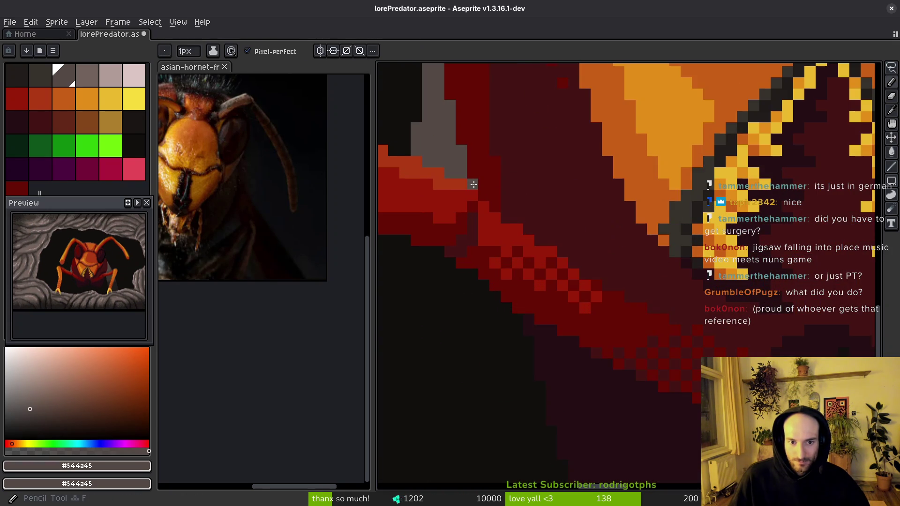
scroll(580, 260, "down", 2)
left_click(581, 232, "alt")
scroll(570, 230, "up", 2)
left_click_drag(582, 207, 537, 352)
scroll(563, 241, "down", 1)
scroll(572, 357, "down", 2)
left_click(522, 284, "alt")
scroll(535, 286, "up", 2)
left_click_drag(528, 300, 500, 452)
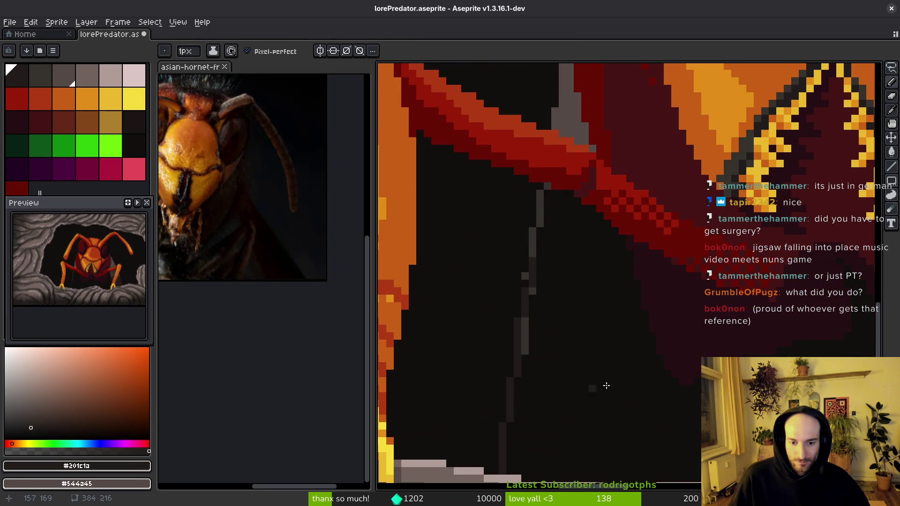
mouse_move(609, 366)
left_mouse_down()
mouse_move(591, 422)
mouse_move(546, 416)
mouse_move(529, 436)
mouse_move(516, 416)
mouse_move(562, 335)
mouse_move(594, 357)
mouse_move(628, 285)
left_mouse_up()
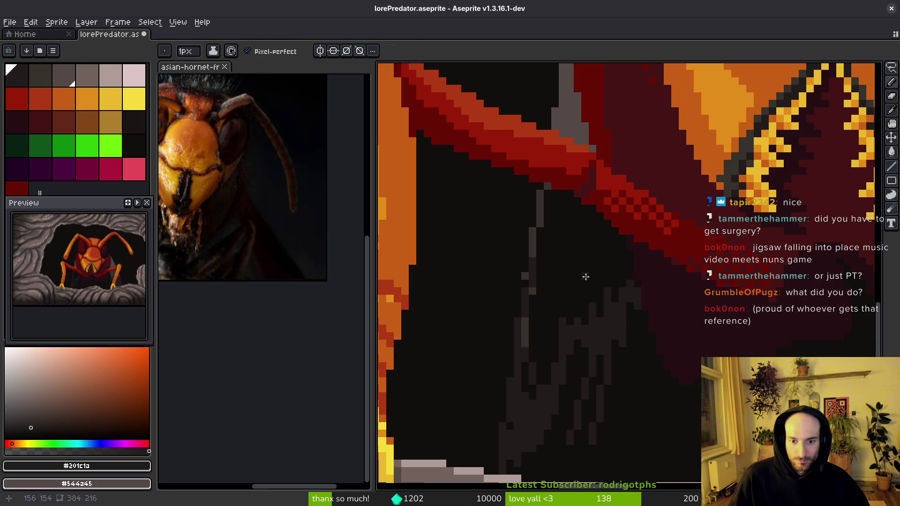
Step: Fill the hollow behind the leg lighter, add #36312c streaks toward the red band, and touch up with #201c1a
key("g")
left_click(585, 277)
left_click(542, 201, "alt")
key("b")
mouse_move(562, 201)
left_mouse_down()
mouse_move(579, 243)
mouse_move(606, 246)
mouse_move(530, 304)
left_mouse_up()
mouse_move(533, 239)
left_mouse_down()
mouse_move(541, 271)
mouse_move(602, 258)
mouse_move(617, 241)
mouse_move(620, 253)
left_mouse_up()
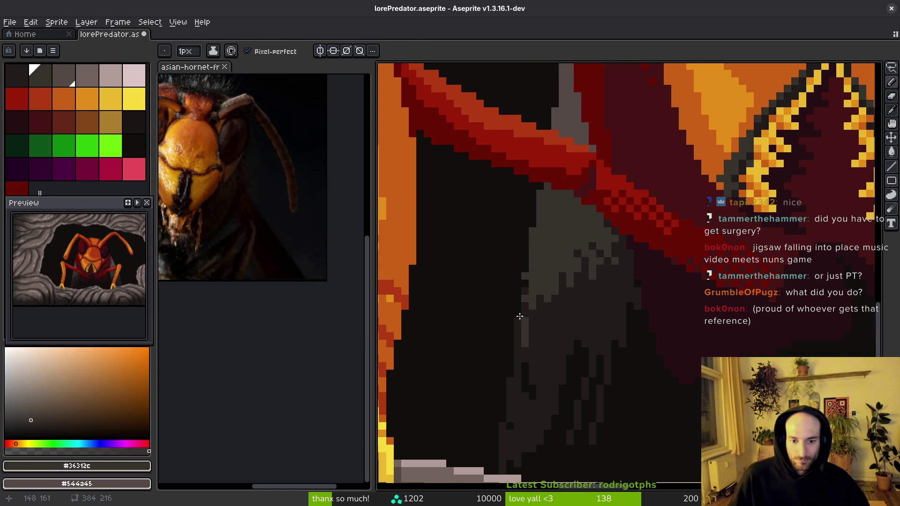
scroll(529, 303, "down", 2)
scroll(539, 328, "up", 1)
left_click(542, 331, "alt")
left_click_drag(542, 331, 539, 319)
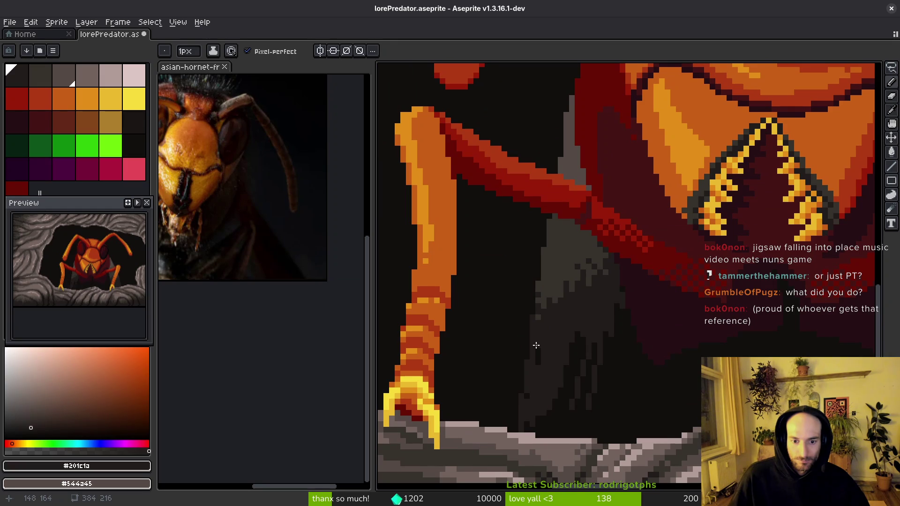
Step: Paint dark pixels beside the other orange leg and save the artwork
scroll(579, 357, "up", 5)
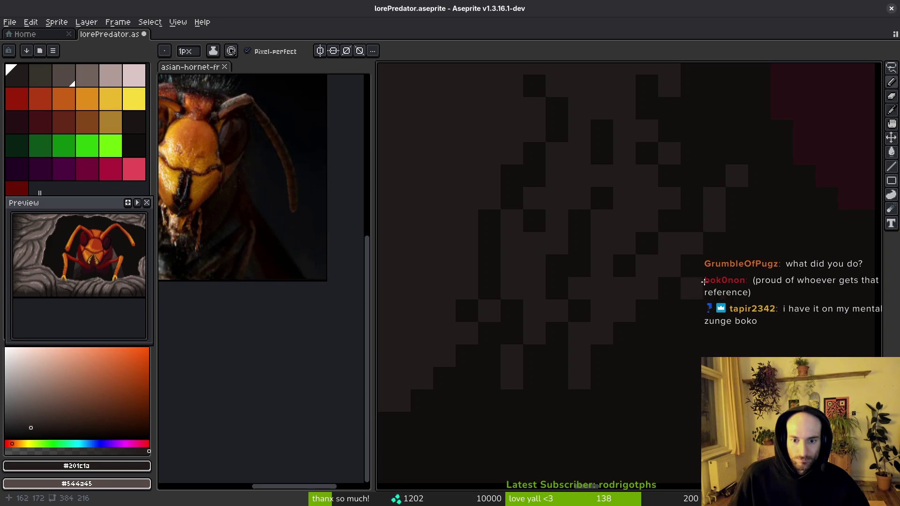
scroll(595, 392, "down", 6)
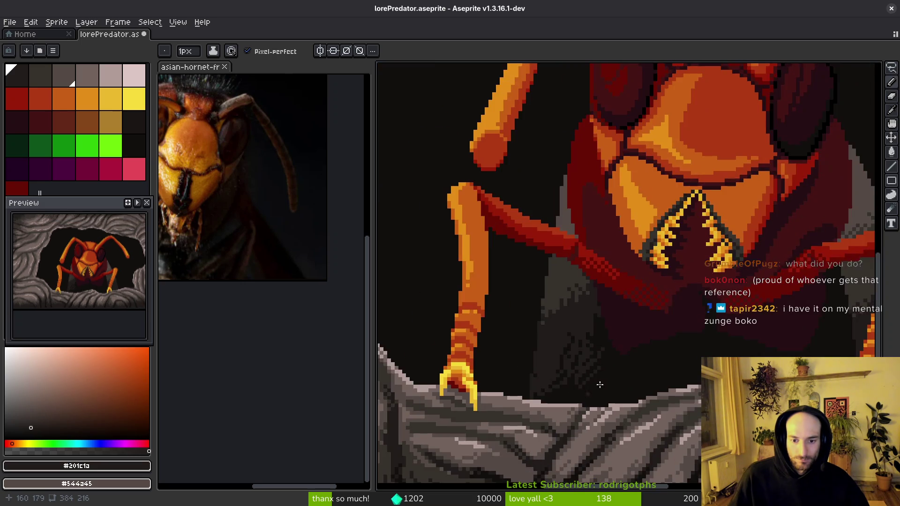
scroll(628, 322, "up", 4)
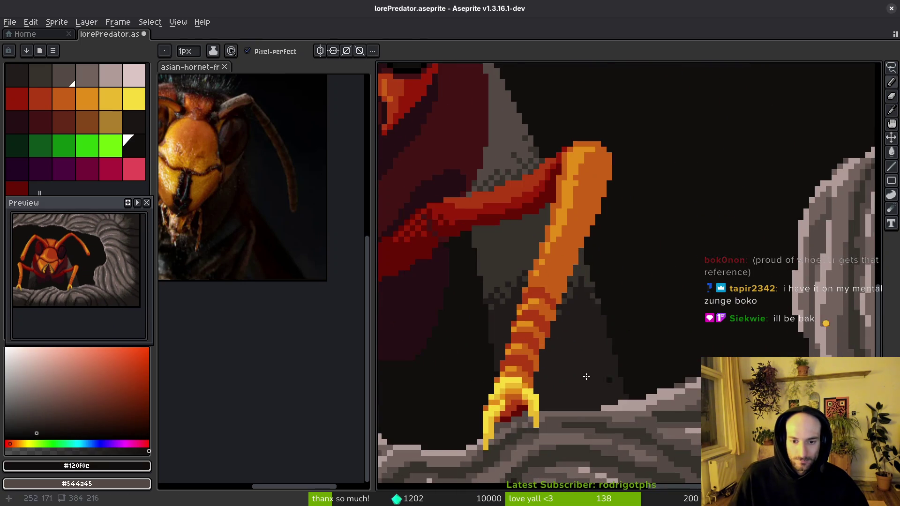
scroll(571, 408, "up", 2)
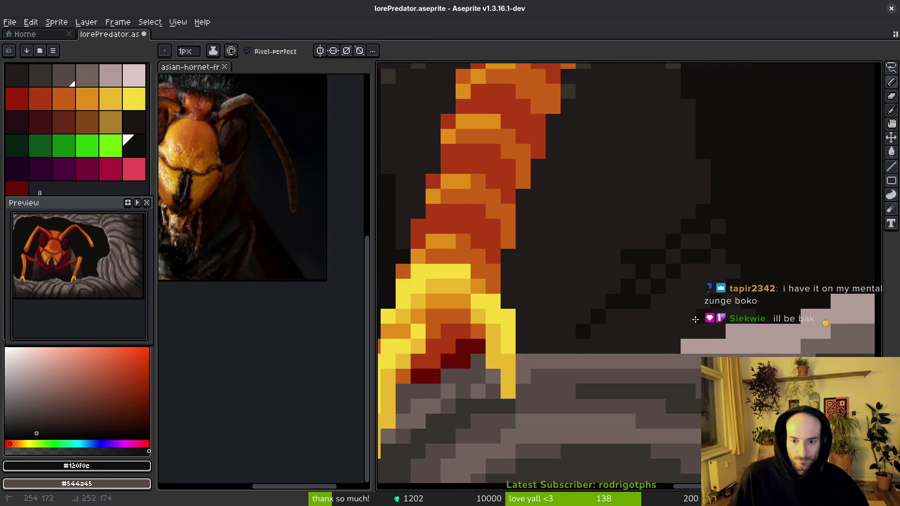
mouse_move(721, 273)
left_mouse_down()
mouse_move(635, 344)
mouse_move(520, 347)
mouse_move(580, 300)
mouse_move(527, 301)
mouse_move(507, 277)
mouse_move(601, 301)
mouse_move(749, 314)
left_mouse_up()
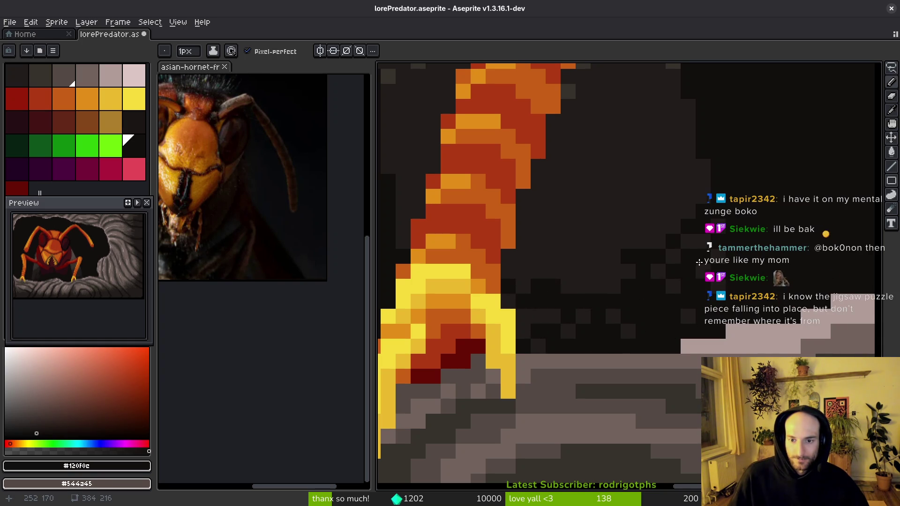
key("ctrl+s")
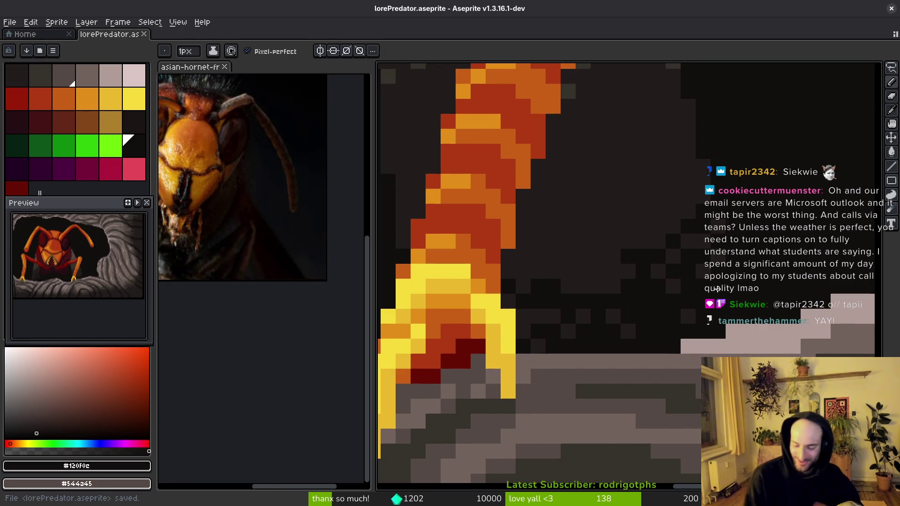
Step: Paint dark pixels along the leg shadow and start a #201c1a checker dither in the grey
scroll(691, 301, "down", 5)
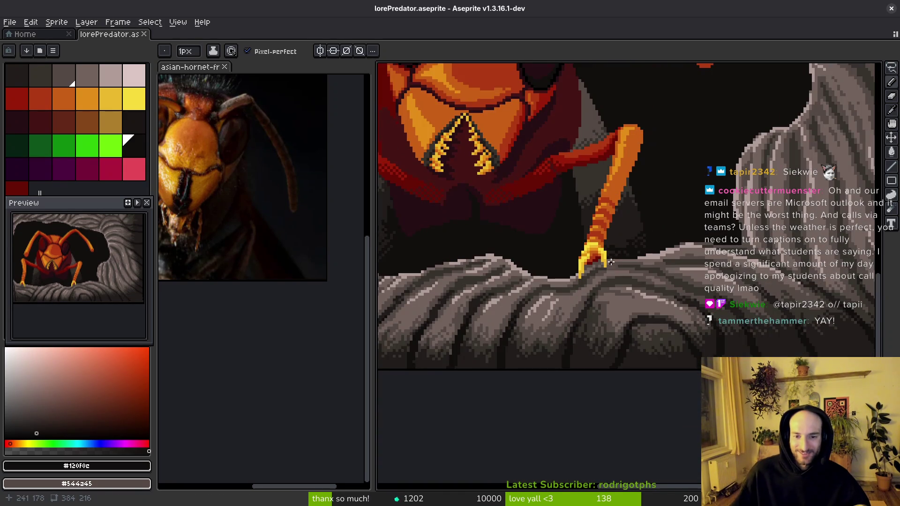
scroll(611, 262, "up", 5)
mouse_move(498, 302)
left_mouse_down()
mouse_move(538, 233)
mouse_move(507, 282)
left_mouse_up()
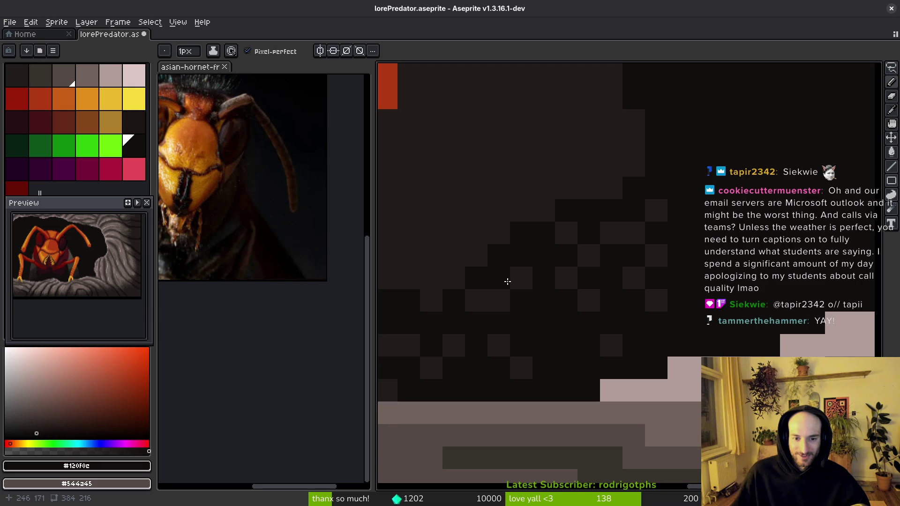
scroll(589, 235, "down", 3)
scroll(622, 323, "up", 2)
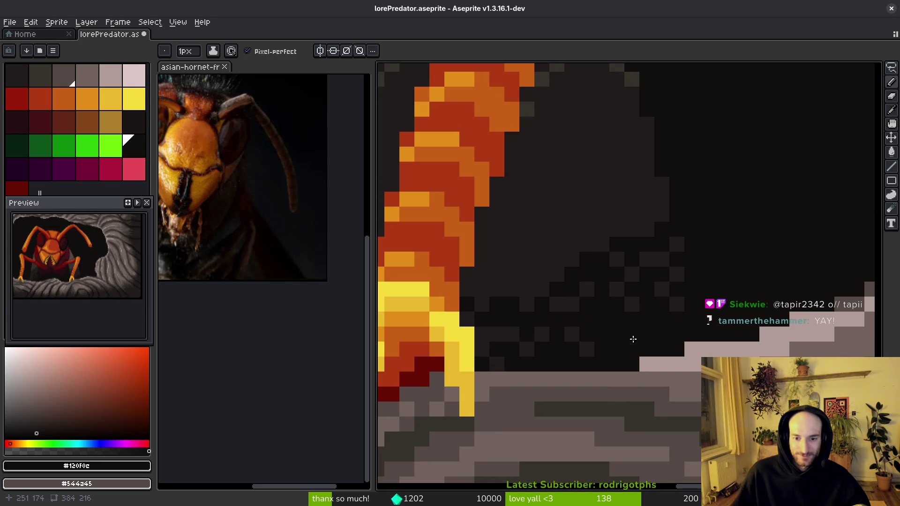
scroll(626, 356, "down", 4)
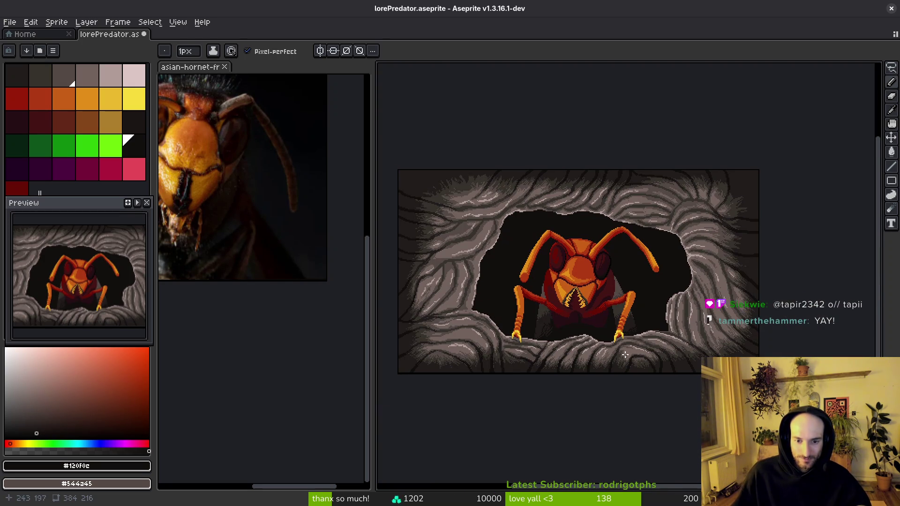
scroll(619, 329, "up", 3)
scroll(607, 276, "up", 2)
left_click(605, 277, "alt")
left_click(558, 185)
left_click(544, 215)
left_click(559, 214)
Step: Extend the dark checker dither across and up the grey shadow, sampling #36312c as secondary colour
mouse_move(544, 169)
left_mouse_down()
mouse_move(590, 214)
mouse_move(581, 258)
left_mouse_up()
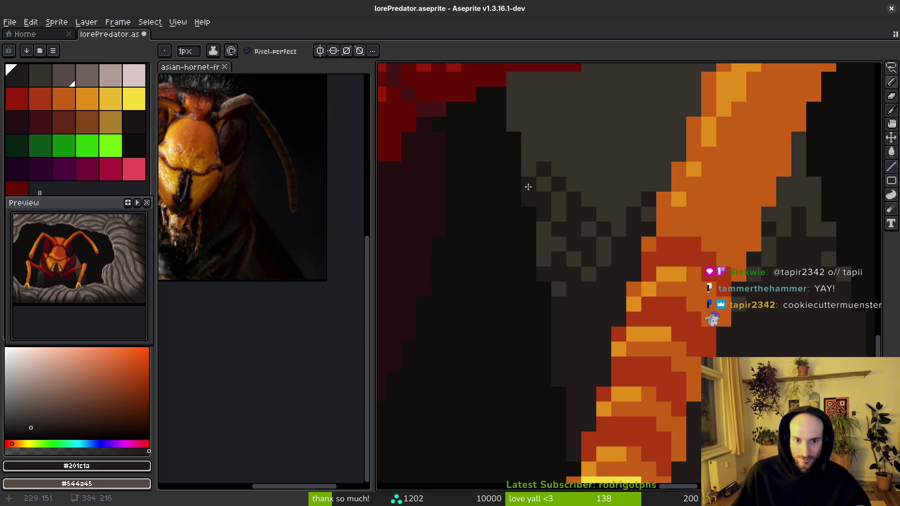
left_click_drag(528, 188, 528, 154)
scroll(571, 276, "down", 2)
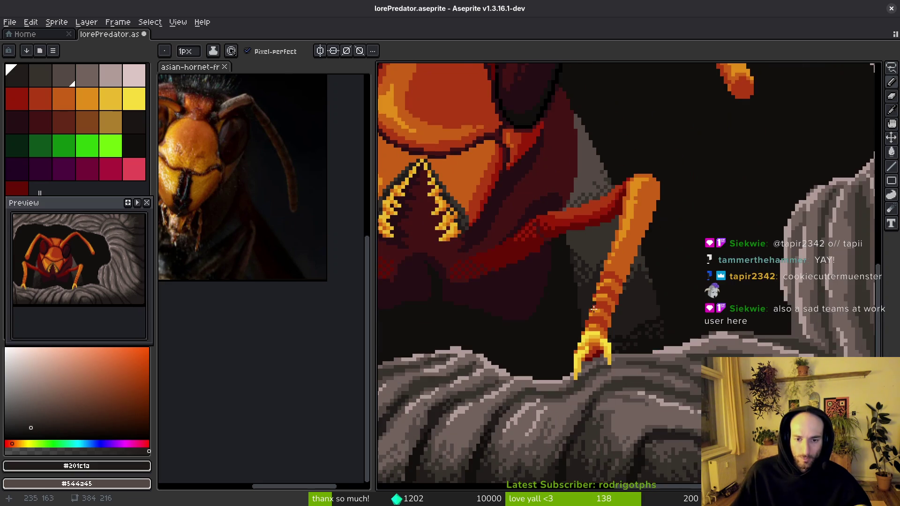
scroll(600, 209, "up", 2)
left_click_drag(600, 208, 611, 264)
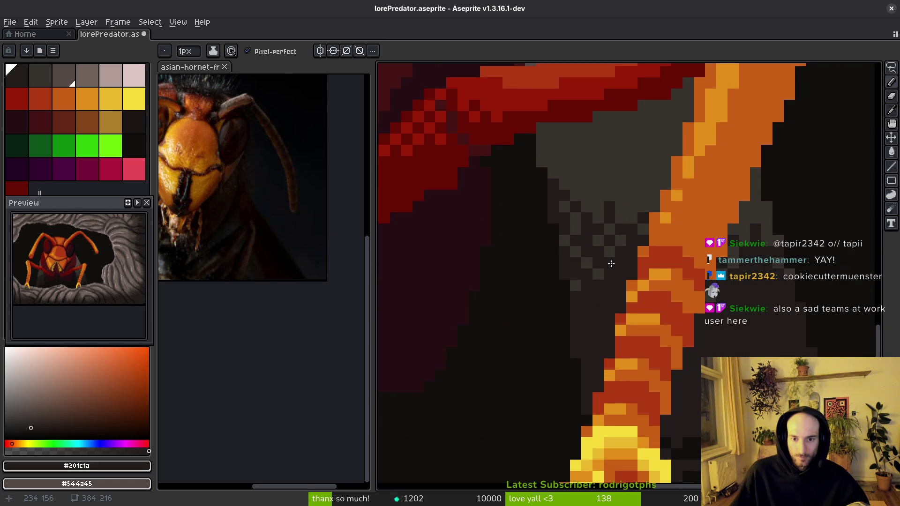
right_click(608, 217, "alt")
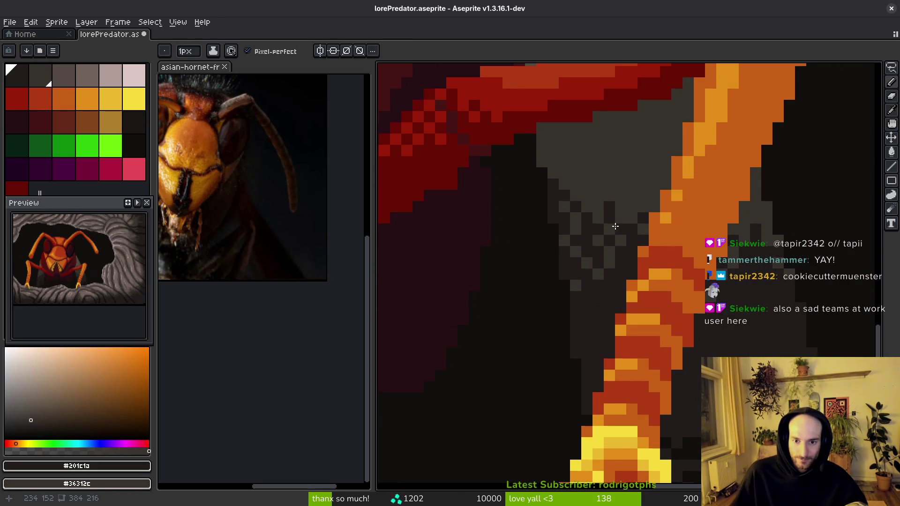
scroll(666, 278, "down", 3)
scroll(648, 292, "up", 3)
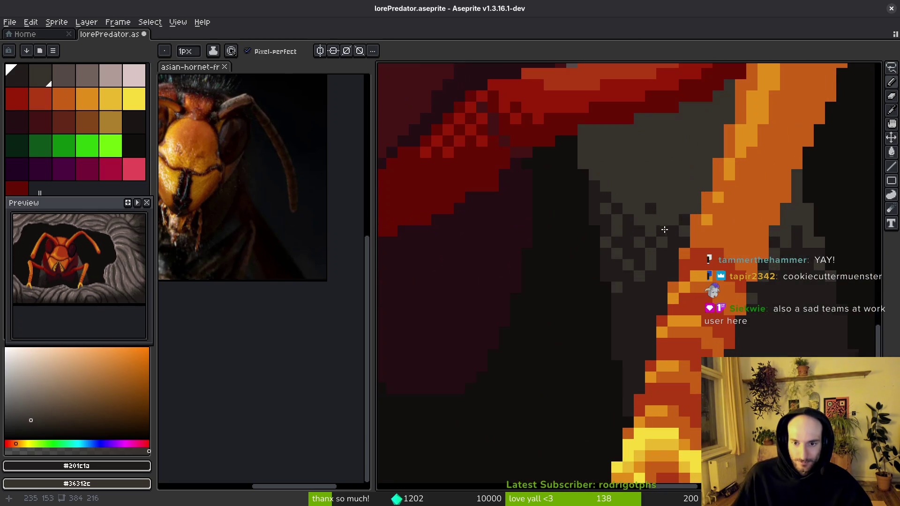
scroll(662, 233, "down", 4)
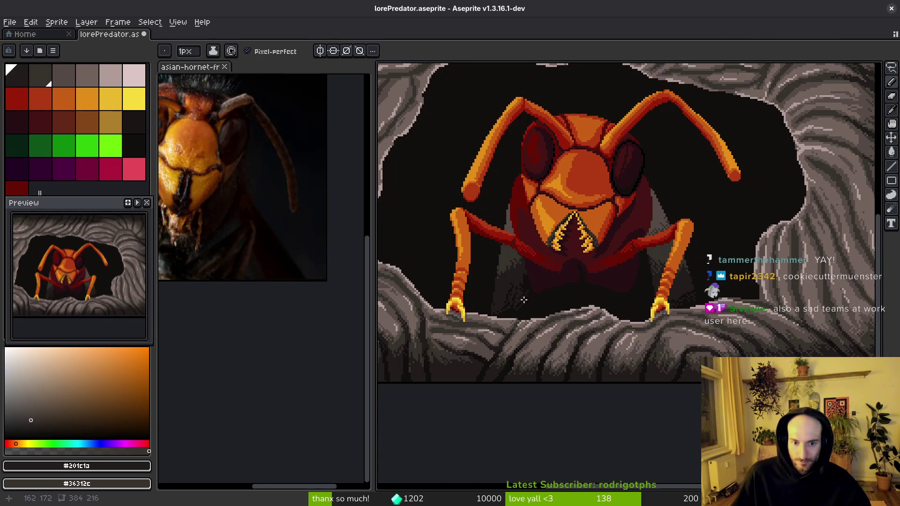
scroll(524, 300, "up", 5)
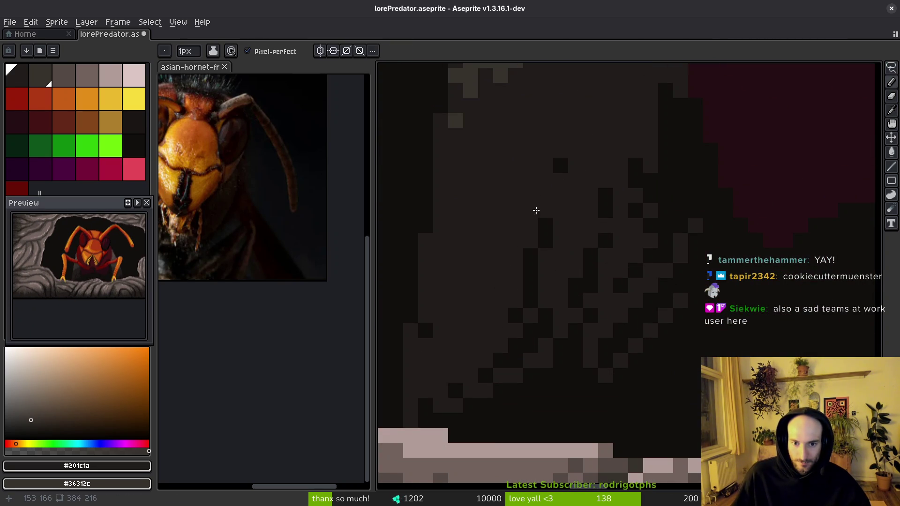
Step: Add and clear single dark dither pixels in the shadow beneath the body
left_click(576, 188)
right_click(560, 166)
left_click(561, 255)
left_click(533, 277)
right_click(528, 286)
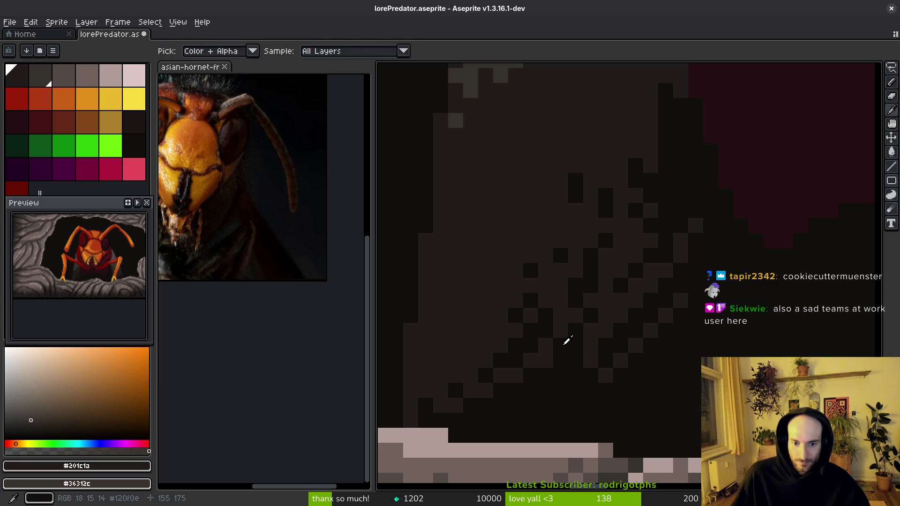
Step: Pick #120f0c and draw diagonal staircases of near-black pixels down to the rock edge
left_click(567, 341, "alt")
left_click_drag(455, 385, 610, 303)
left_click_drag(624, 269, 609, 291)
left_click(625, 323)
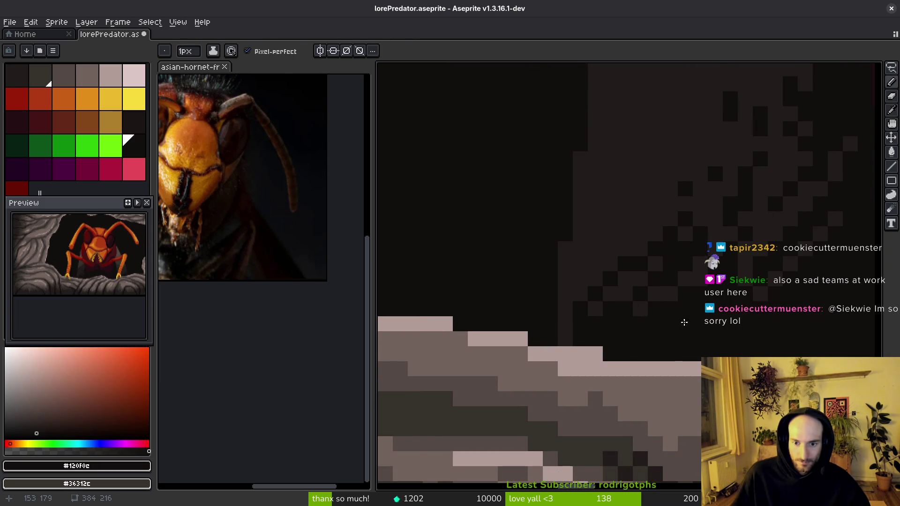
left_click_drag(610, 219, 655, 264)
mouse_move(568, 321)
left_mouse_down()
mouse_move(617, 225)
mouse_move(568, 345)
left_mouse_up()
scroll(624, 325, "right", 2)
scroll(623, 324, "up", 1)
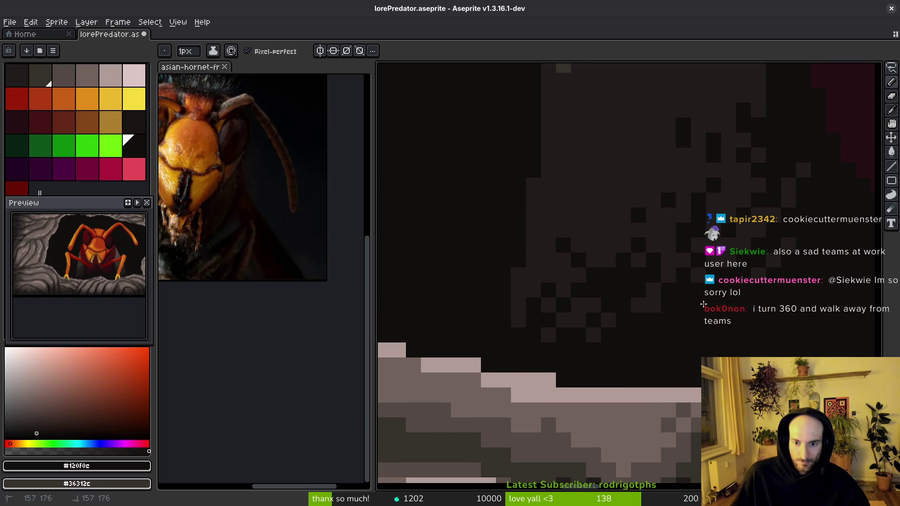
Step: Repaint two staircase pixels in #201c1a, then reselect near-black #120f0c
left_click(687, 298, "alt")
scroll(687, 298, "down", 3)
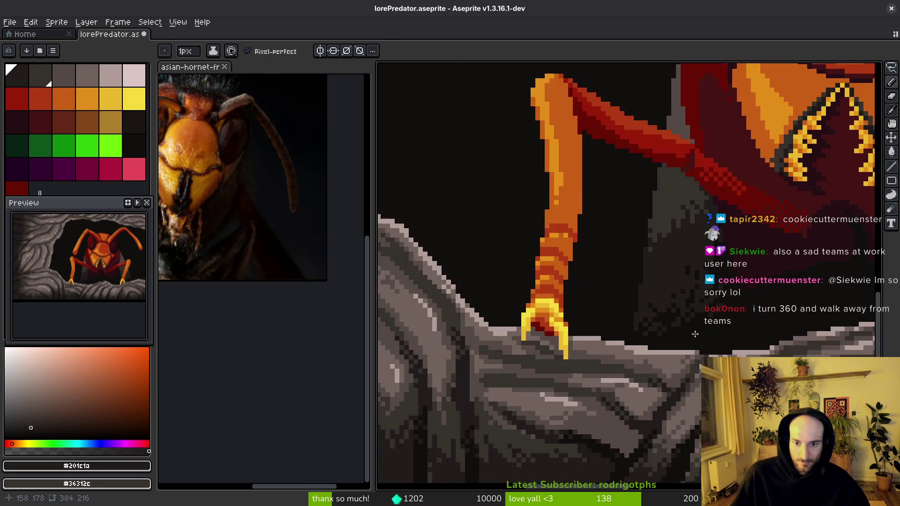
scroll(644, 295, "up", 3)
left_click_drag(612, 275, 594, 274)
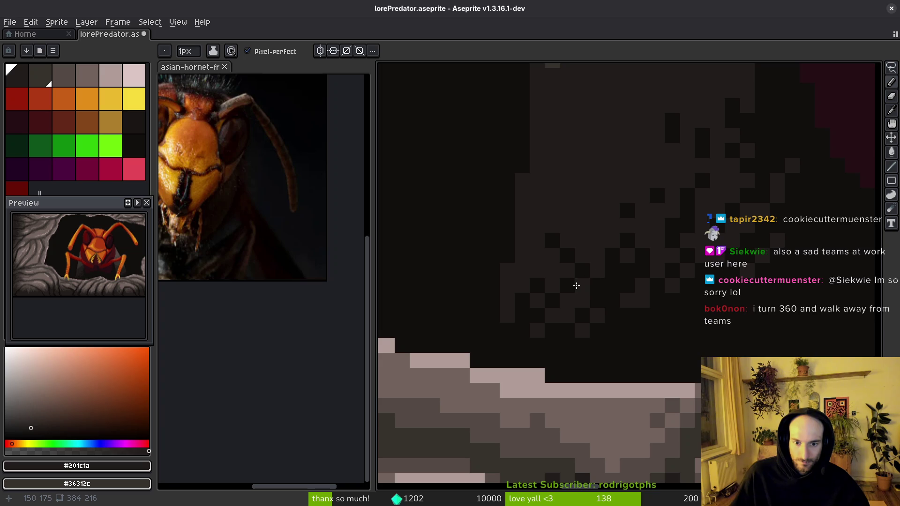
scroll(576, 286, "down", 3)
left_click_drag(665, 309, 624, 309)
scroll(627, 310, "up", 5)
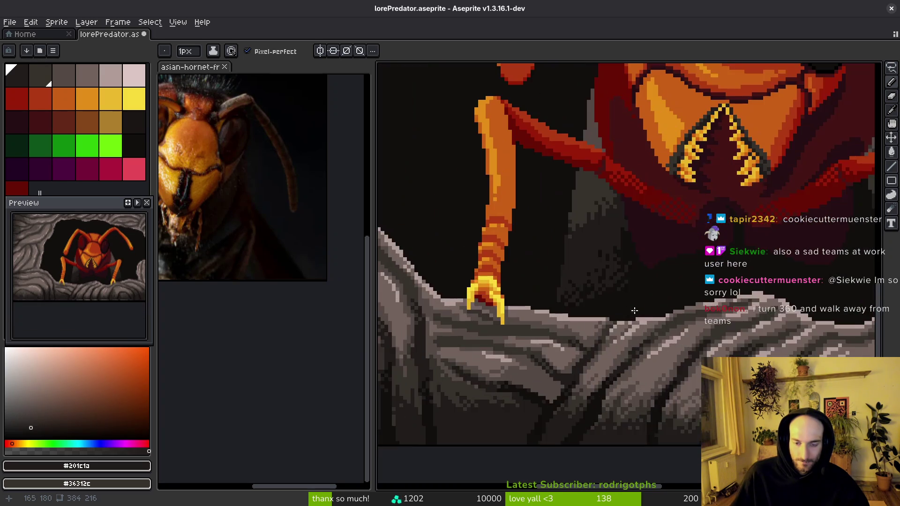
left_click(589, 285, "alt")
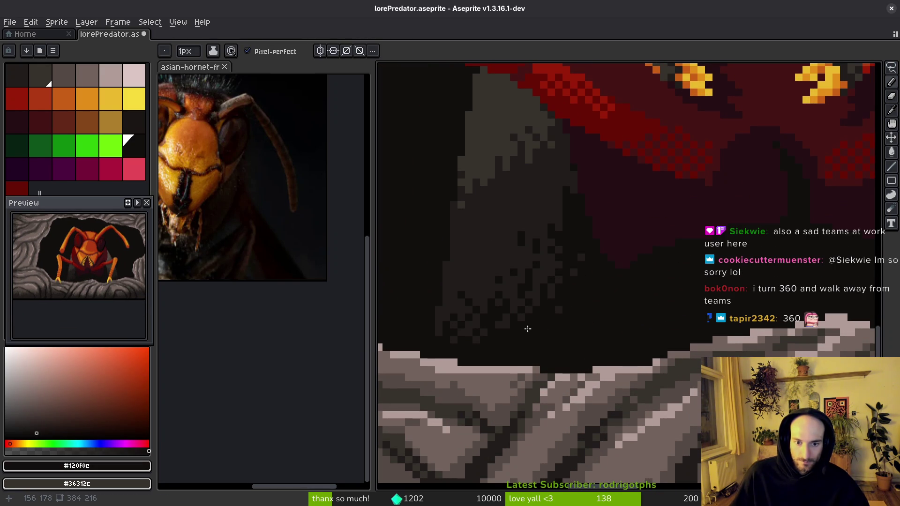
scroll(599, 312, "down", 3)
scroll(598, 312, "right", 5)
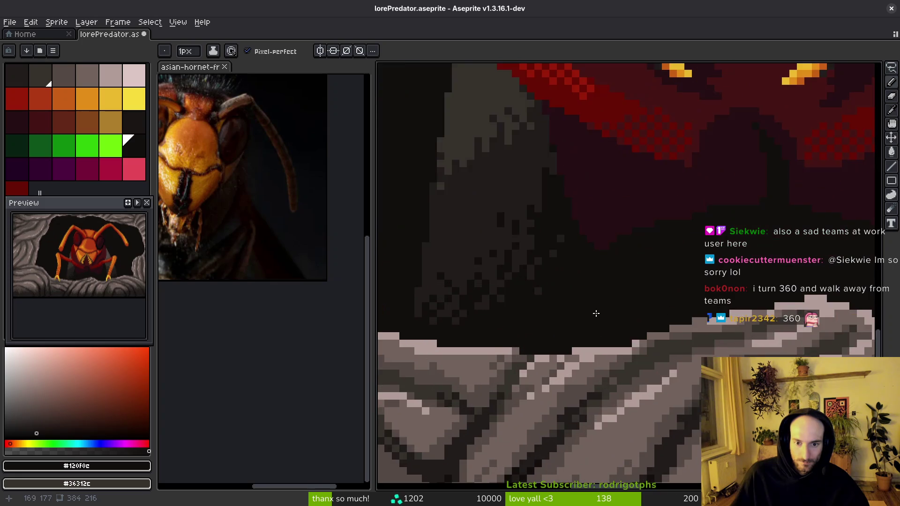
scroll(675, 280, "up", 4)
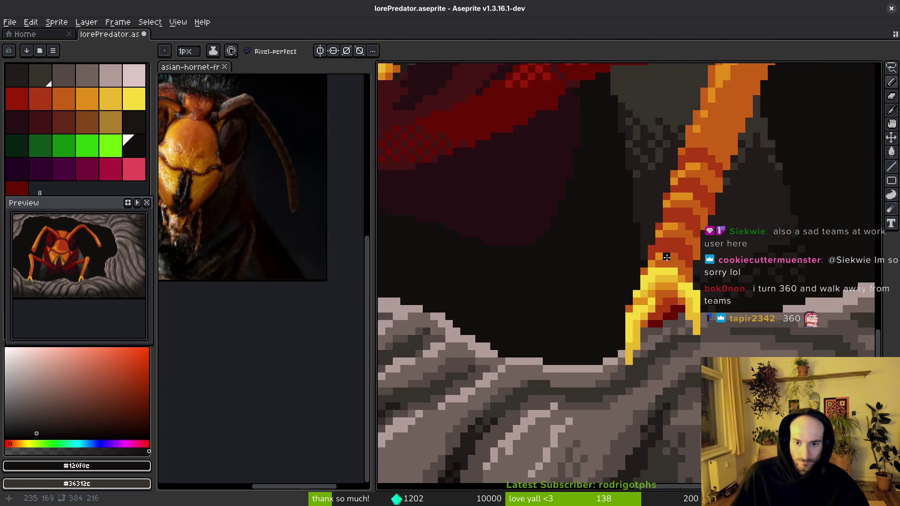
Step: Undo the last stroke and repaint near-black pixels in the shadow around the claw
key("ctrl+z")
left_click(609, 237)
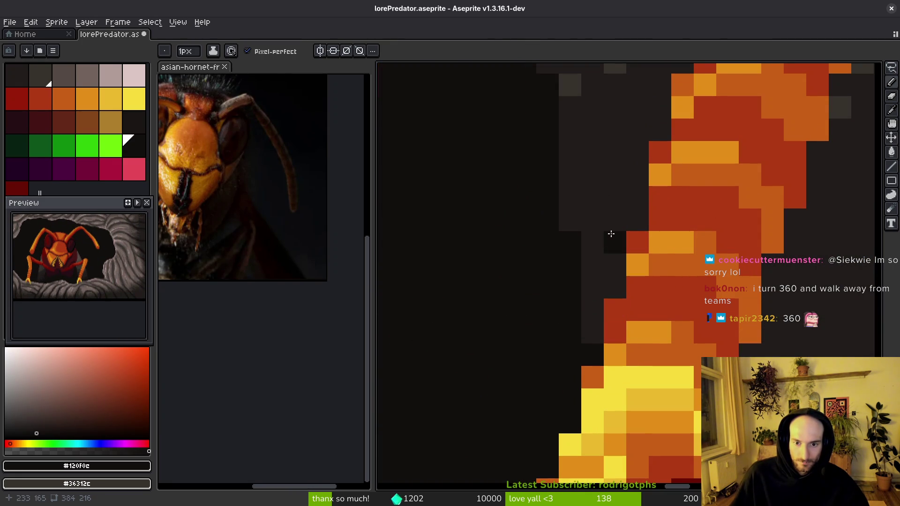
left_click(614, 186)
left_click(583, 217)
left_click(634, 214)
left_click(592, 333)
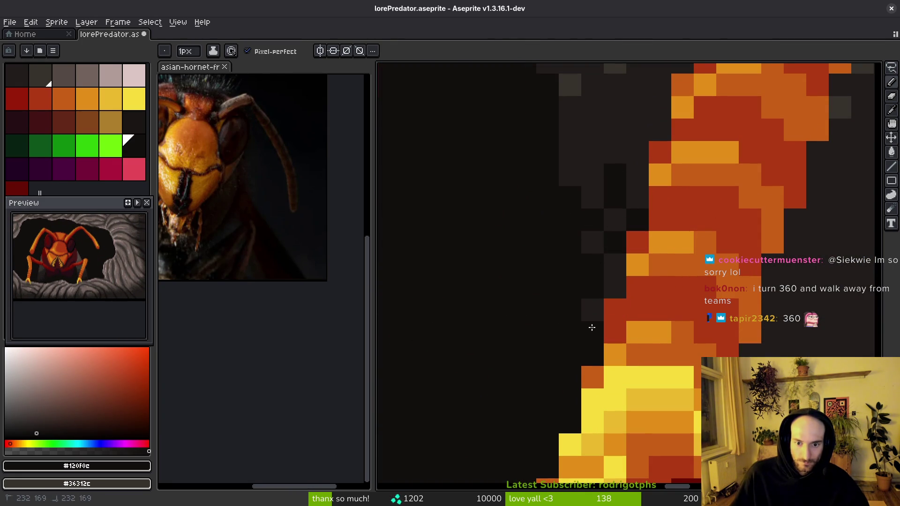
left_click(614, 288)
scroll(614, 288, "down", 3)
scroll(643, 347, "up", 2)
Step: Turn the grey cells right of and below the orange leg near-black #120f0c
left_click(640, 315)
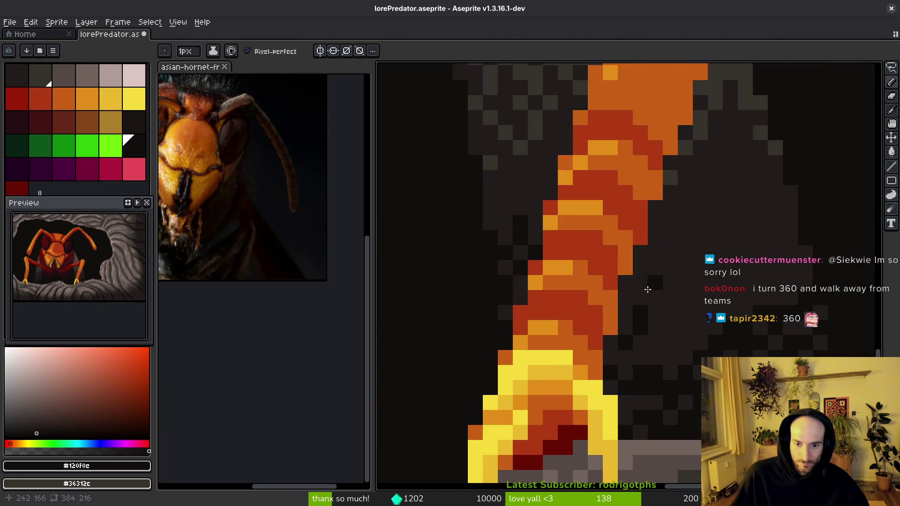
left_click(653, 288)
left_click(655, 344)
left_click(670, 297)
left_click_drag(699, 311, 670, 358)
left_click(625, 313)
left_click(625, 298)
left_click(655, 283)
left_click(686, 327)
mouse_move(663, 374)
left_mouse_down()
mouse_move(626, 355)
mouse_move(610, 387)
mouse_move(628, 413)
mouse_move(643, 397)
mouse_move(694, 420)
mouse_move(670, 373)
mouse_move(611, 399)
left_mouse_up()
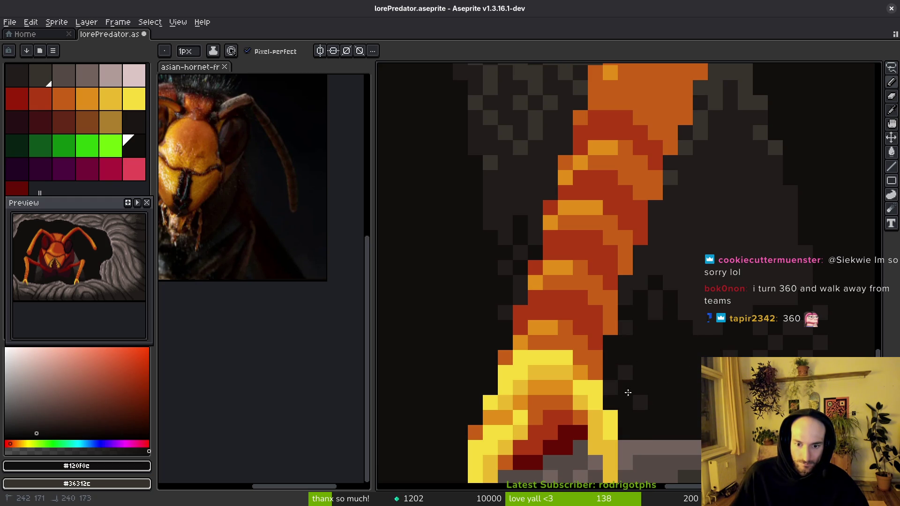
Step: Restore the stray black cell on the claw to yellow, return to near-black, and save
left_click(603, 425, "alt")
left_click(612, 403)
left_click(627, 375, "alt")
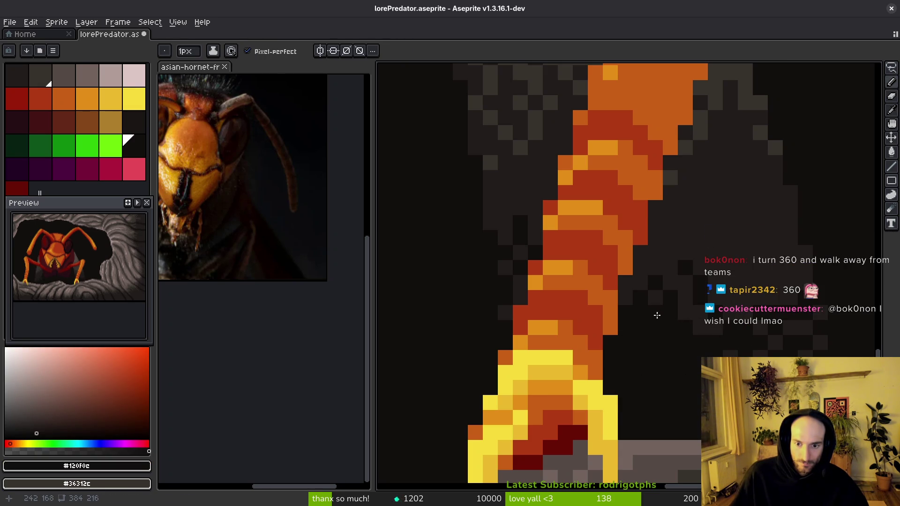
key("ctrl+s")
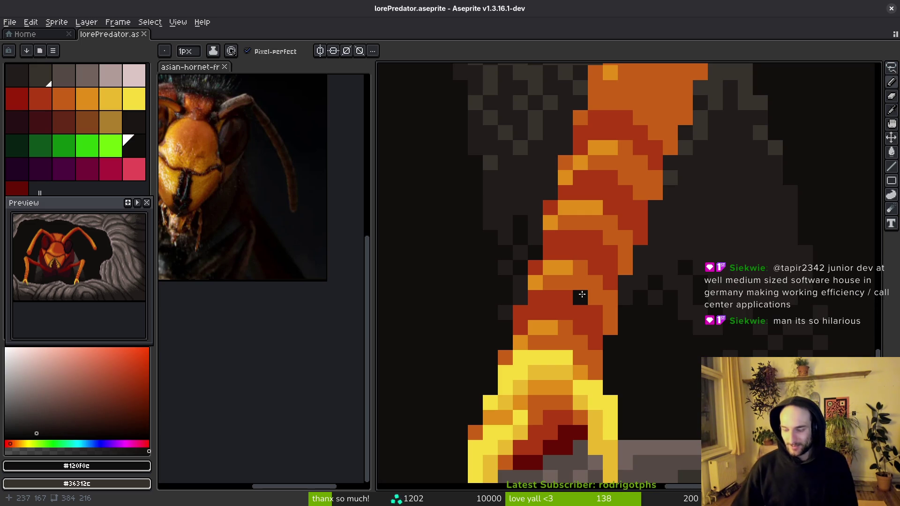
Step: Eyedrop dark maroon #250c13 and paint a stroke of it beneath the body
scroll(719, 348, "down", 4)
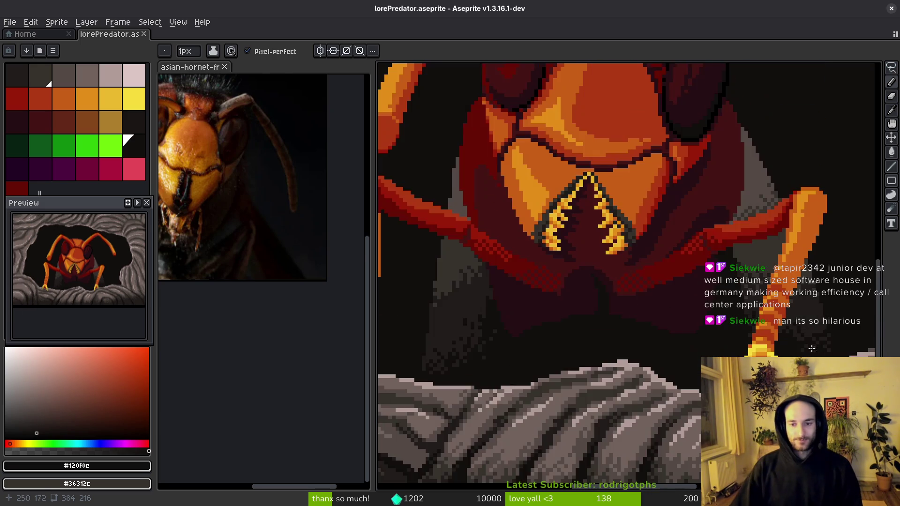
scroll(719, 348, "down", 4)
scroll(564, 324, "up", 1)
scroll(564, 324, "up", 3)
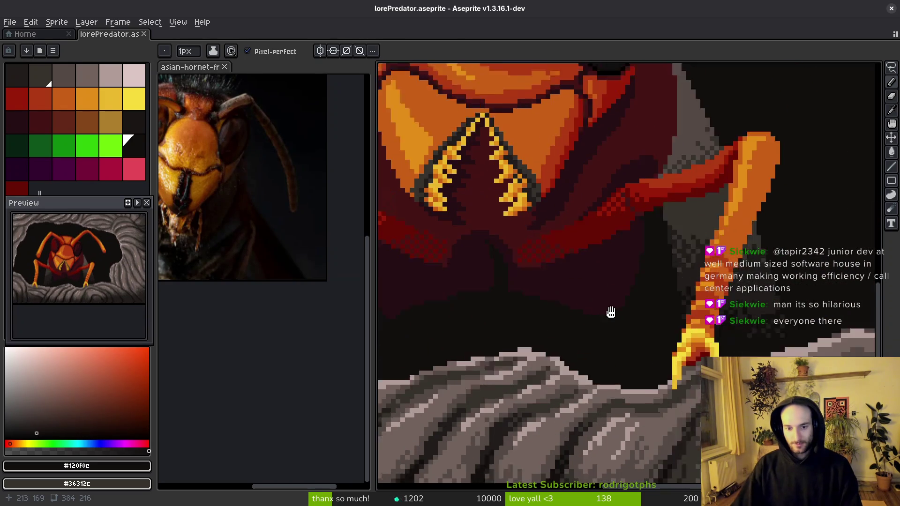
scroll(611, 313, "up", 1)
left_click(624, 278, "alt")
scroll(639, 287, "up", 2)
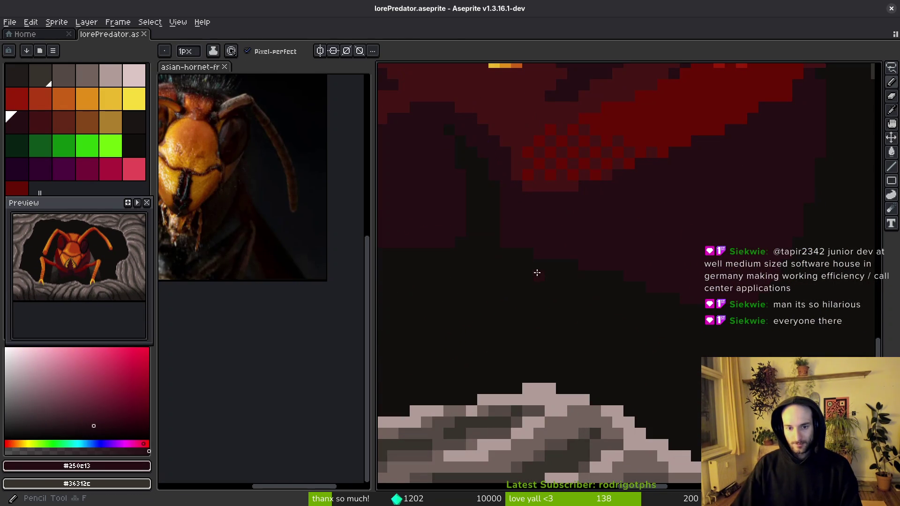
mouse_move(521, 266)
left_mouse_down()
mouse_move(616, 285)
mouse_move(655, 317)
mouse_move(605, 318)
mouse_move(563, 344)
mouse_move(690, 353)
mouse_move(631, 362)
left_mouse_up()
left_click(586, 307, "alt")
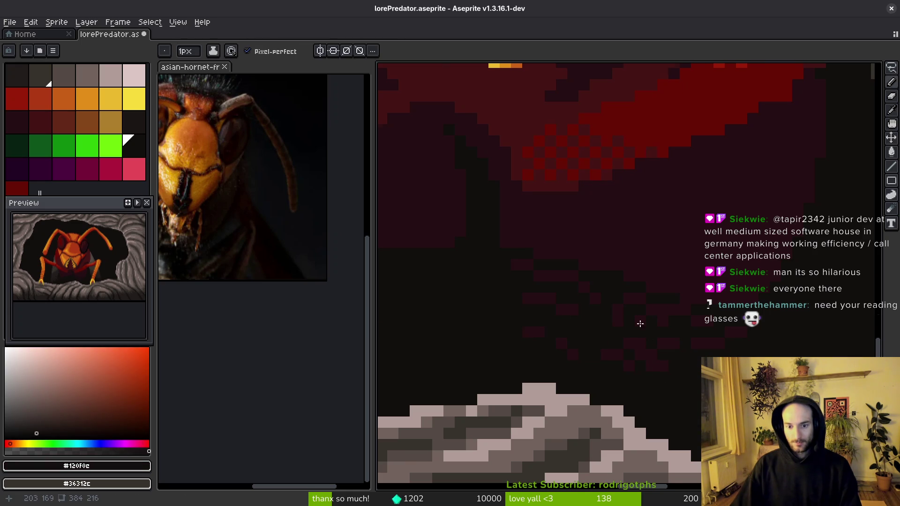
Step: Pan to the shadow under the body and dot in dark and reddish dither pixels
scroll(700, 359, "down", 3)
scroll(699, 359, "up", 3)
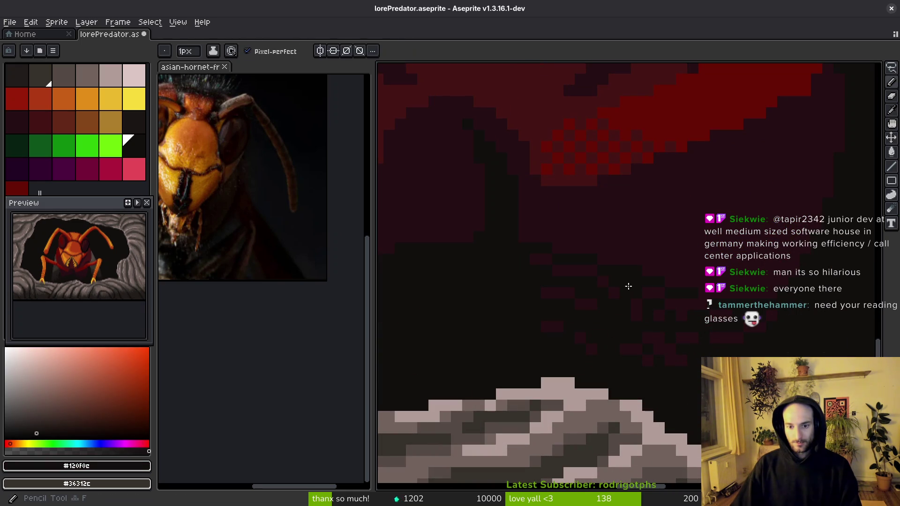
left_click(657, 288, "alt")
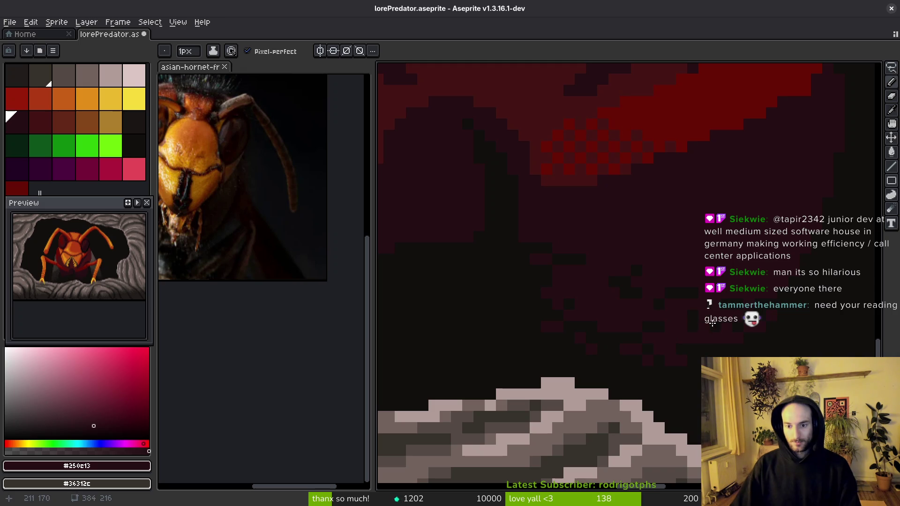
scroll(695, 324, "down", 3)
scroll(567, 329, "up", 3)
mouse_move(582, 273)
left_mouse_down()
mouse_move(679, 281)
mouse_move(729, 233)
left_mouse_up()
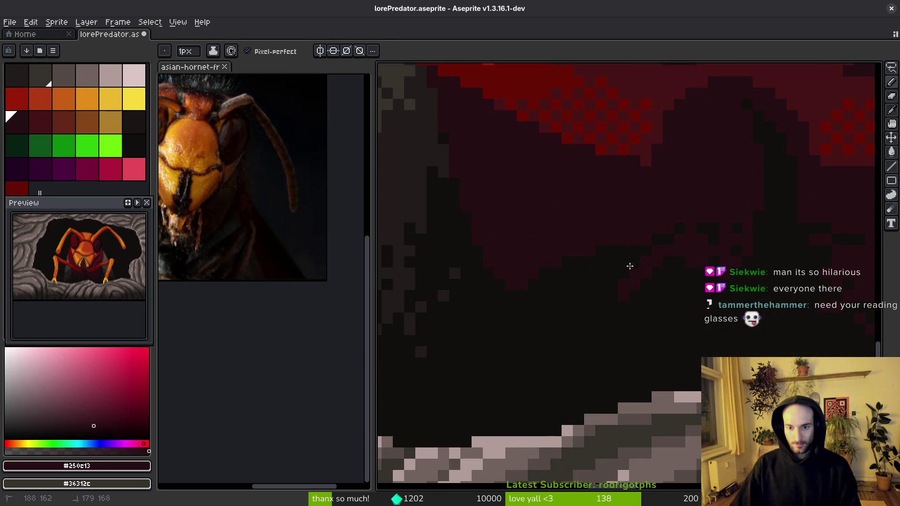
left_click(582, 283)
left_click(597, 314)
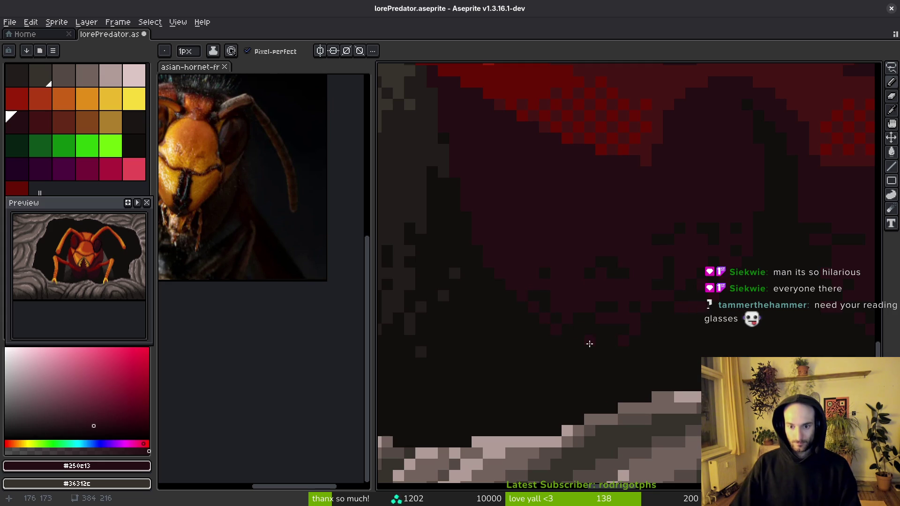
Step: Sample near-black #120f0e and maroon #250e13 alternately, then add a near-black shadow pixel
scroll(576, 331, "down", 3)
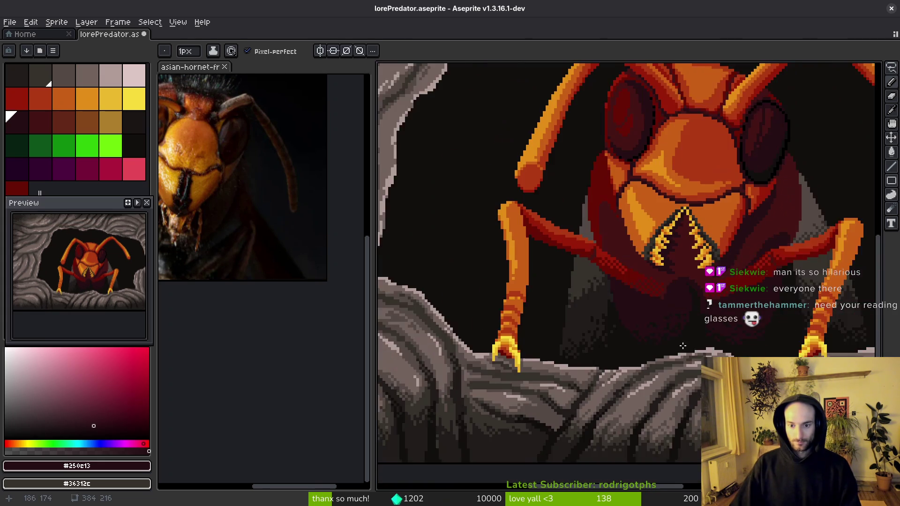
scroll(658, 359, "down", 2)
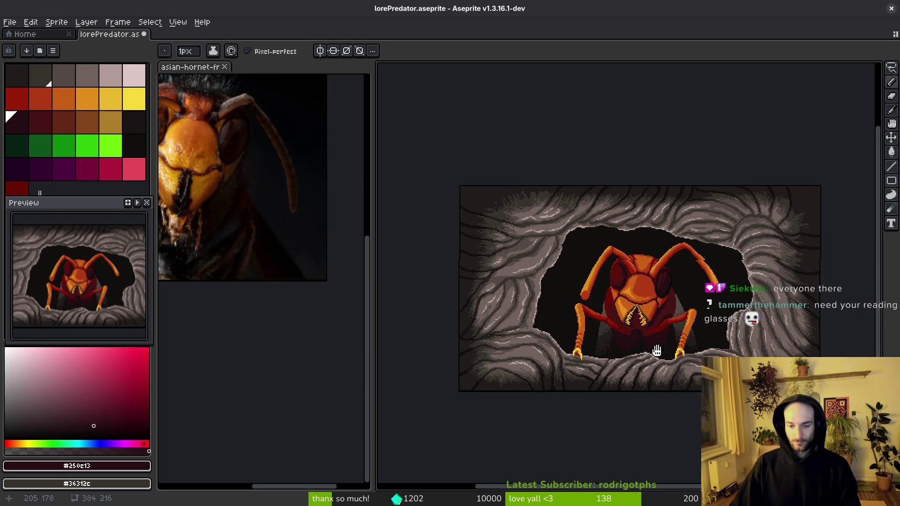
scroll(661, 342, "up", 1)
scroll(670, 351, "up", 1)
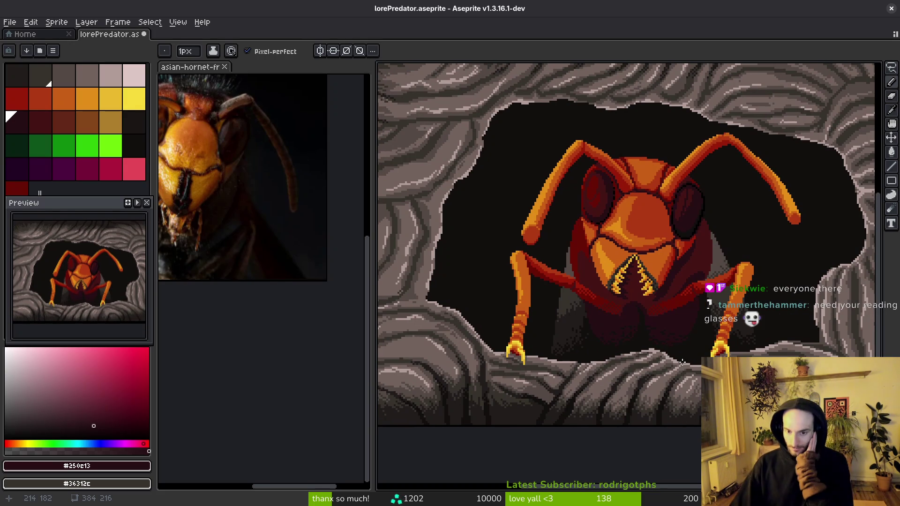
scroll(660, 347, "up", 3)
scroll(661, 346, "up", 4)
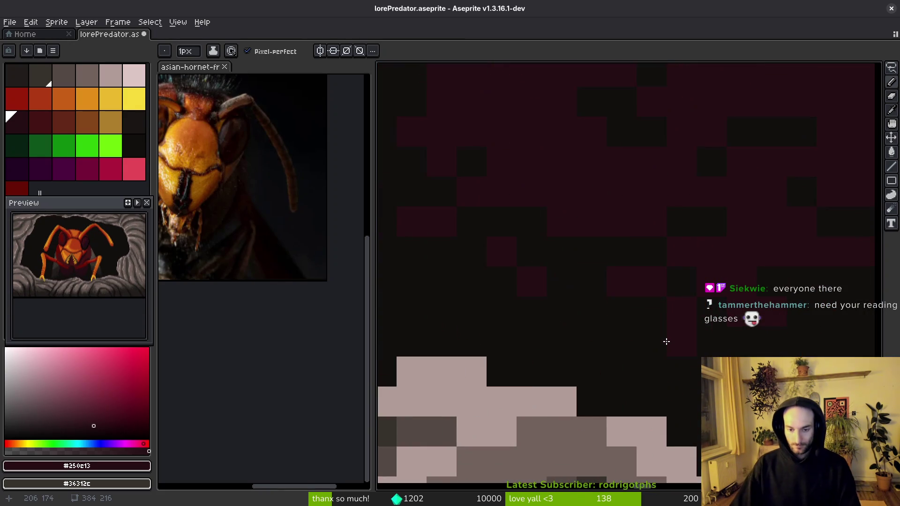
scroll(630, 333, "down", 2)
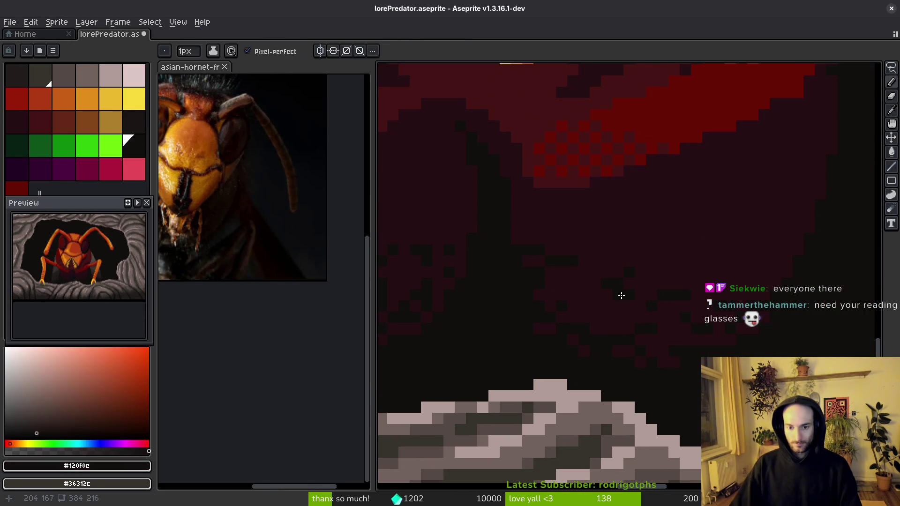
key("alt")
left_click(614, 280, "alt")
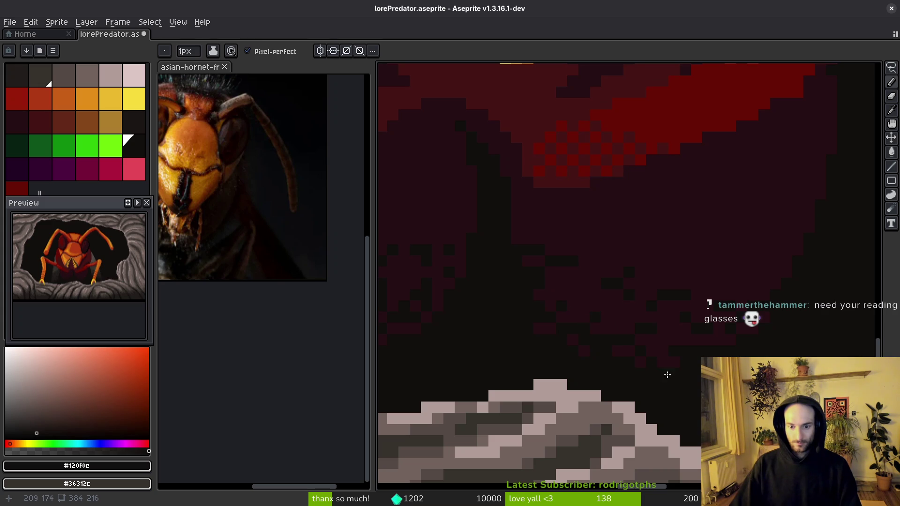
left_click(629, 344, "alt")
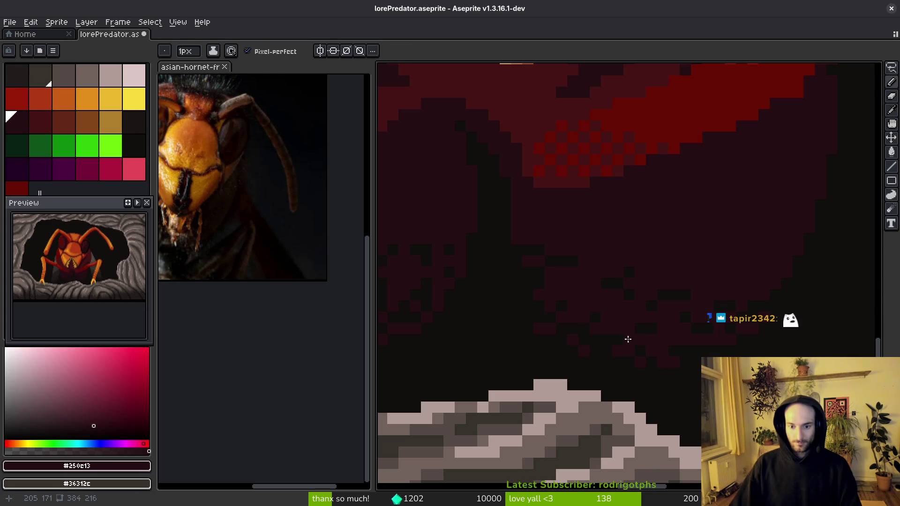
left_click(671, 345, "alt")
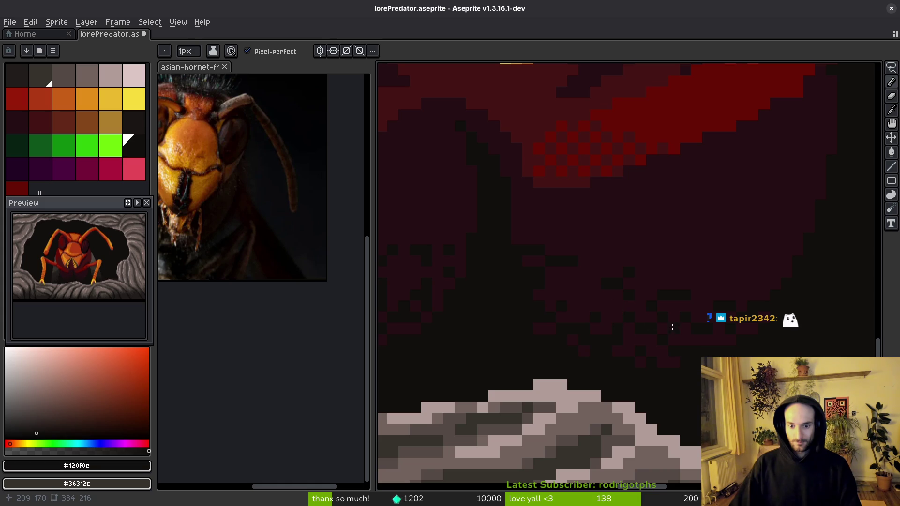
scroll(632, 337, "down", 5)
scroll(594, 335, "up", 6)
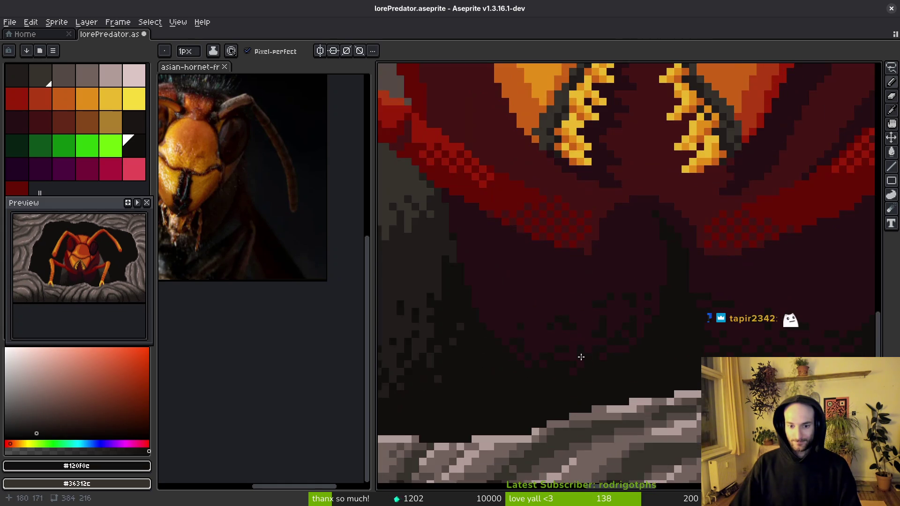
left_click(594, 334)
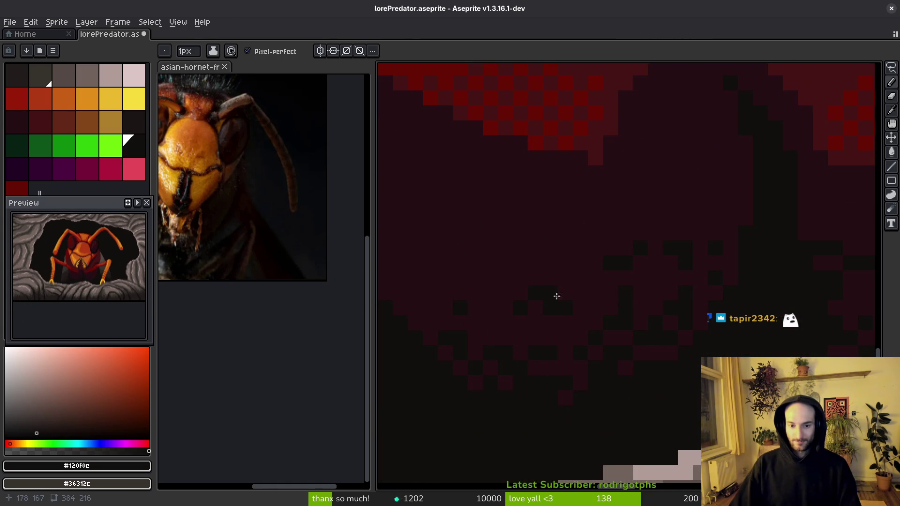
Step: Pick maroon and select a small block of shadow pixels, then return to the pencil
left_click(563, 303, "alt")
key("m")
left_click_drag(514, 271, 569, 312)
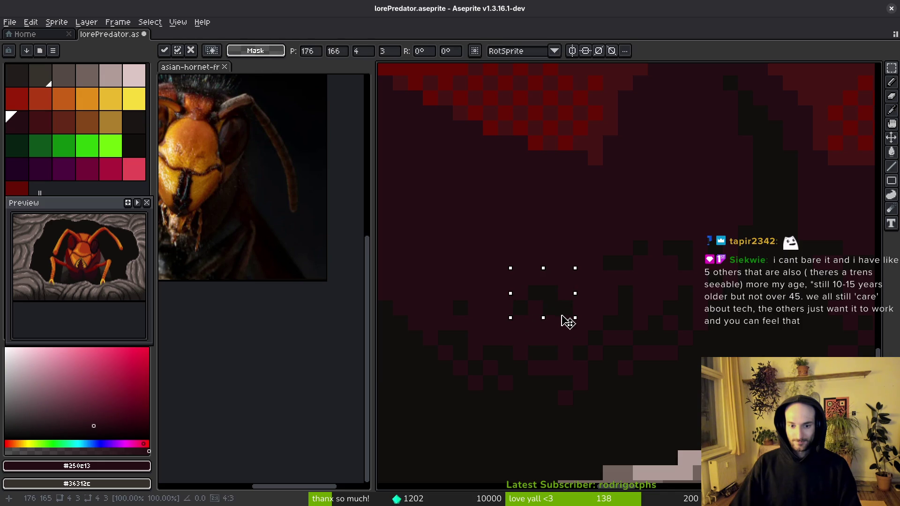
key("g")
scroll(677, 311, "down", 2)
scroll(617, 295, "up", 2)
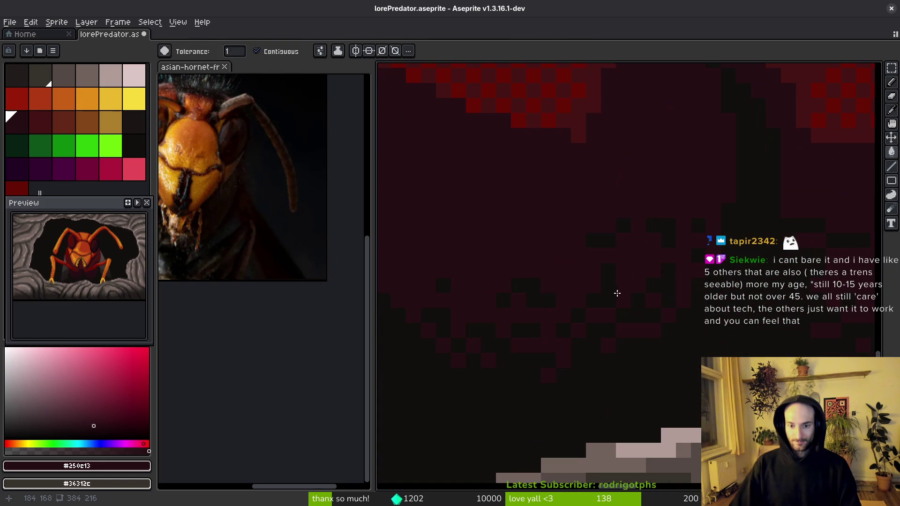
key("b")
scroll(648, 305, "down", 2)
scroll(528, 315, "up", 2)
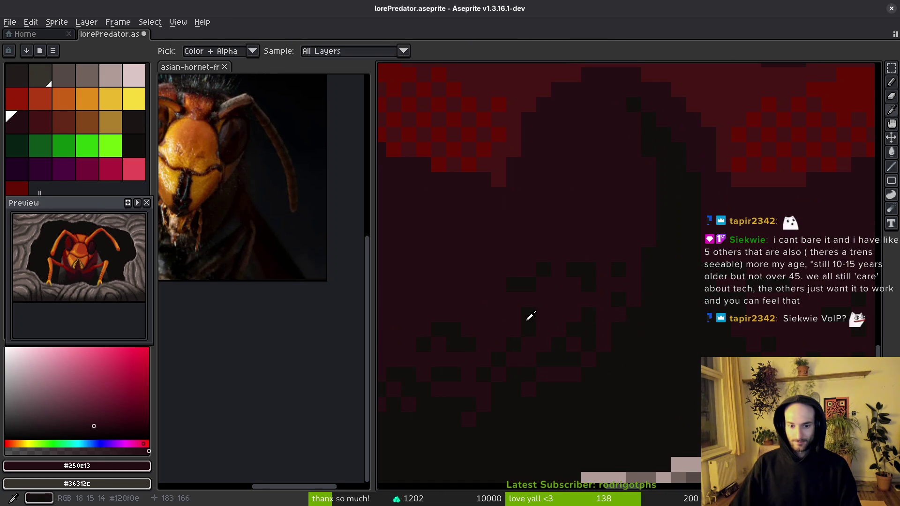
Step: Eyedrop near-black #120f0c and dark maroon #250c13 again, then save the file
left_click(533, 321, "alt")
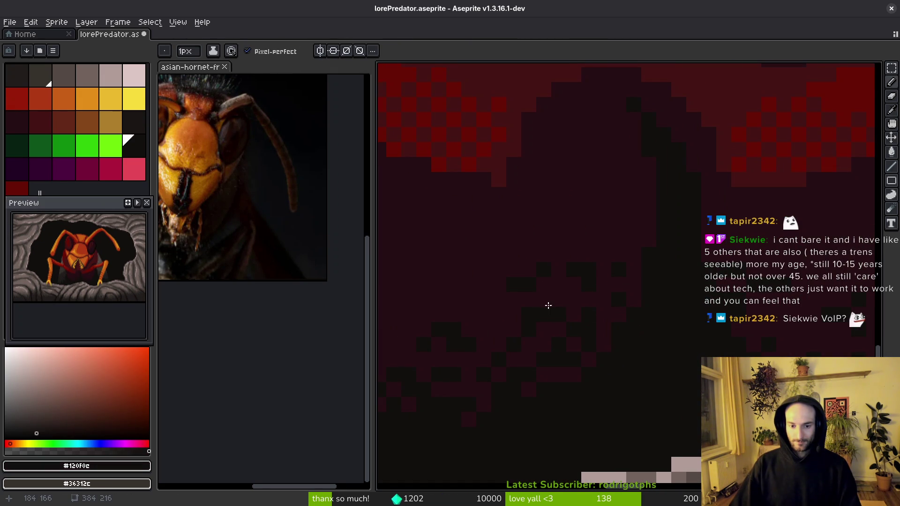
left_click(557, 283, "alt")
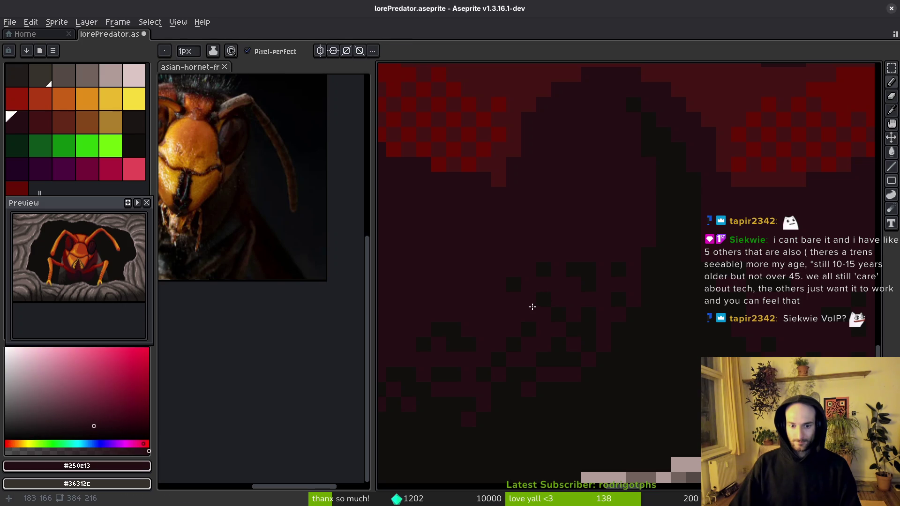
scroll(621, 323, "down", 2)
scroll(595, 305, "up", 2)
scroll(613, 352, "down", 2)
key("ctrl+s")
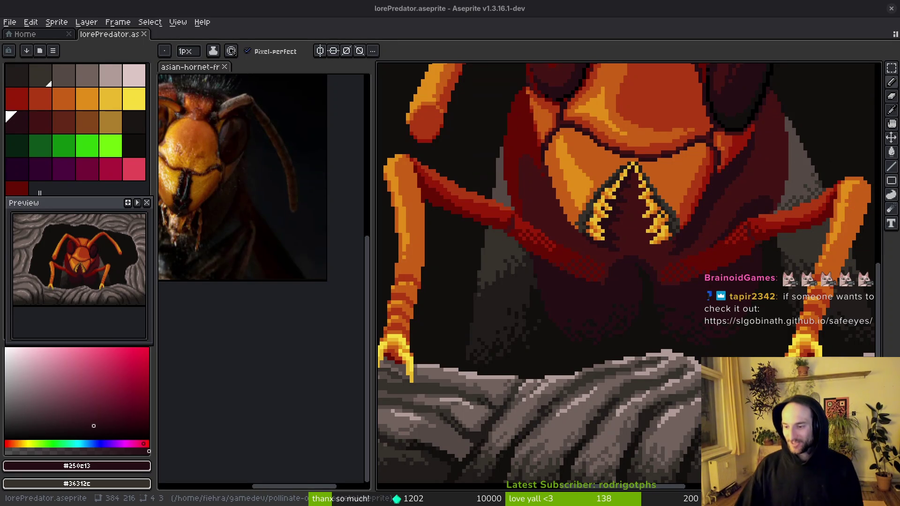
Step: Switch to the Safe Eyes site and scroll to Features: Break Reminders, Keyboard Control, Smart Pause
key("alt+Tab")
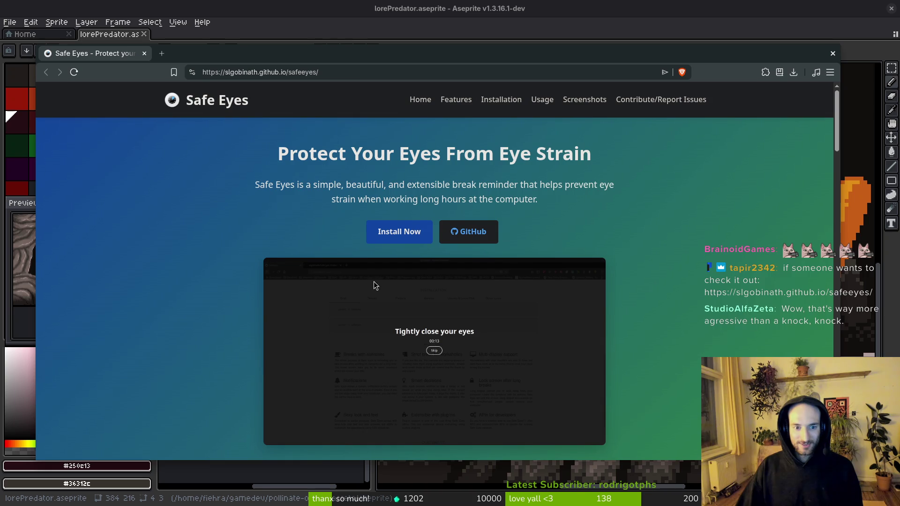
scroll(446, 353, "down", 3)
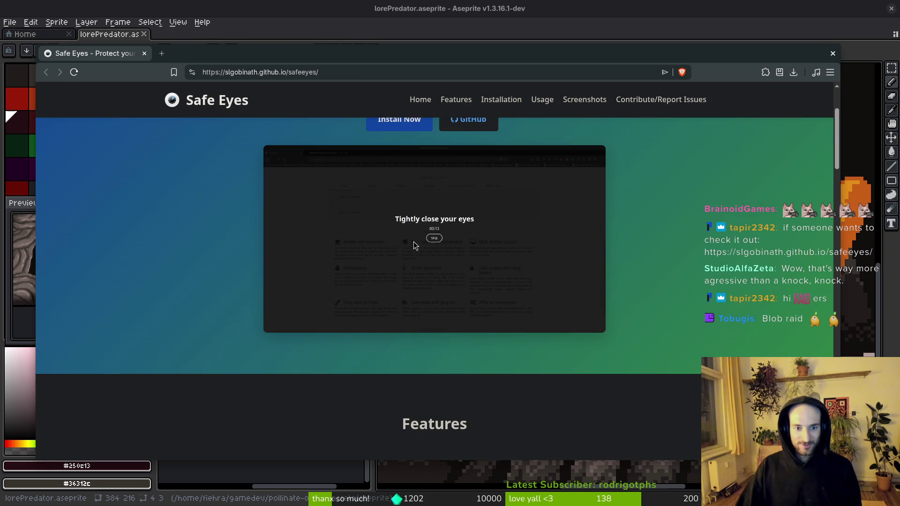
scroll(449, 274, "down", 3)
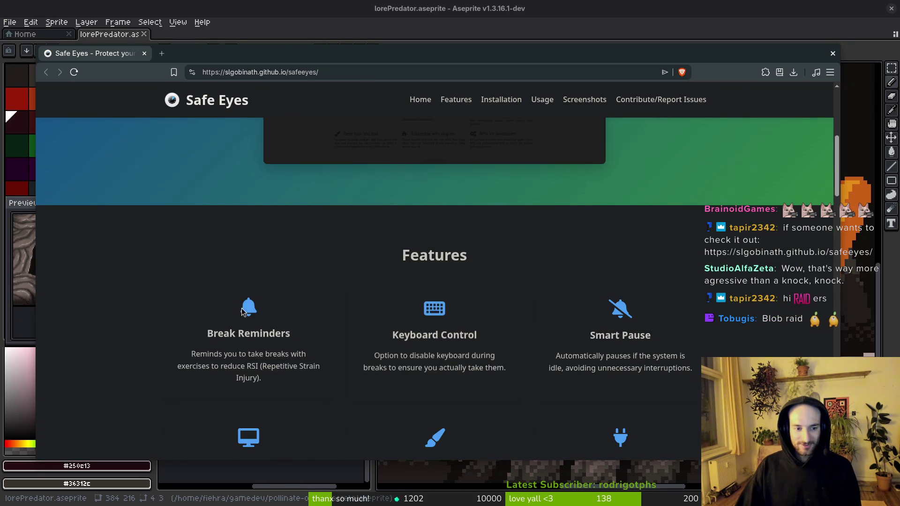
scroll(145, 219, "down", 3)
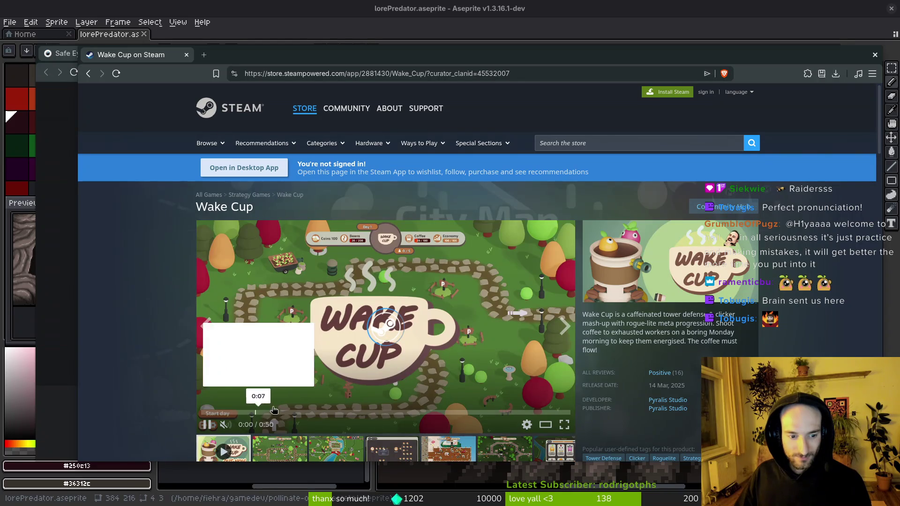
Step: View two Wake Cup gameplay screenshots, including City Map, then open the Pyralis Studio developer page
left_click(331, 457)
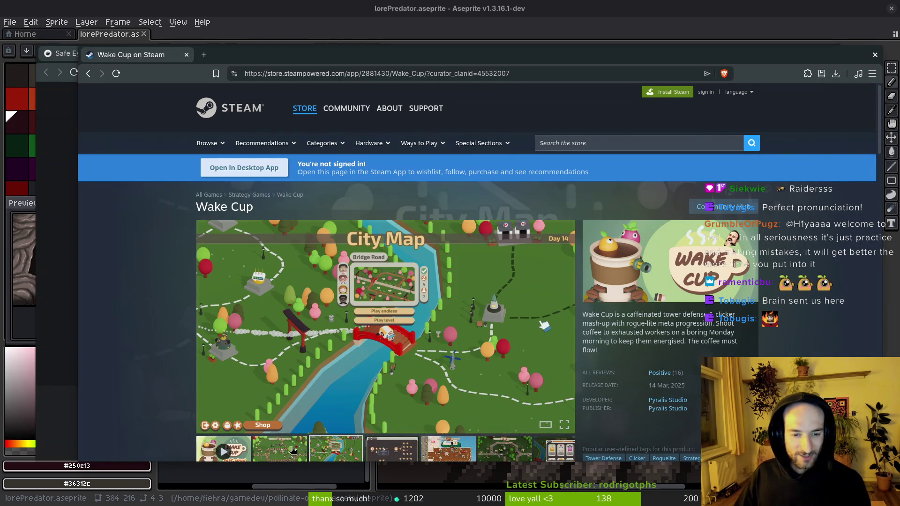
left_click(293, 452)
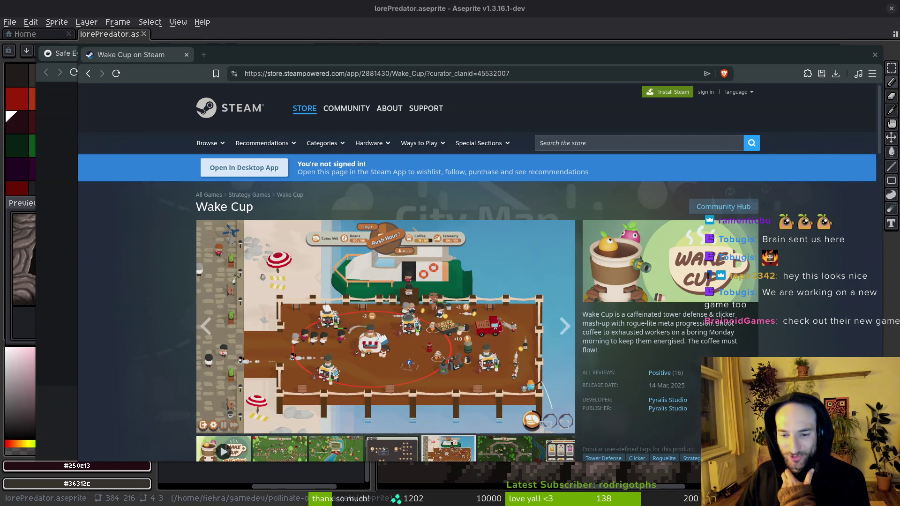
left_click(668, 400)
Step: Open Terra Ninfa's store page from Pyralis Studio's Upcoming Releases list
left_click(383, 317)
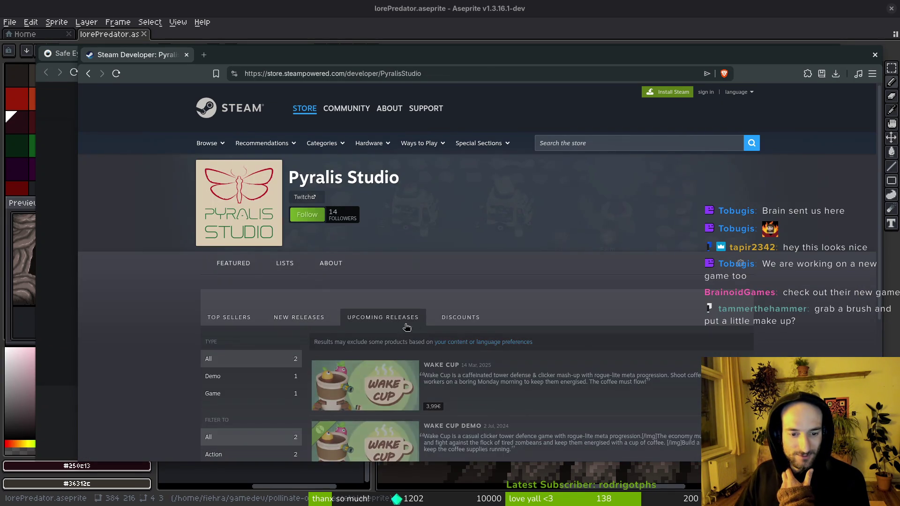
scroll(615, 367, "down", 1)
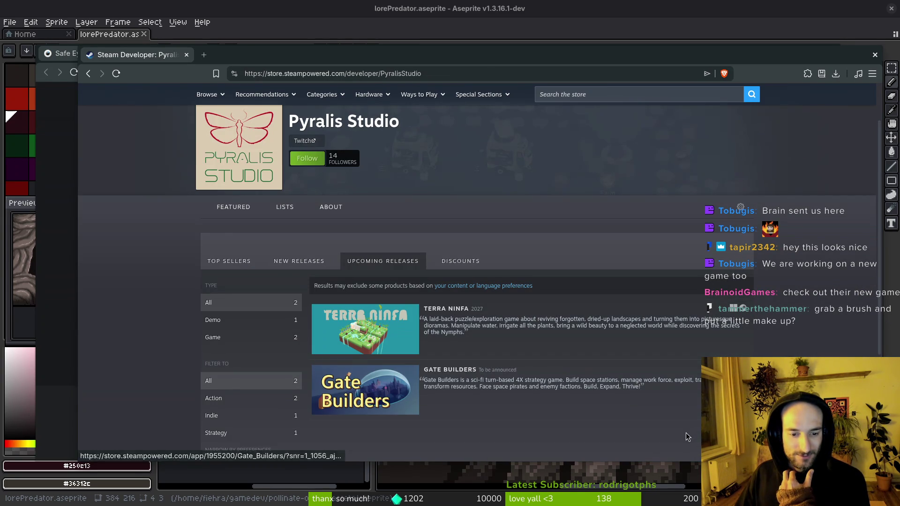
mouse_move(374, 341)
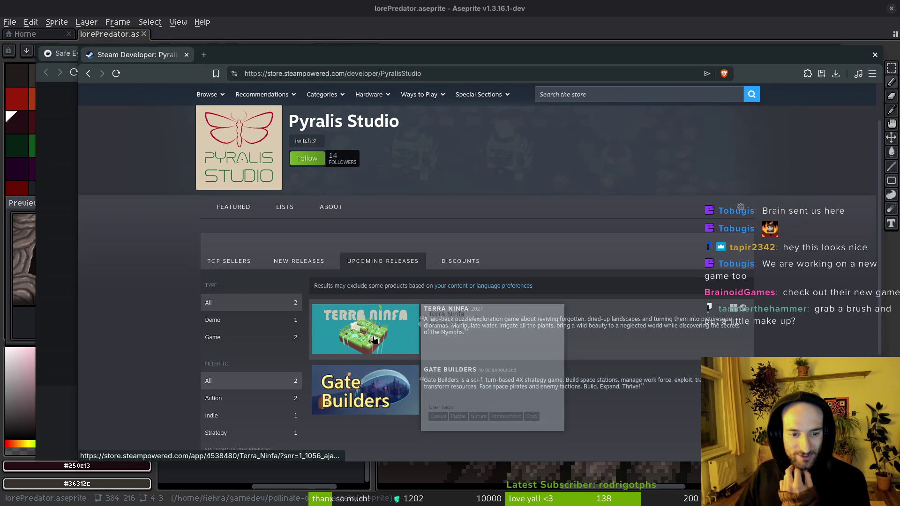
left_click(383, 339)
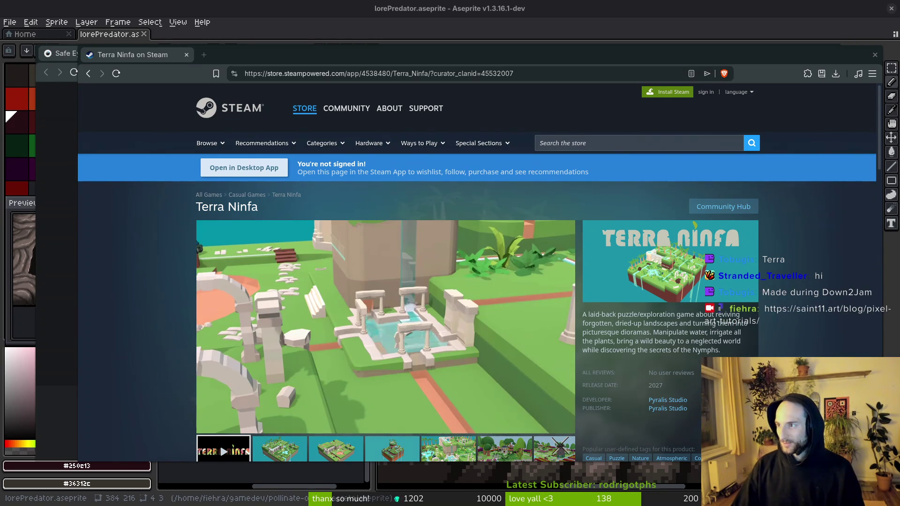
key("alt+Tab")
Step: Scroll through Saint11's pixel art tutorial sheets down to Bullets, then go back to the Safe Eyes tab
scroll(421, 305, "down", 5)
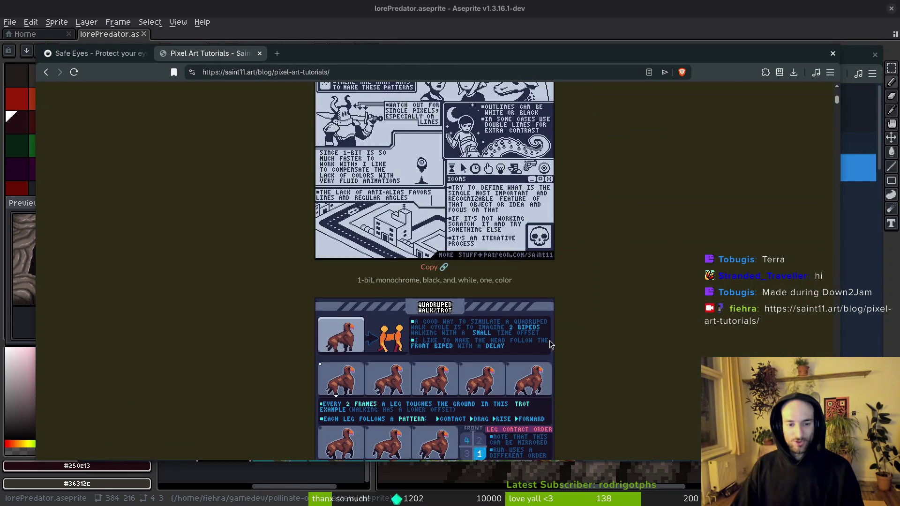
scroll(475, 232, "up", 1)
scroll(473, 232, "down", 5)
scroll(441, 327, "down", 10)
scroll(441, 327, "down", 10)
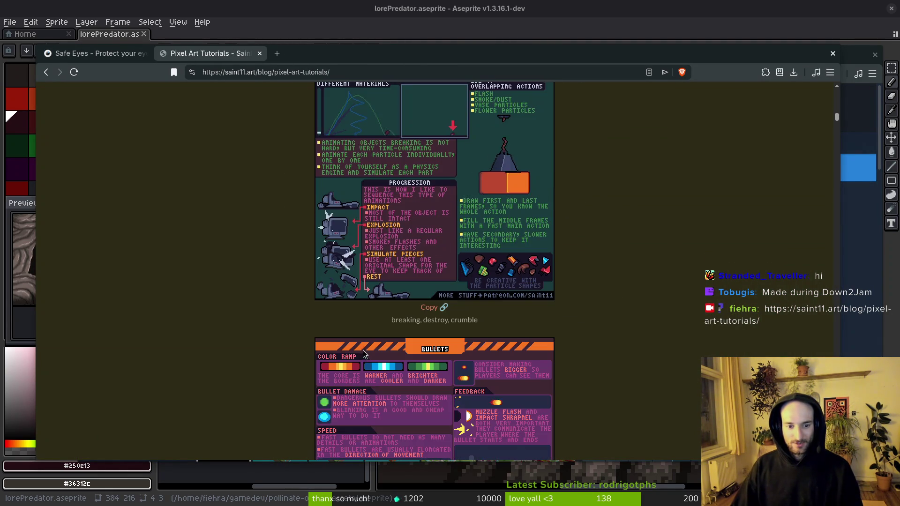
scroll(249, 321, "down", 5)
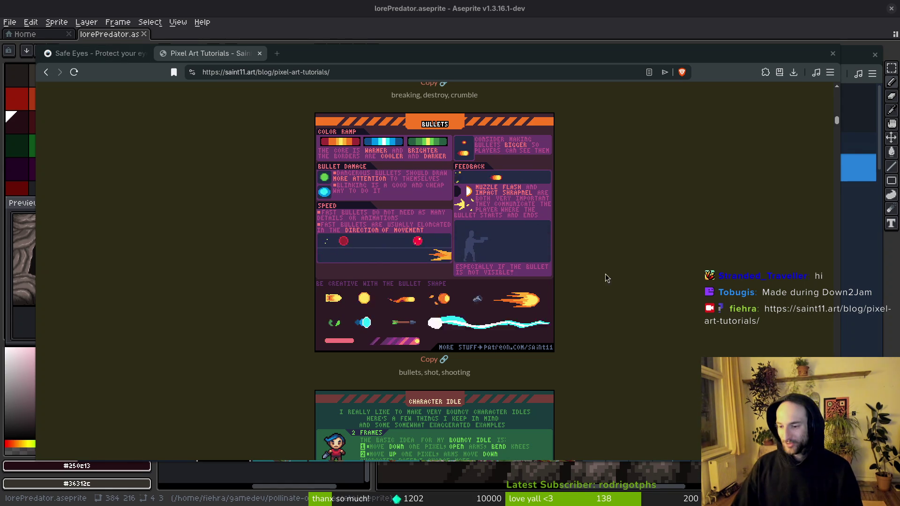
scroll(632, 328, "down", 3)
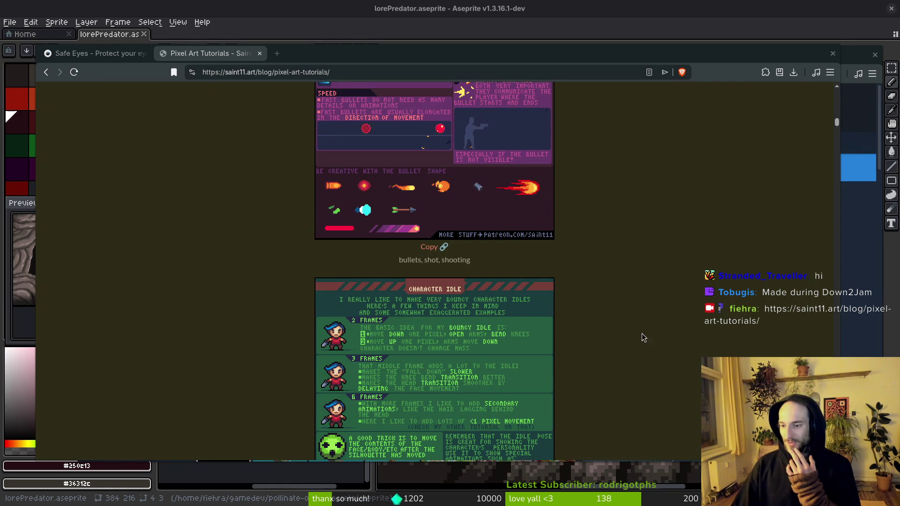
scroll(227, 120, "up", 5)
left_click(93, 56)
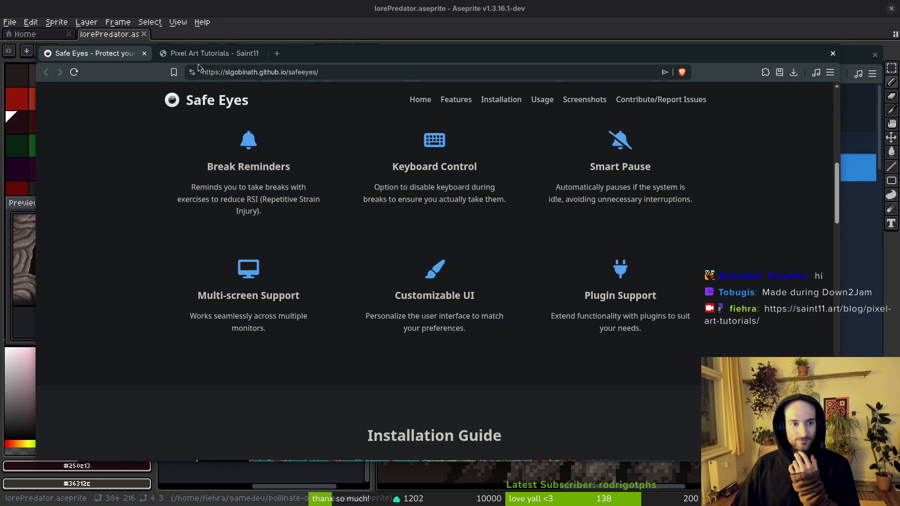
Step: Move the Terra Ninfa store page into the main browser window and show its second screenshot
left_click(206, 53)
key("alt+Left")
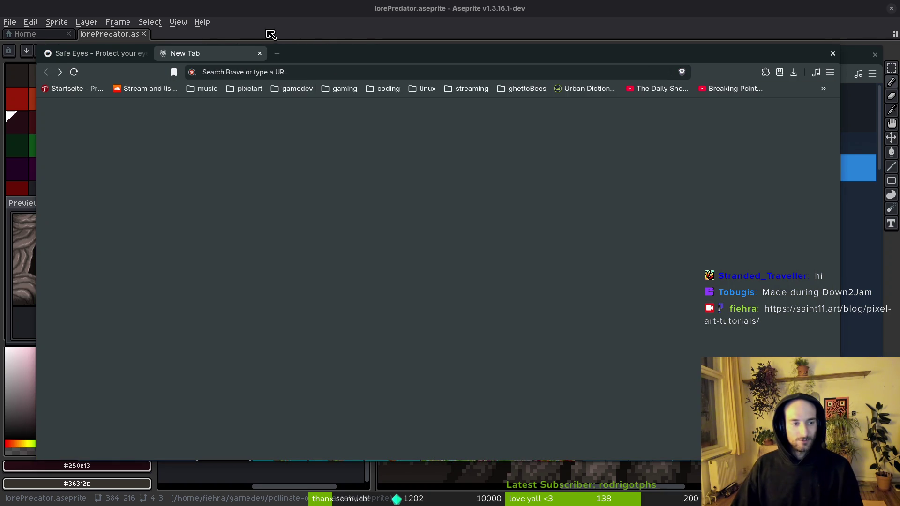
key("ctrl+shift+t")
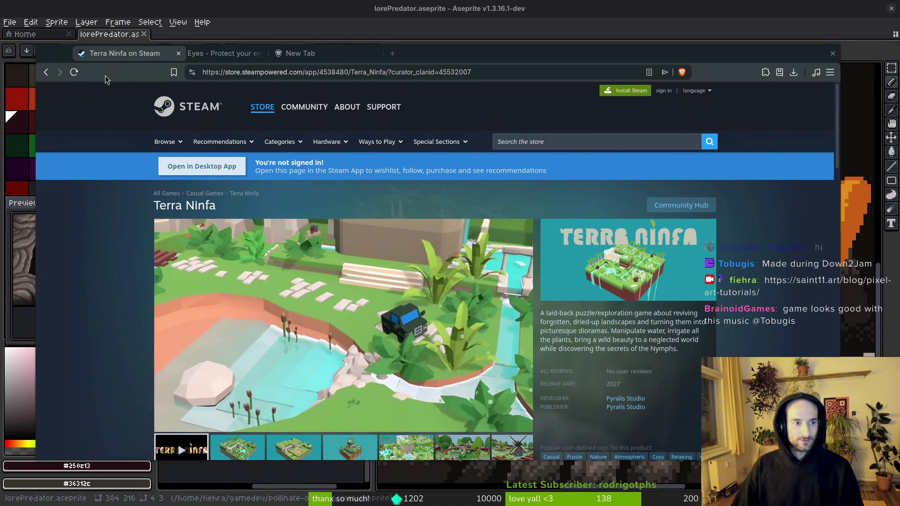
left_click(475, 346)
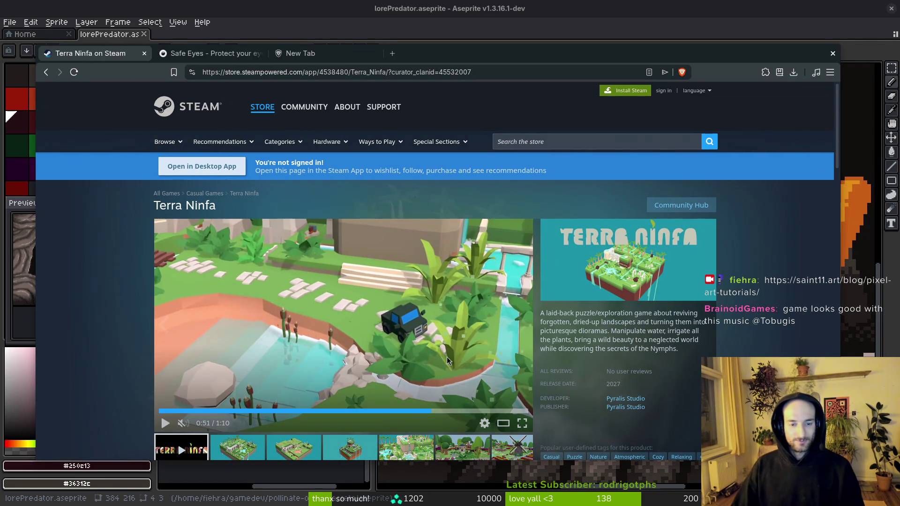
left_click(256, 457)
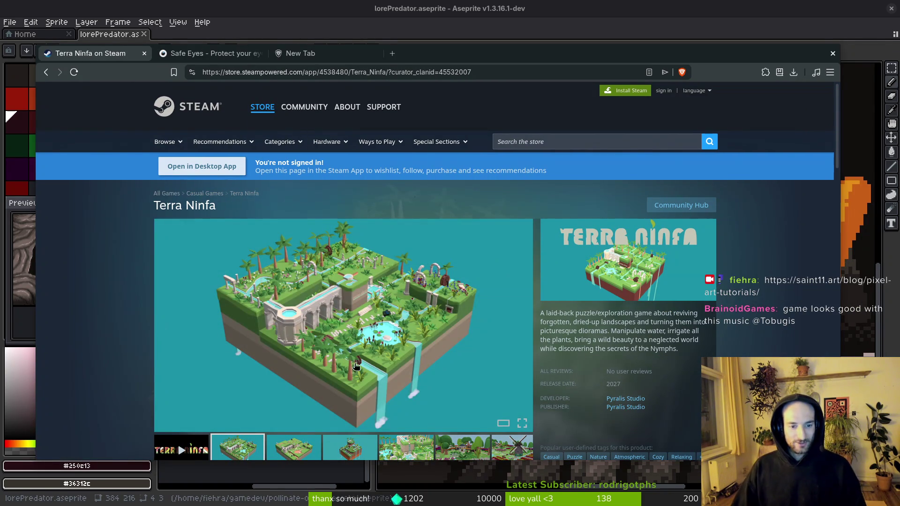
Step: Open Terra Ninfa's screenshot lightbox and page forward to image 6 of 10, the garden gazebo
left_click(372, 352)
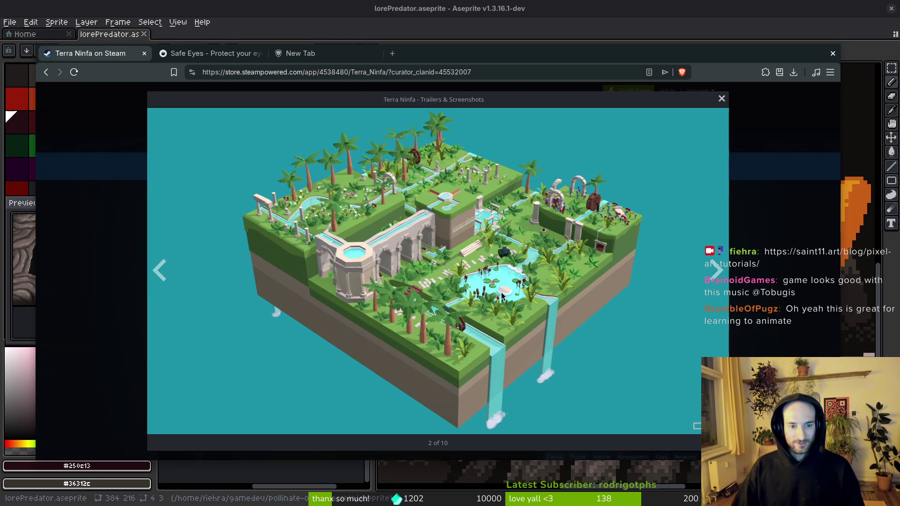
left_click(720, 267)
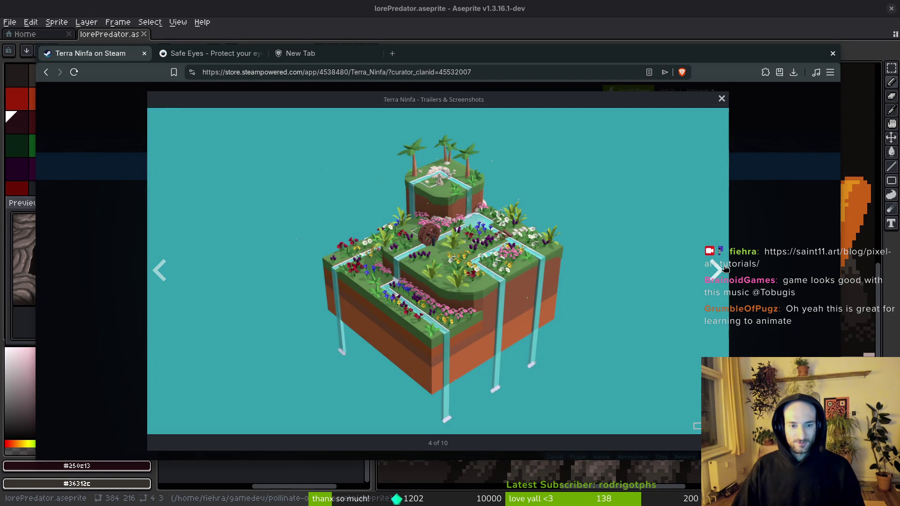
left_click(724, 267)
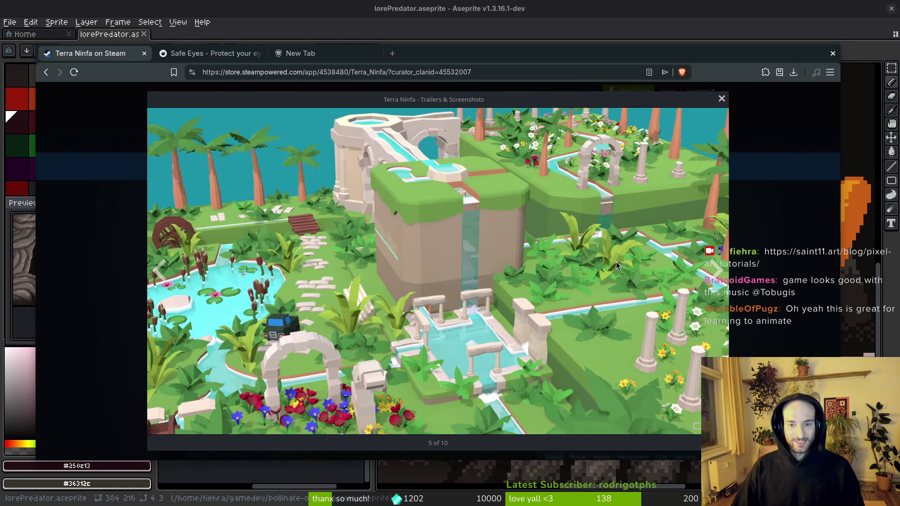
left_click(715, 271)
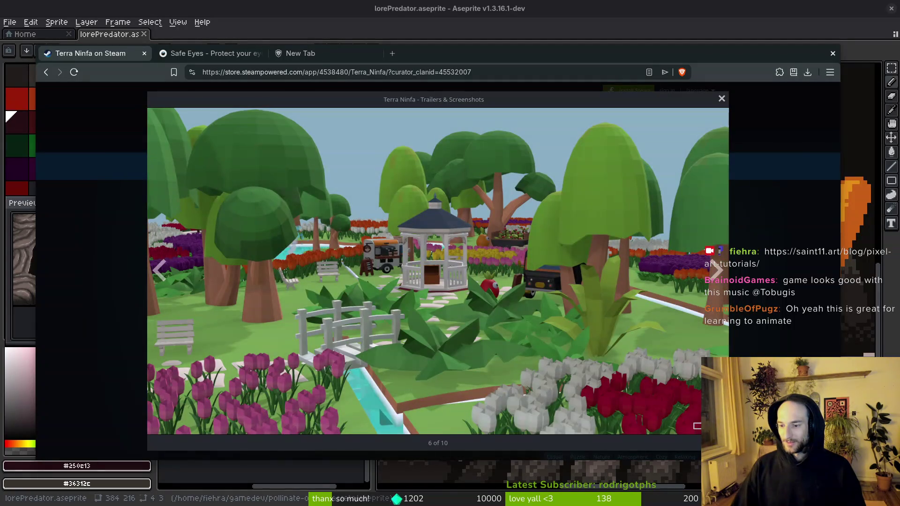
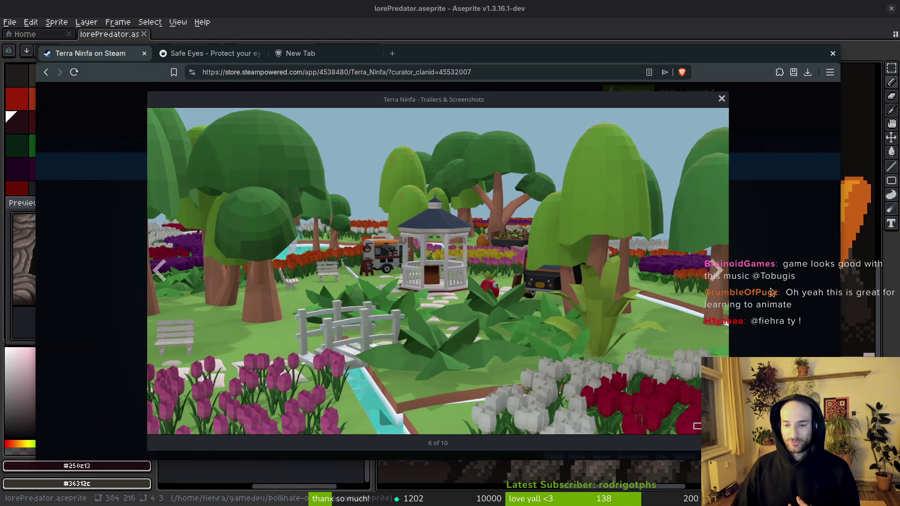
Step: Advance the Terra Ninfa gallery to the windmill screenshot, then return to the hornet drawing
left_click(720, 274)
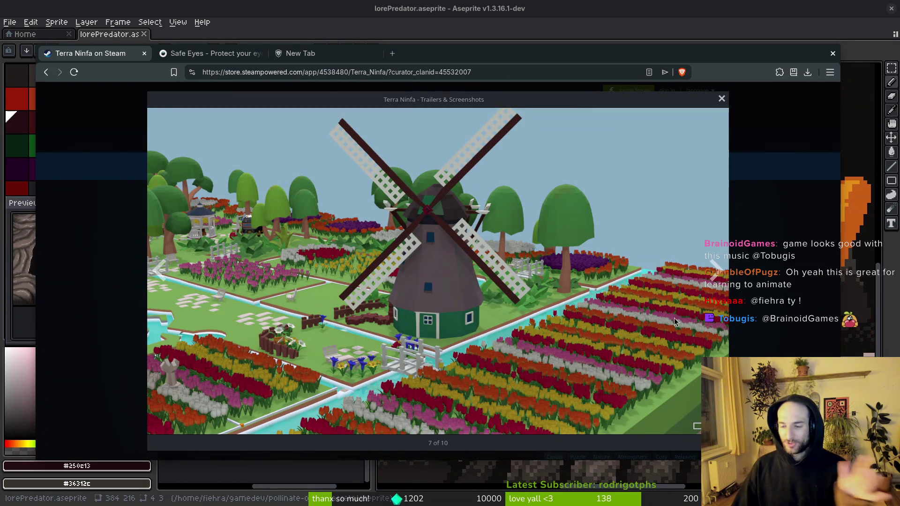
key("alt+Tab")
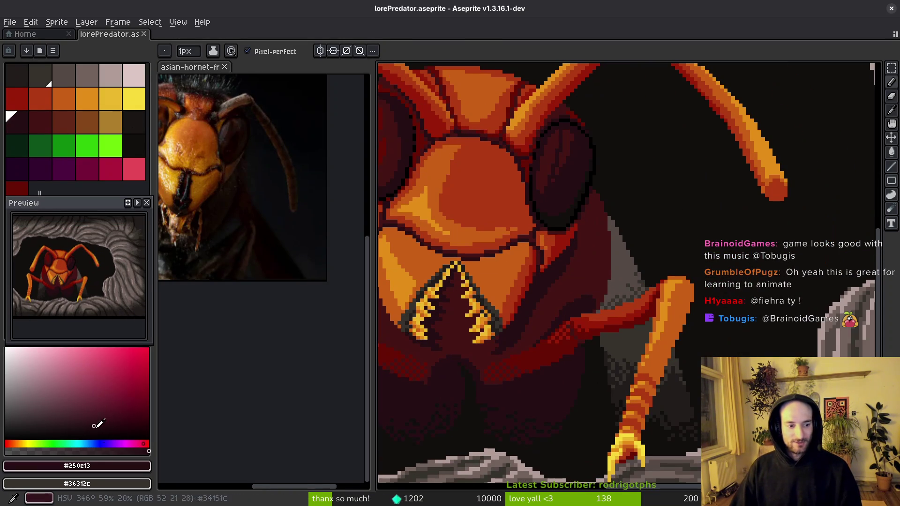
Step: Paint a thick, bright saturated blue test stroke beside the antenna with a 10px brush
left_click(87, 443)
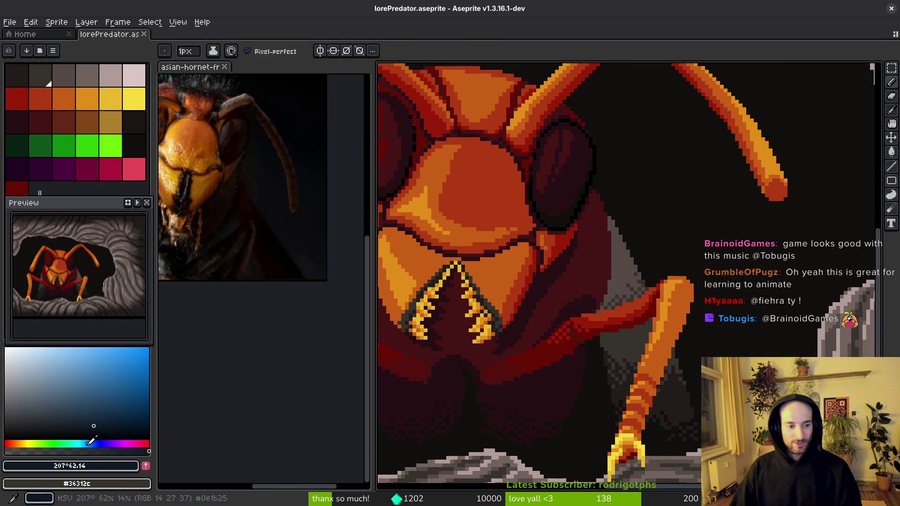
left_click_drag(94, 425, 169, 351)
key("plus")
key("plus")
key("plus")
mouse_move(652, 300)
left_mouse_down()
mouse_move(621, 375)
mouse_move(599, 398)
left_mouse_up()
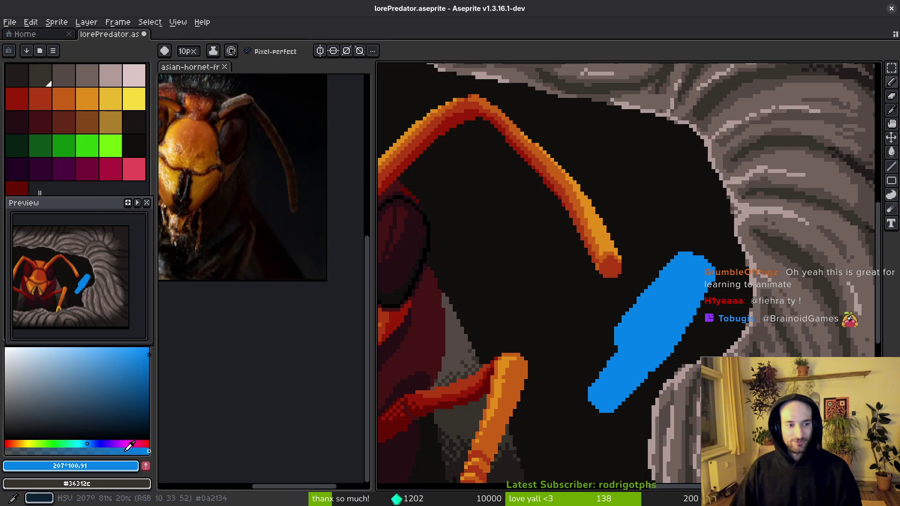
Step: Add darker blue and dark navy strokes over the blue shape
left_click(91, 444)
left_click(149, 375)
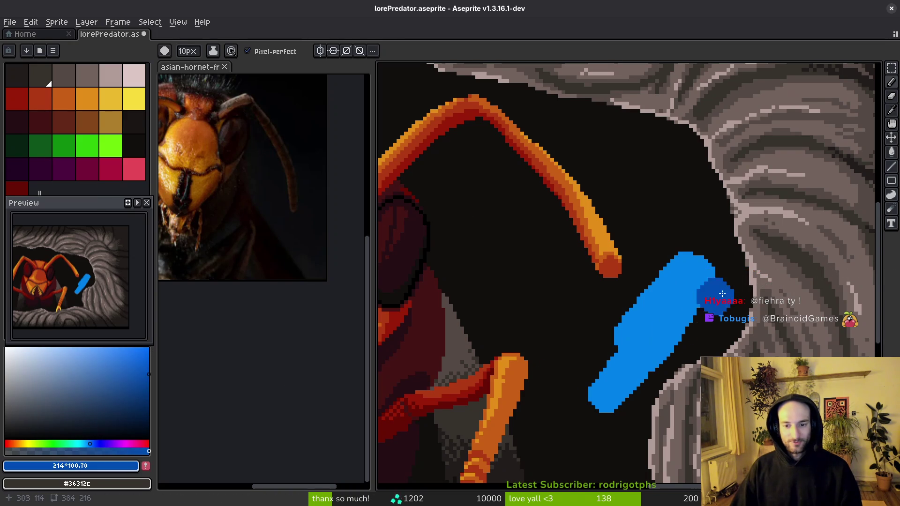
left_click_drag(727, 272, 645, 403)
left_click(94, 443)
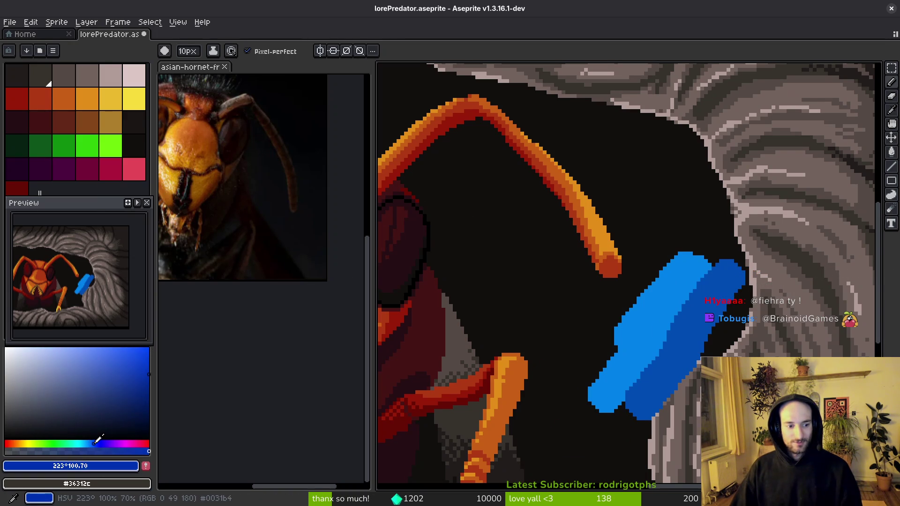
left_click(149, 400)
mouse_move(740, 307)
left_mouse_down()
mouse_move(682, 433)
mouse_move(680, 408)
left_mouse_up()
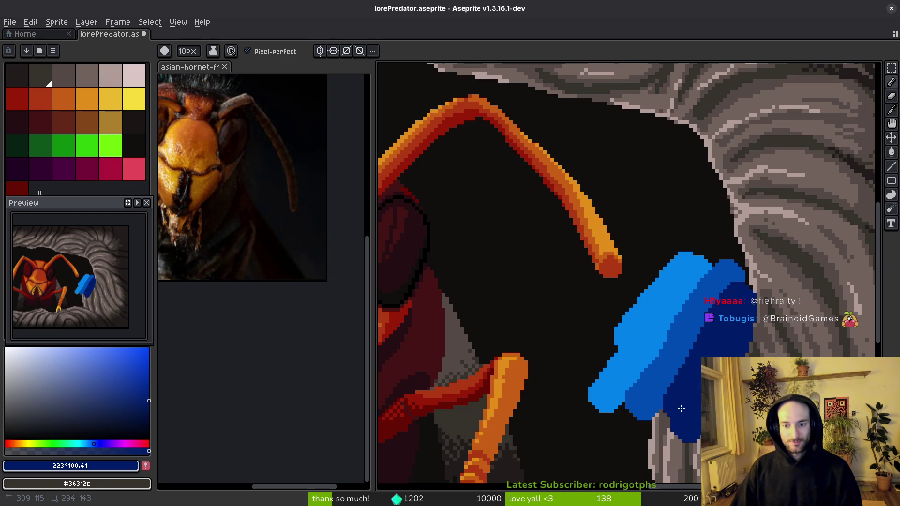
Step: Add light blue and light cyan strokes along the shape's left side
left_click(89, 444)
left_click(100, 348)
left_click_drag(649, 244, 595, 361)
left_click(85, 348)
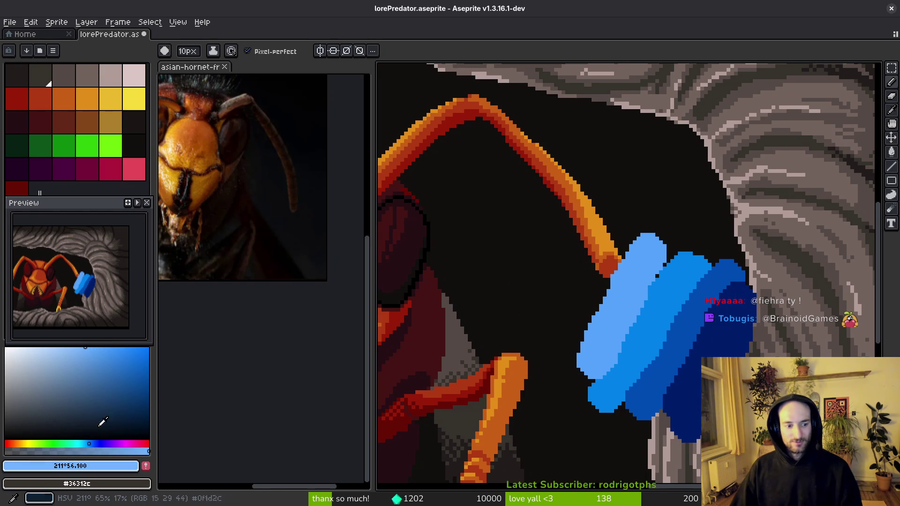
left_click(84, 443)
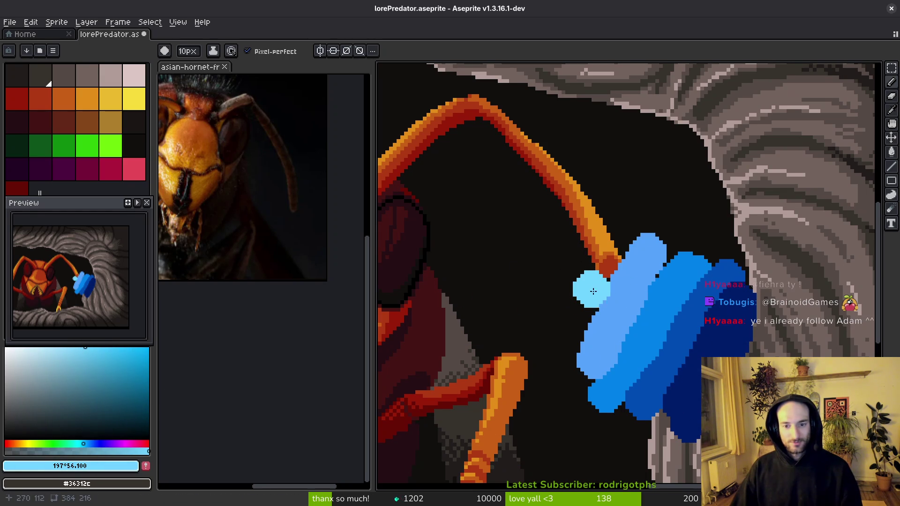
left_click_drag(593, 291, 579, 338)
Step: Undo all the blue test strokes, return to the pencil, and switch to the browser
scroll(623, 413, "down", 1)
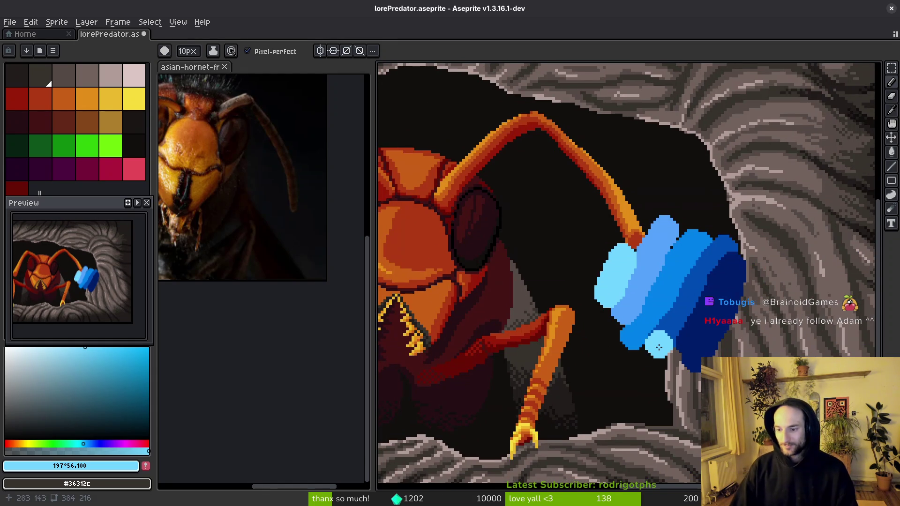
key("ctrl+z")
key("ctrl+z")
key("ctrl+z")
key("v")
key("b")
key("Right")
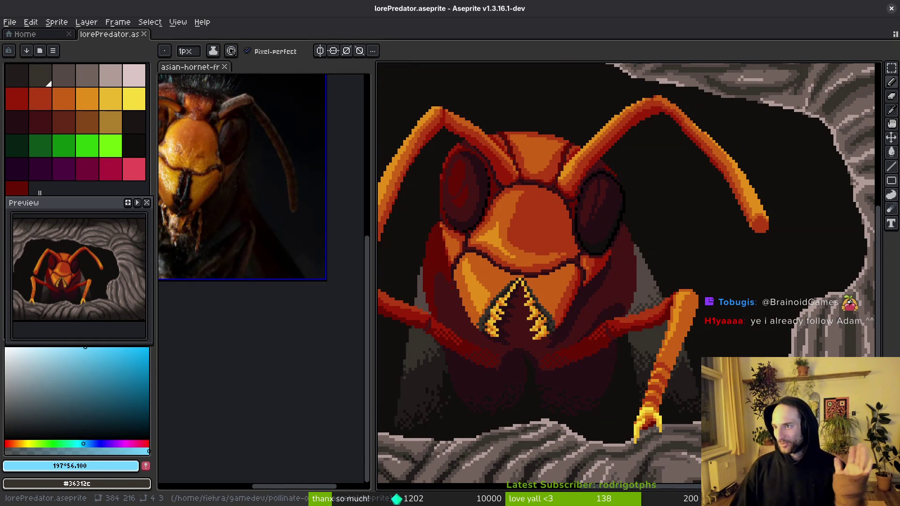
key("alt+Tab")
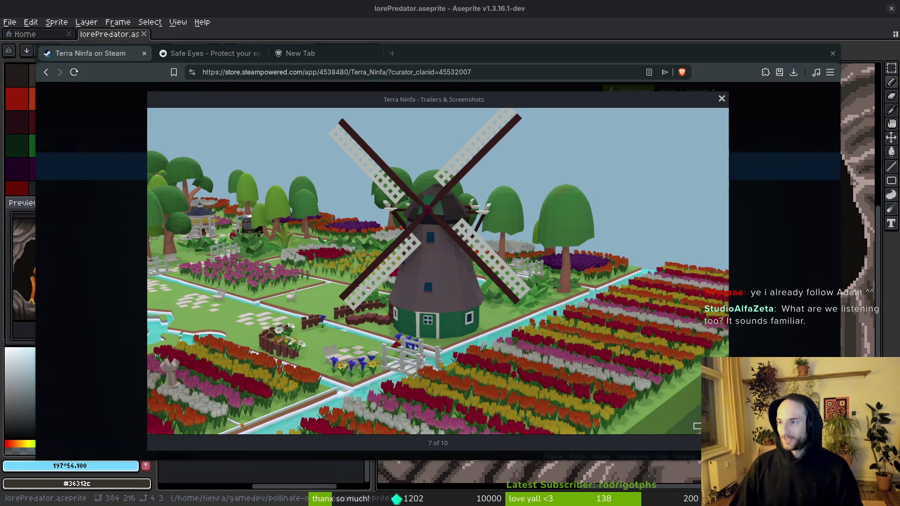
Step: Bring forward the YouTube window playing 'Malleable', nudge it up-right, then close it
key("alt+Tab")
left_click_drag(268, 77, 263, 311)
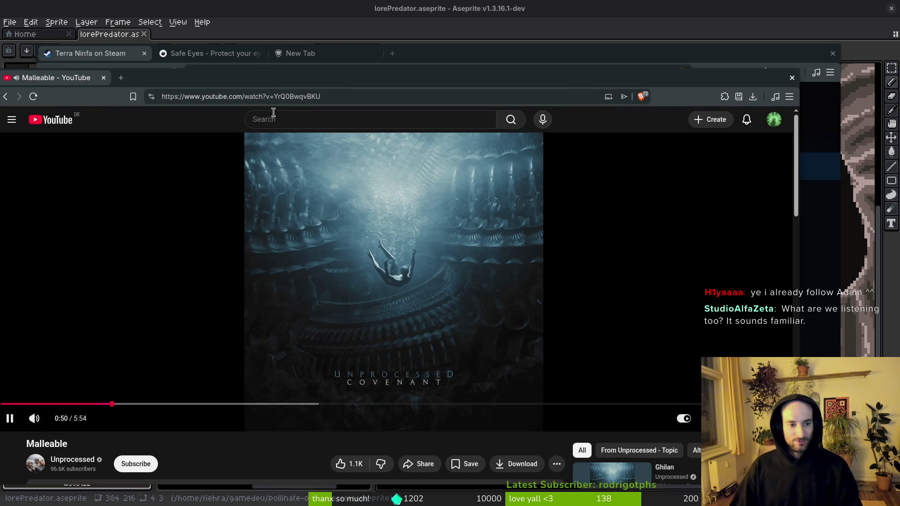
scroll(200, 371, "down", 4)
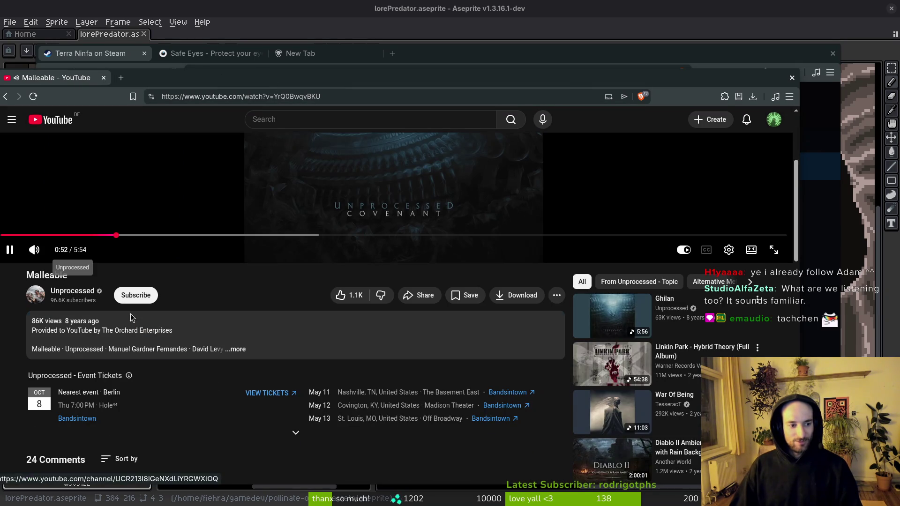
scroll(248, 364, "up", 3)
left_click_drag(281, 74, 348, 54)
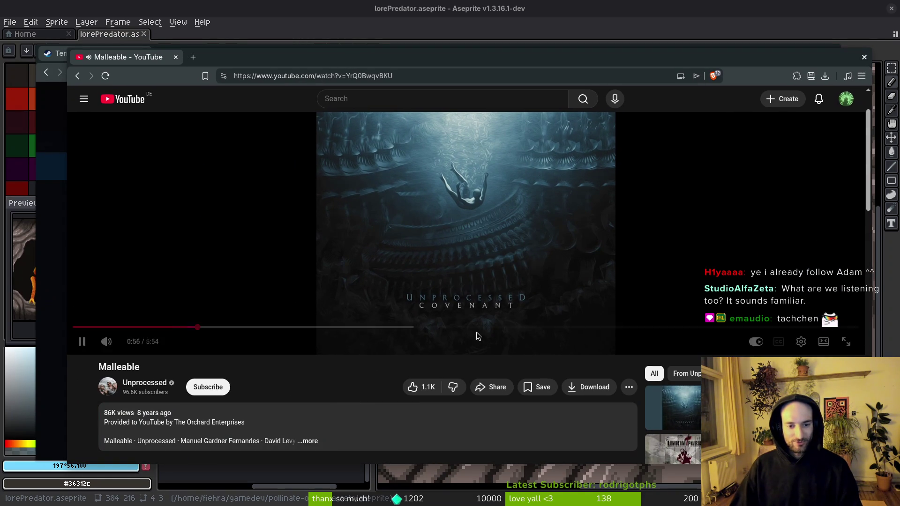
scroll(234, 379, "down", 2)
scroll(485, 404, "up", 3)
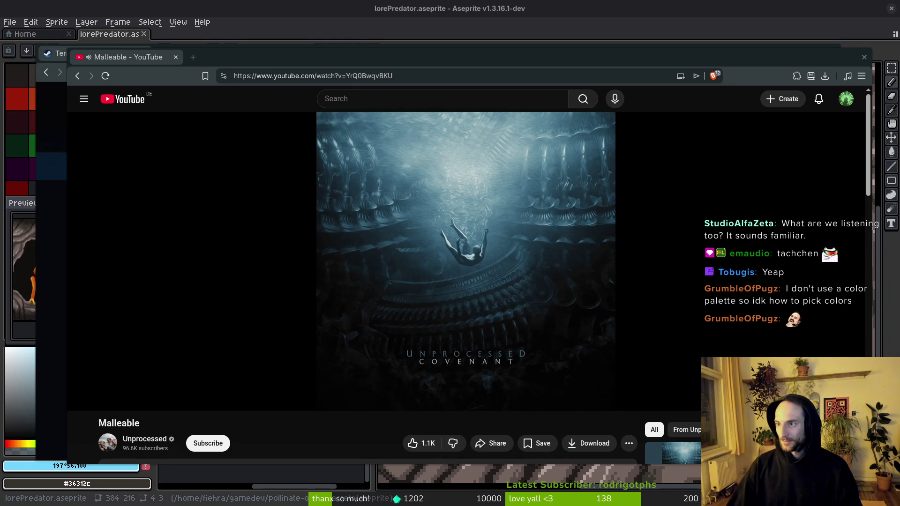
middle_click(144, 57)
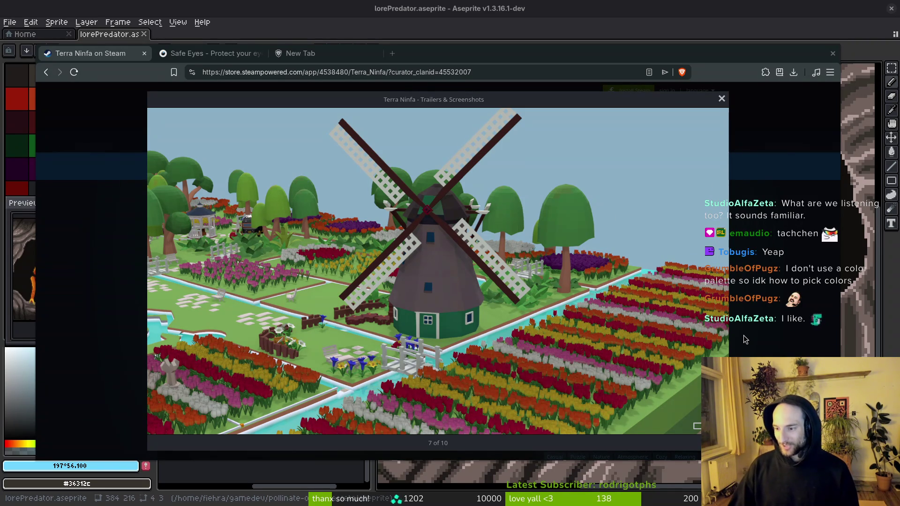
Step: Search 'lospec' in a new tab and open the Lospec website
left_click(336, 55)
type("lospec")
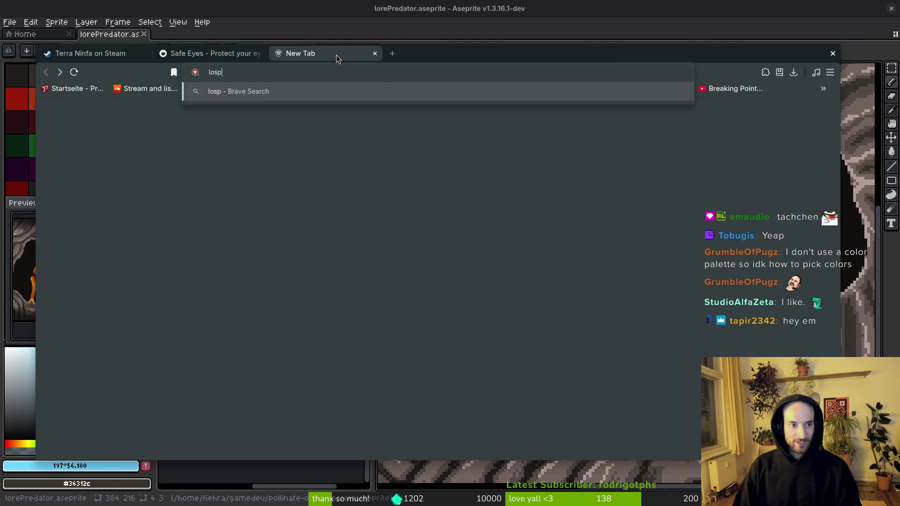
key("Return")
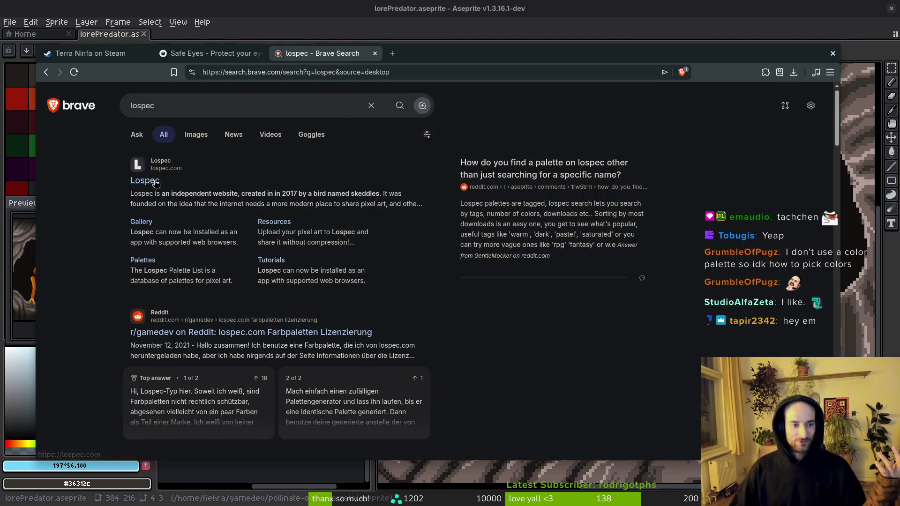
left_click(156, 194)
Step: Scroll the Lospec homepage and copy the lospec.com address
scroll(327, 309, "down", 5)
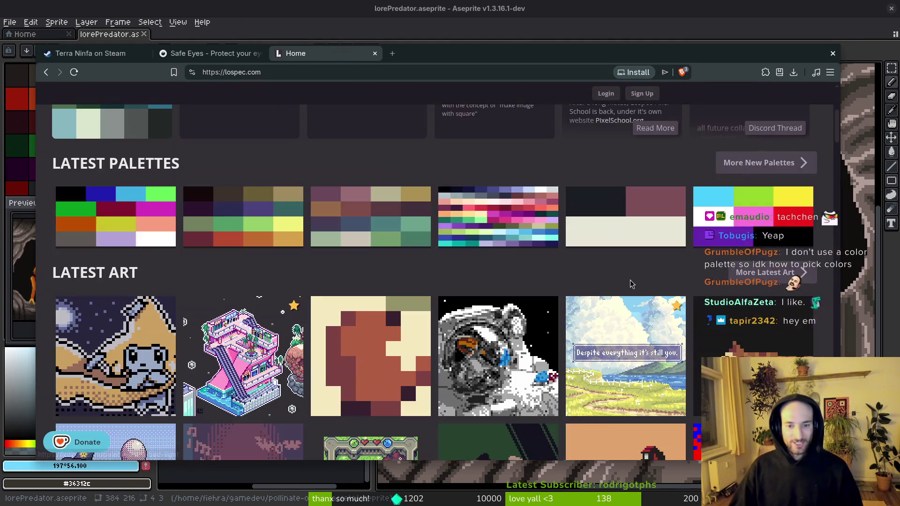
scroll(327, 308, "down", 4)
left_click(342, 70)
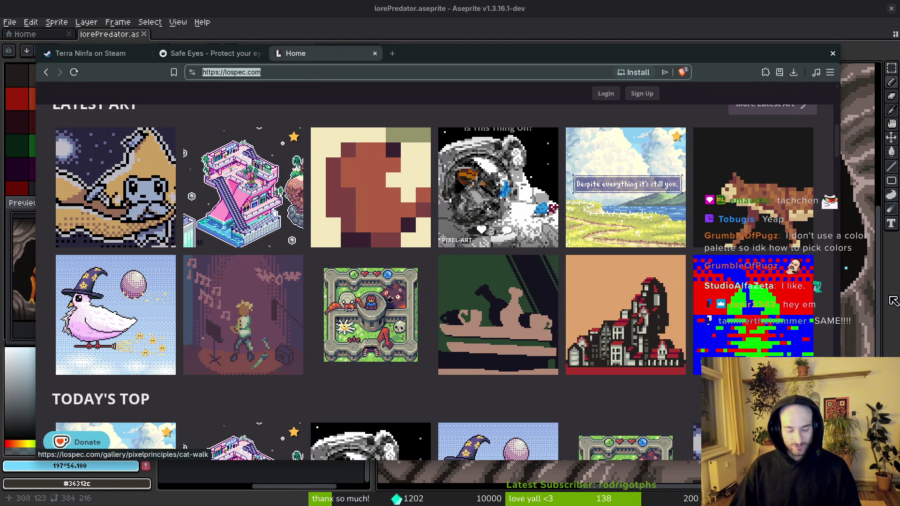
key("ctrl+c")
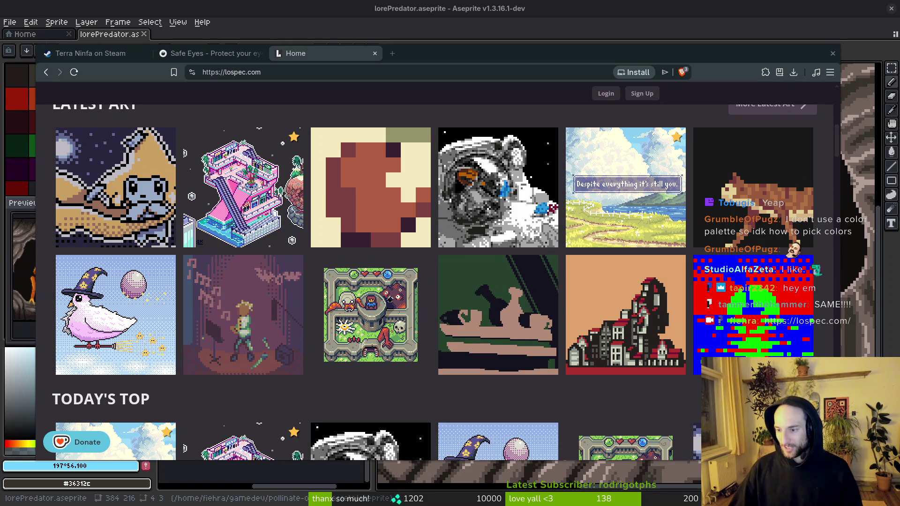
scroll(562, 311, "down", 10)
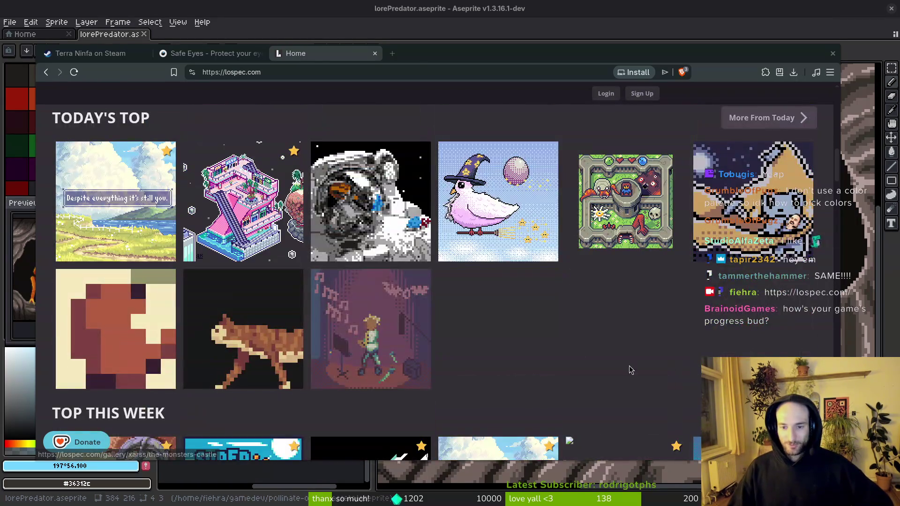
scroll(561, 310, "down", 2)
scroll(469, 257, "up", 20)
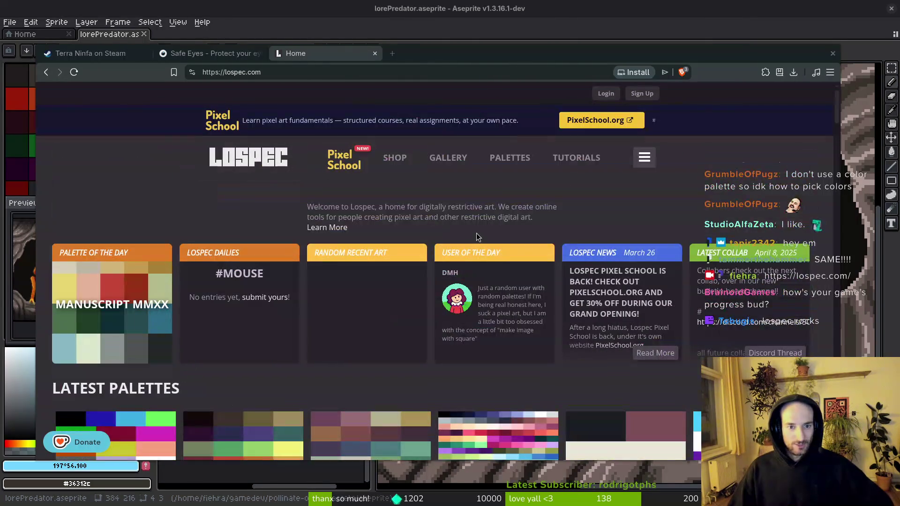
Step: Open the Lospec palette list and scroll through the popular palettes
left_click(510, 159)
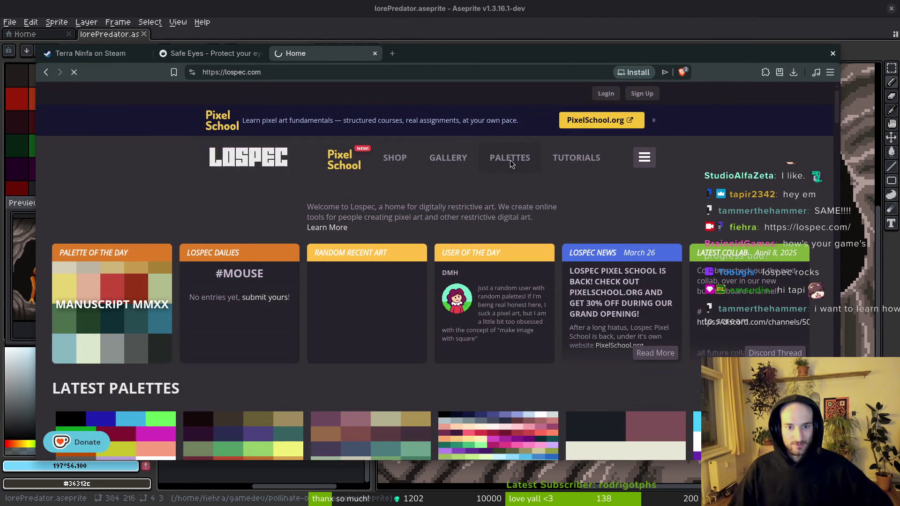
scroll(496, 360, "down", 5)
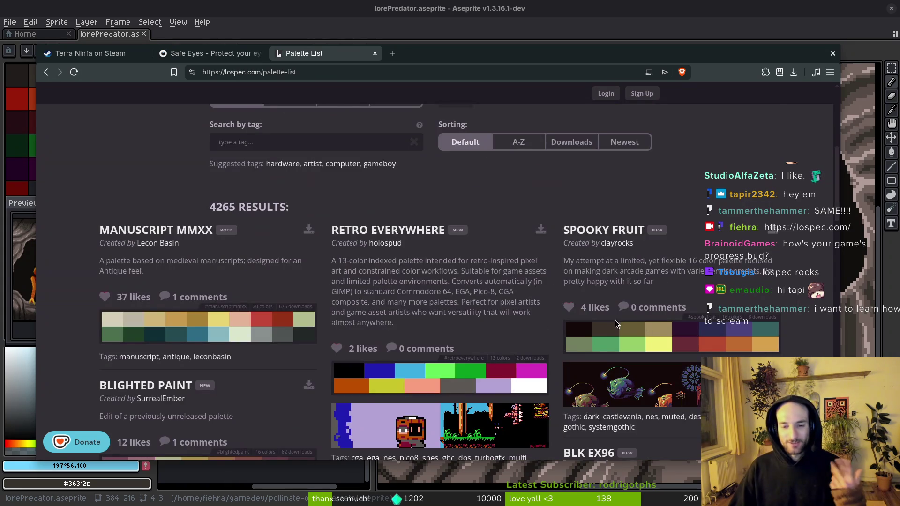
scroll(647, 327, "down", 5)
scroll(310, 316, "up", 3)
scroll(310, 316, "down", 4)
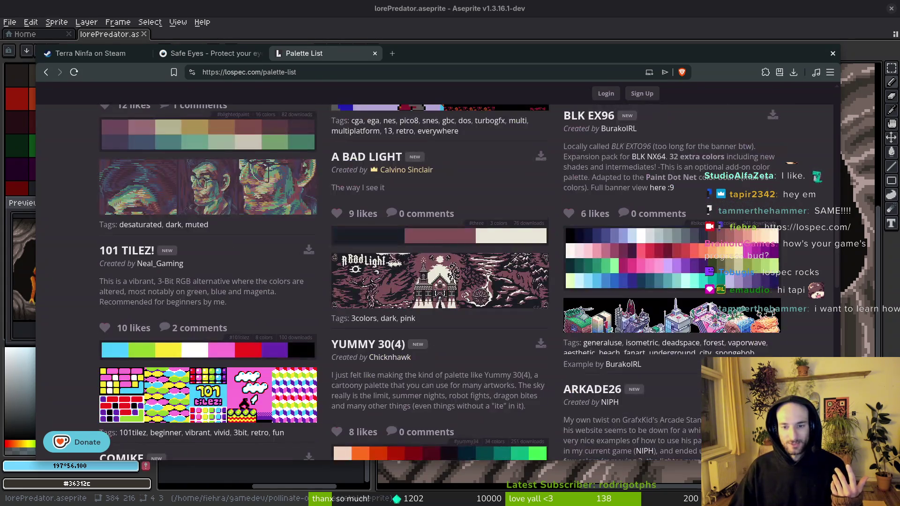
scroll(617, 262, "down", 5)
scroll(438, 341, "down", 3)
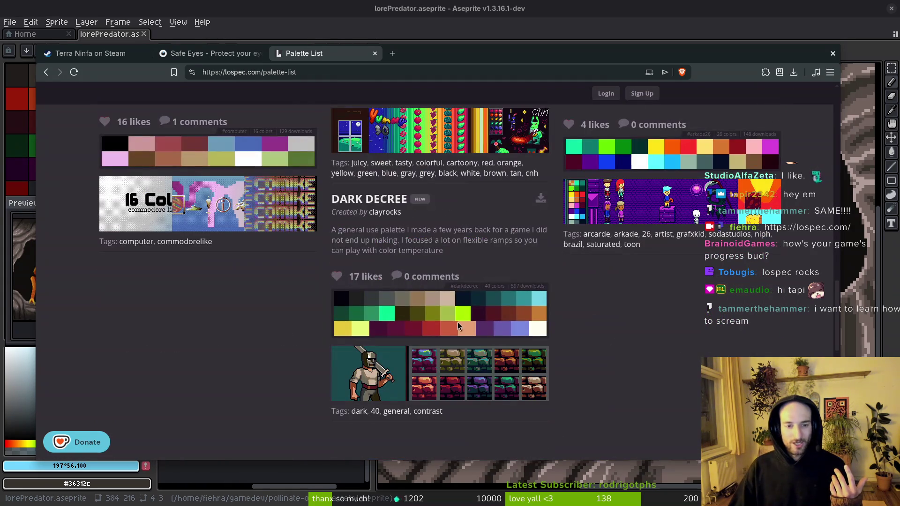
scroll(633, 317, "down", 1)
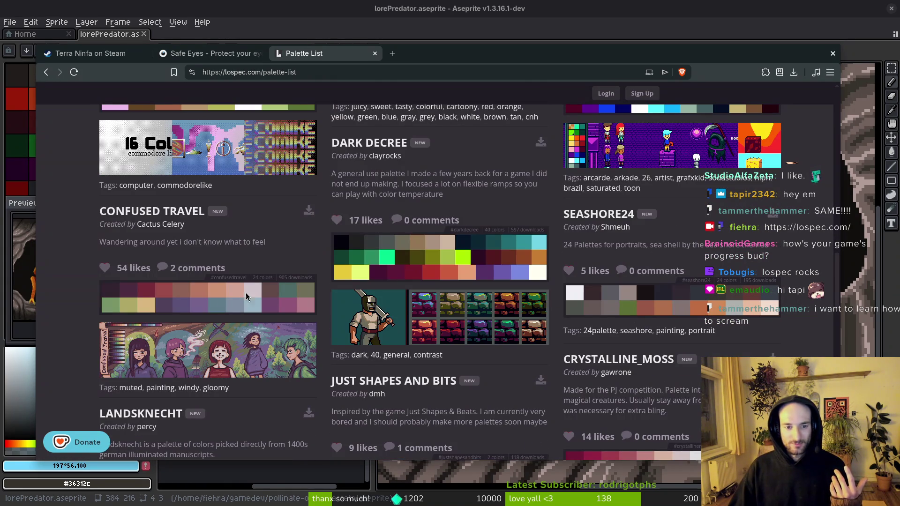
scroll(278, 282, "down", 7)
scroll(185, 365, "down", 2)
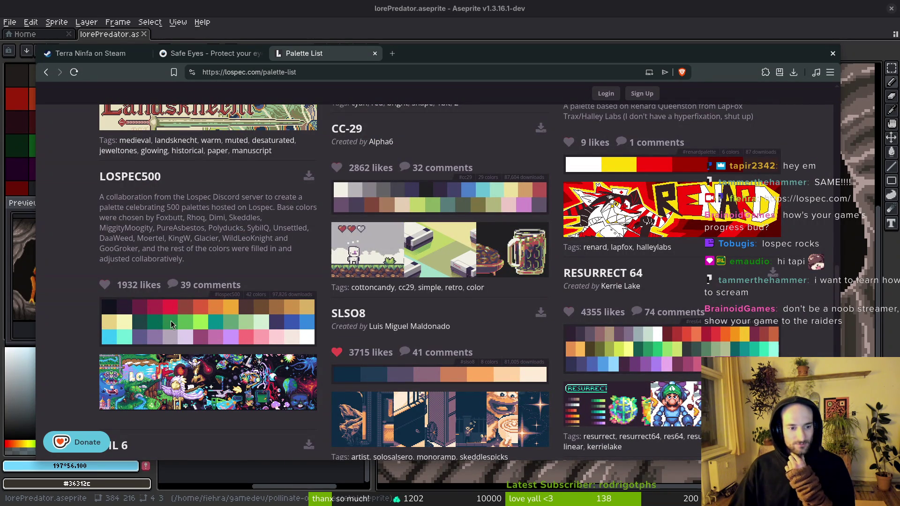
scroll(636, 334, "down", 3)
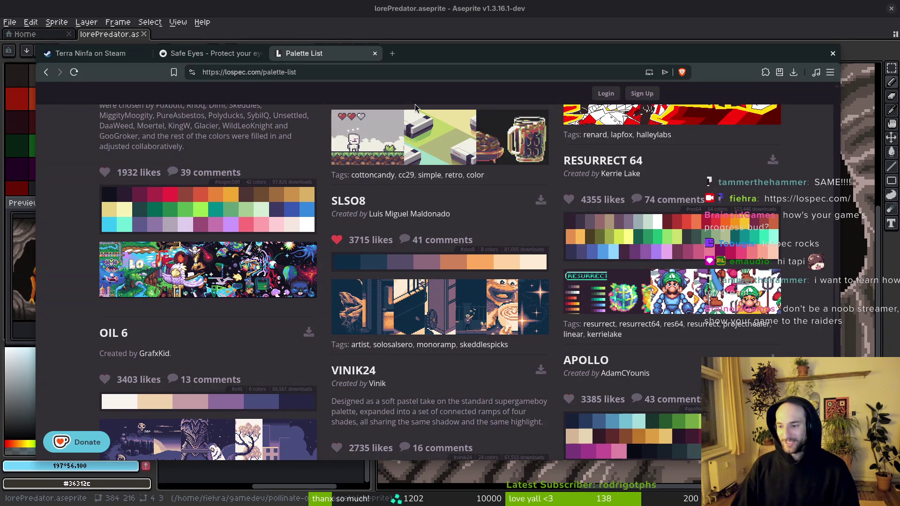
key("super")
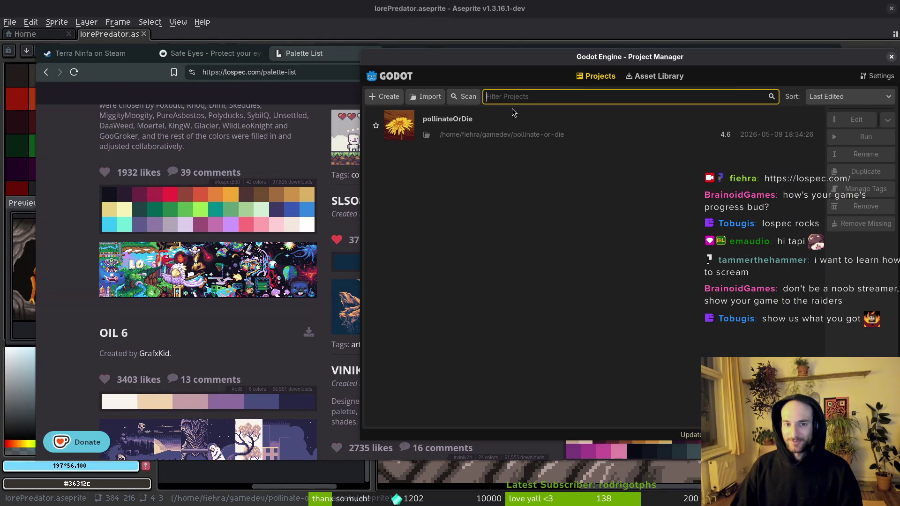
Step: Open the pollinateOrDie project, run it, and continue the saved game
double_click(512, 117)
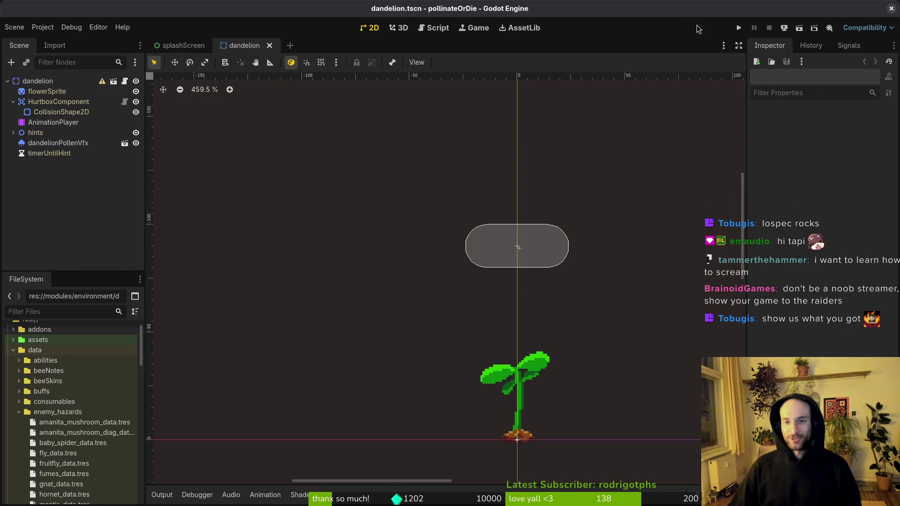
left_click(739, 28)
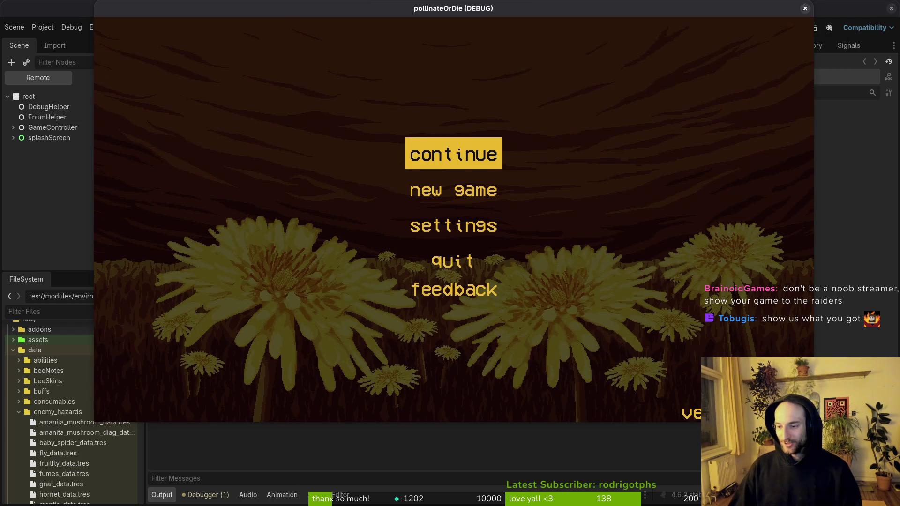
key("Return")
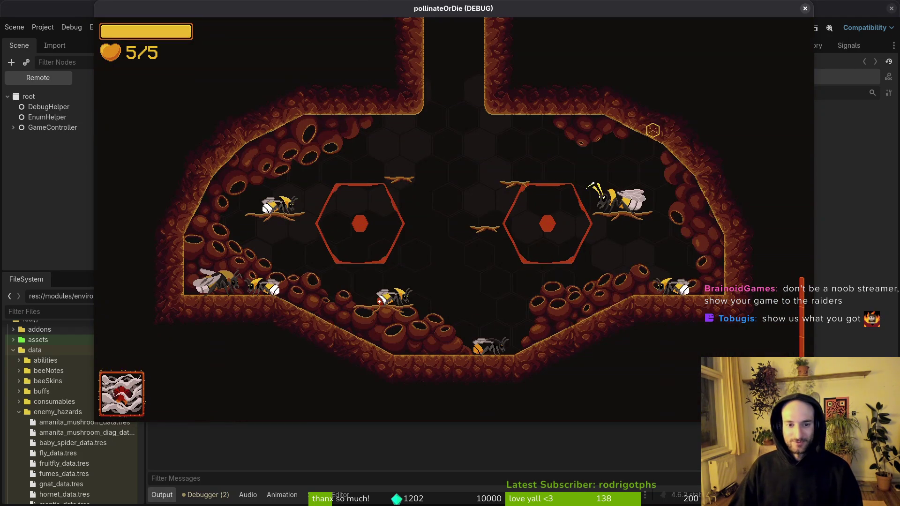
Step: Load the development level through the pause menu's debugging options
key("Escape")
key("Down")
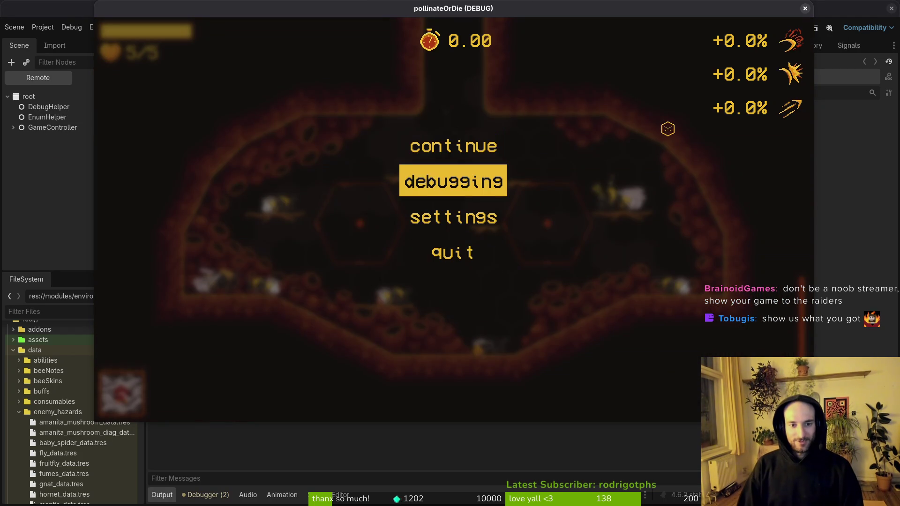
key("Return")
key("Down")
key("Escape")
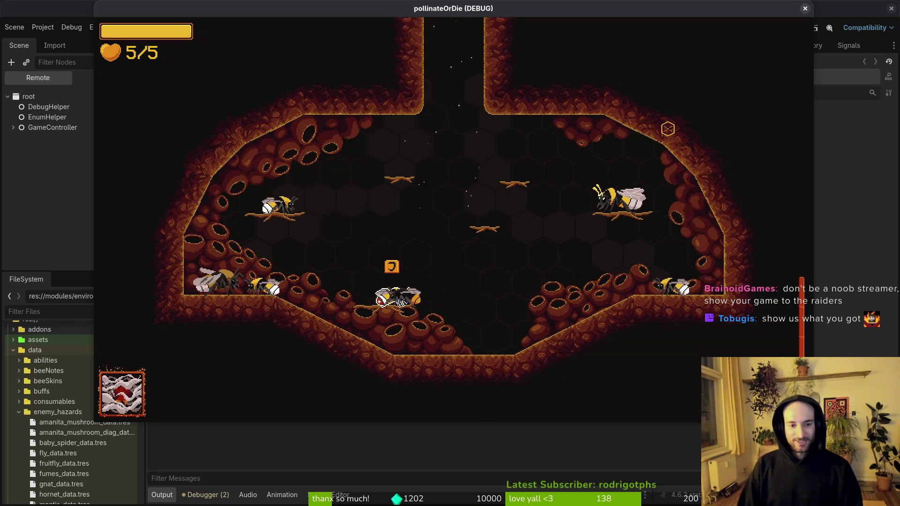
Step: Preview the albino skin in the skins menu, keeping the buff-tailed bumblebee skin
key("Tab")
key("Tab")
key("Left")
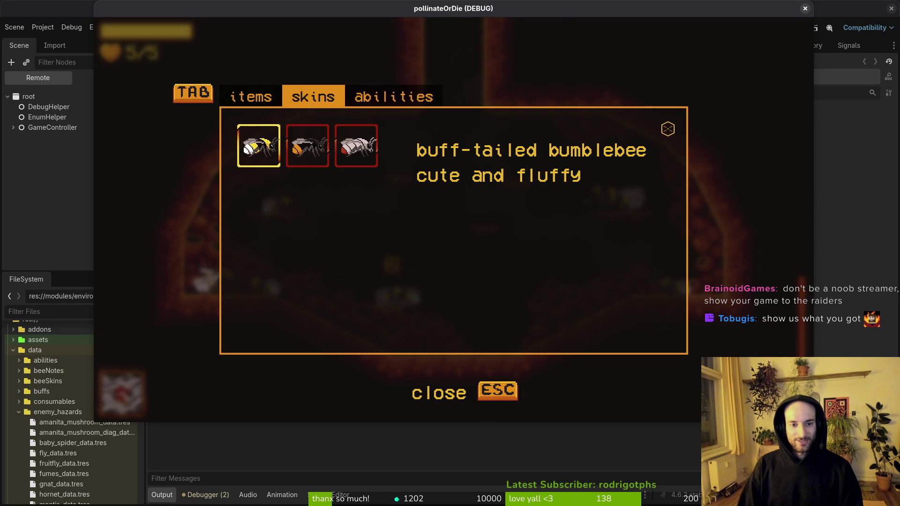
key("Left")
key("Right")
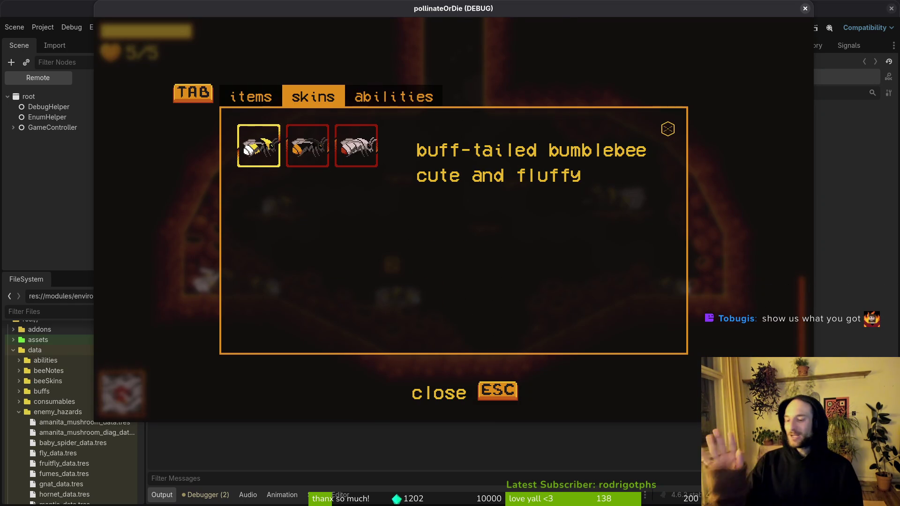
key("Escape")
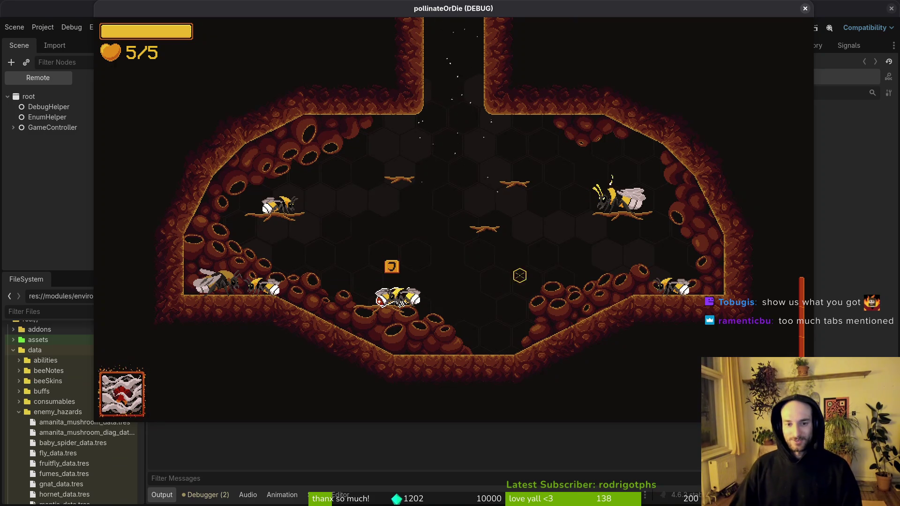
Step: Look at the game settings from the pause menu, then resume play
key("Escape")
left_click(453, 183)
key("Escape")
key("Escape")
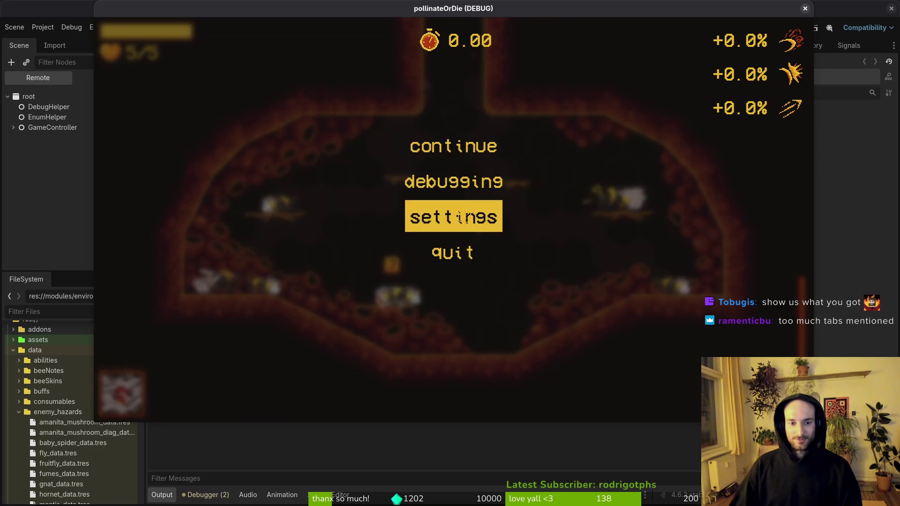
left_click(461, 218)
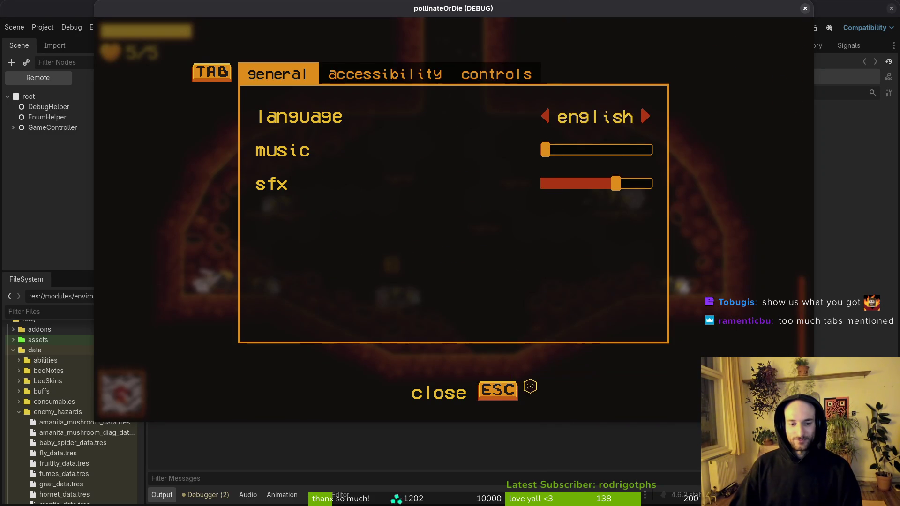
left_click(516, 384)
key("Escape")
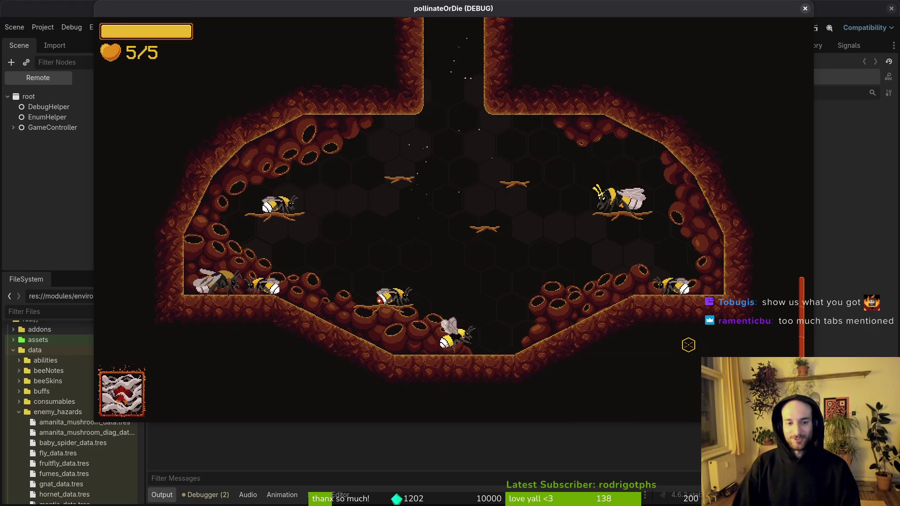
Step: Fly to the upper-right platform and browse the combobar, lucky charm, recoil and dasher abilities
key("Tab")
key("Escape")
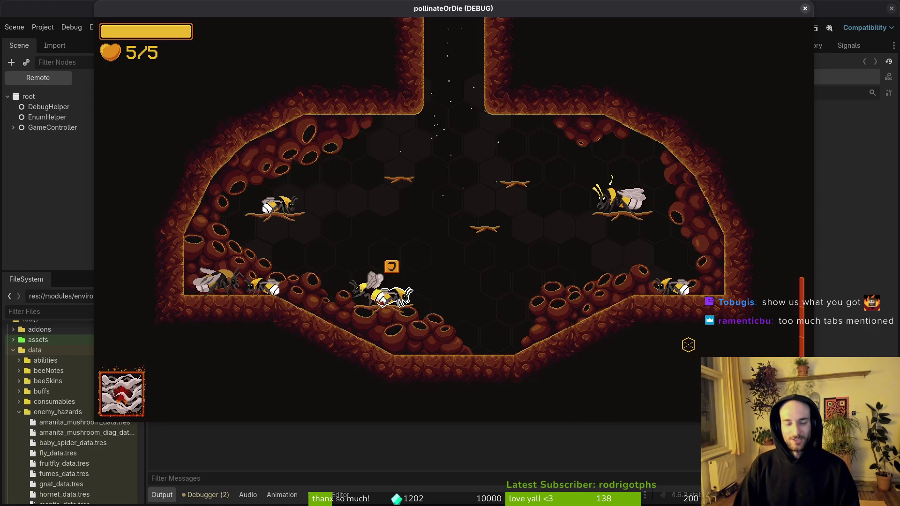
key("d")
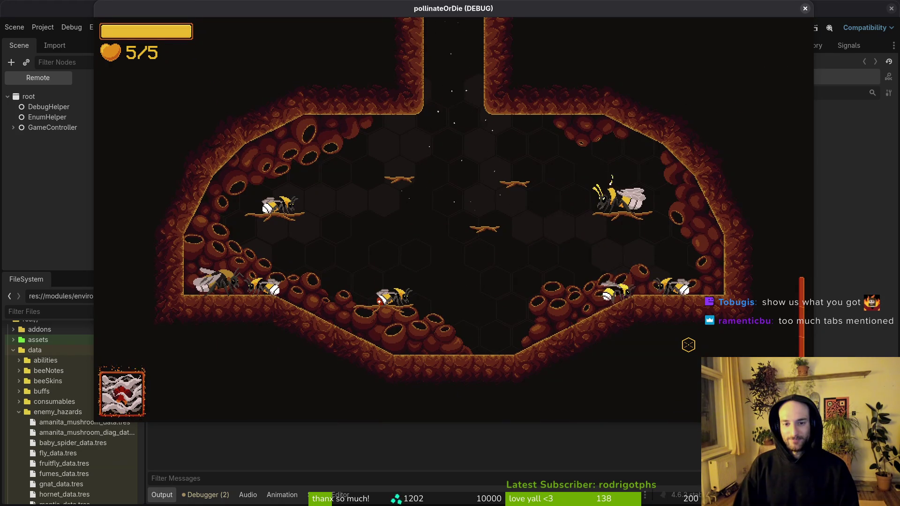
key("j")
key("d")
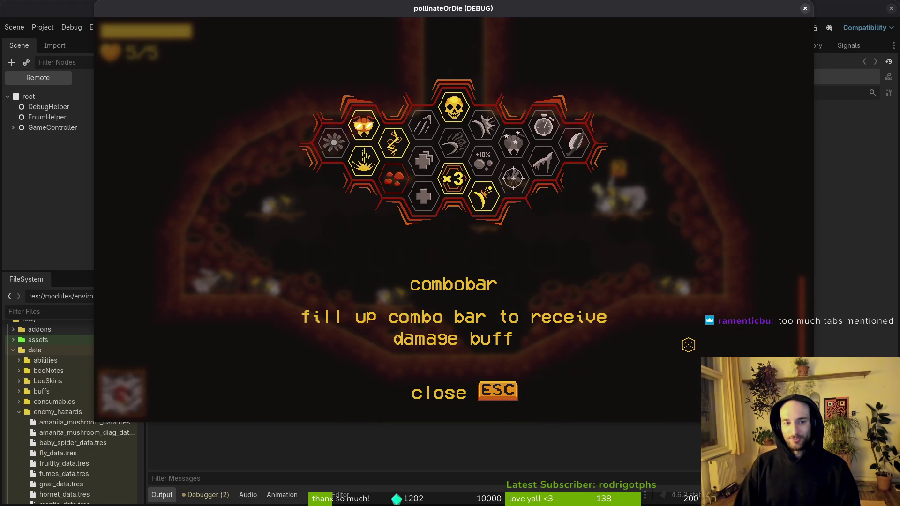
key("d")
key("d")
key("d")
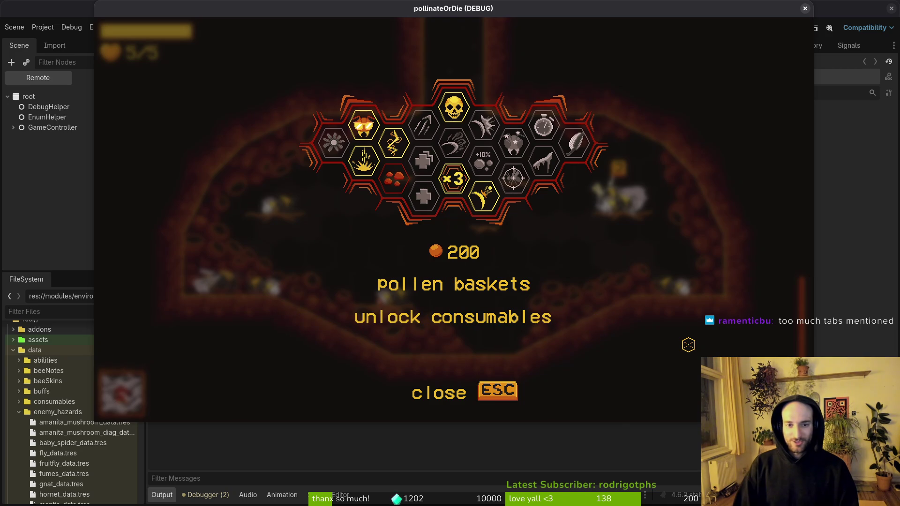
key("a")
key("a")
key("Escape")
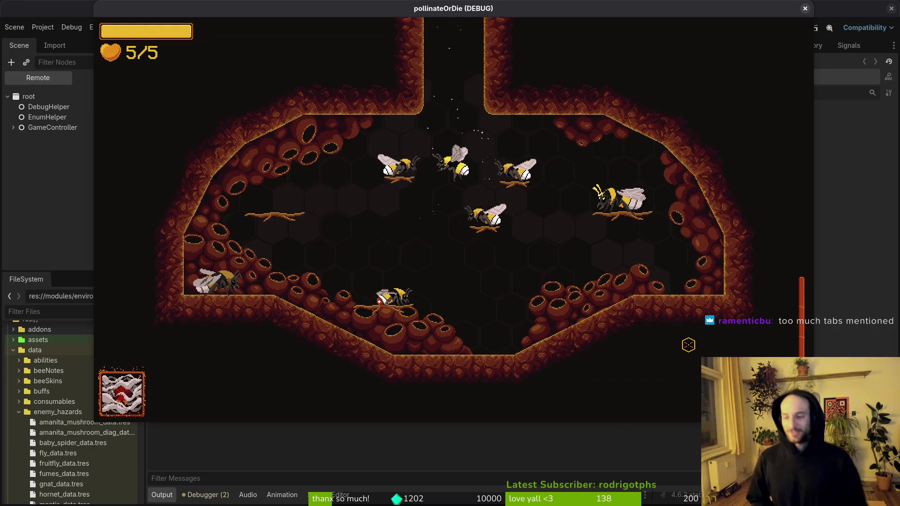
Step: Fly the bee up into the next room and around its ledges
key("w")
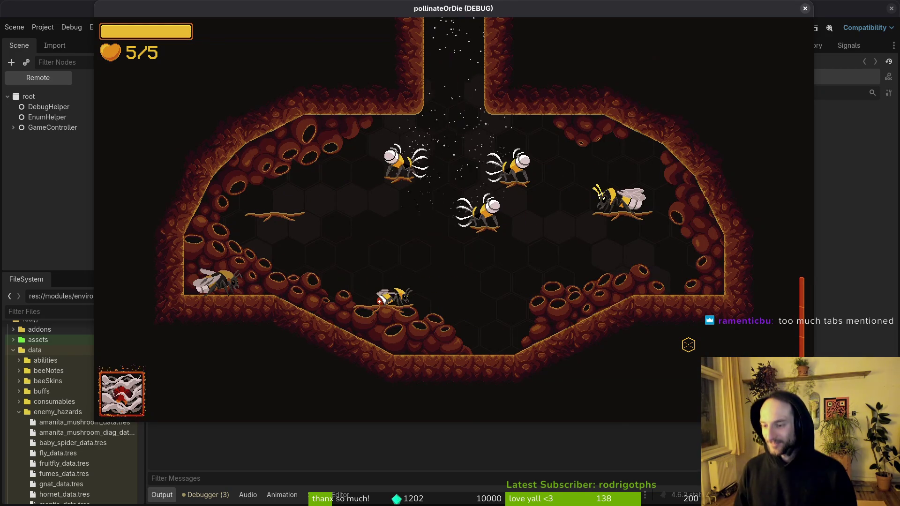
key("s")
key("w")
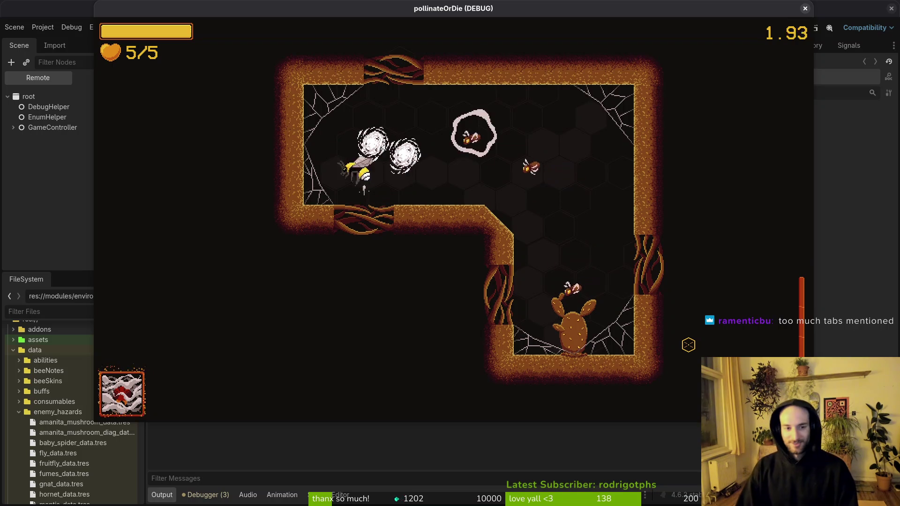
key("s")
key("d")
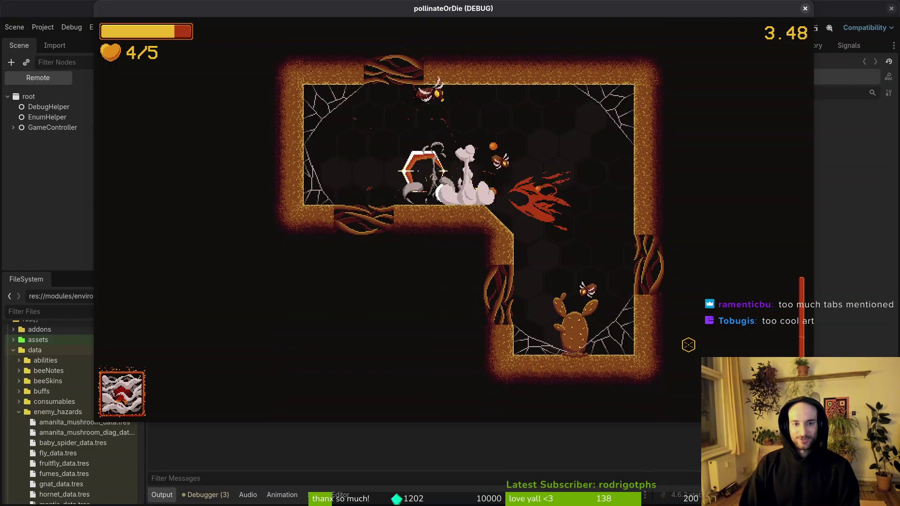
key("s")
key("w")
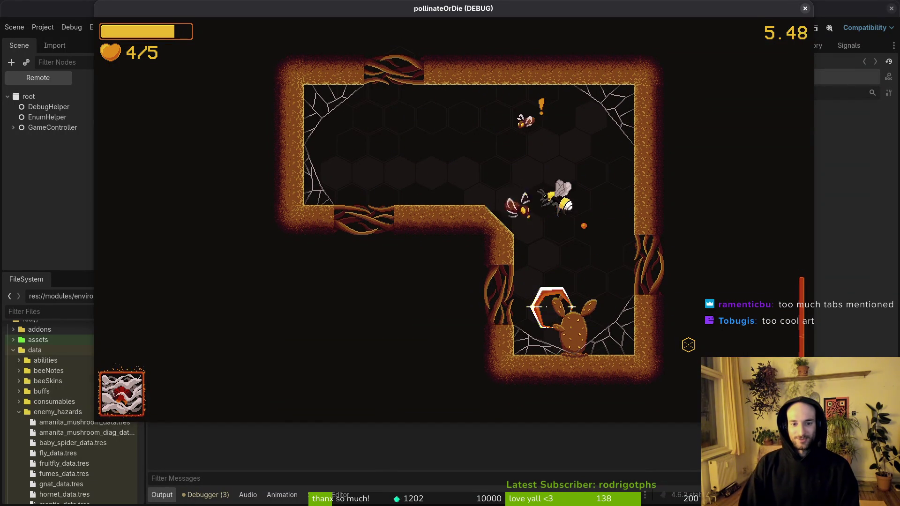
key("d")
key("w")
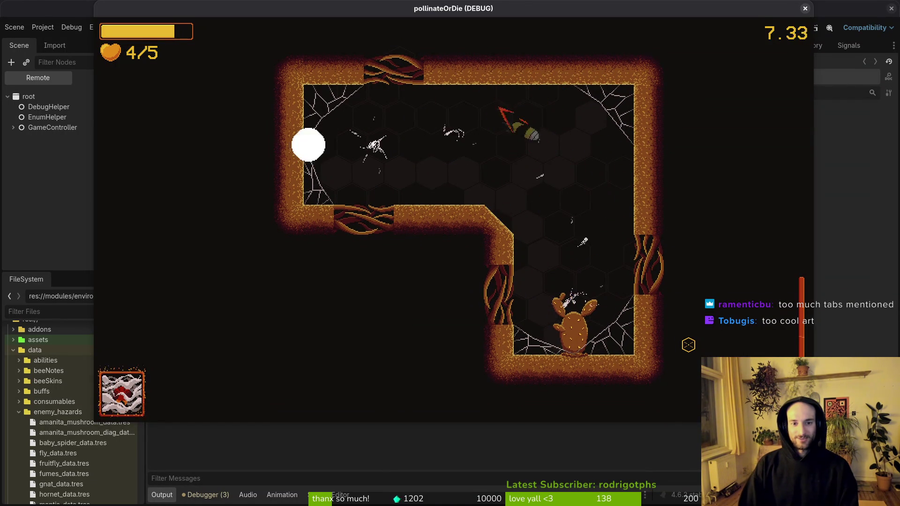
key("a")
key("d")
key("s")
key("s")
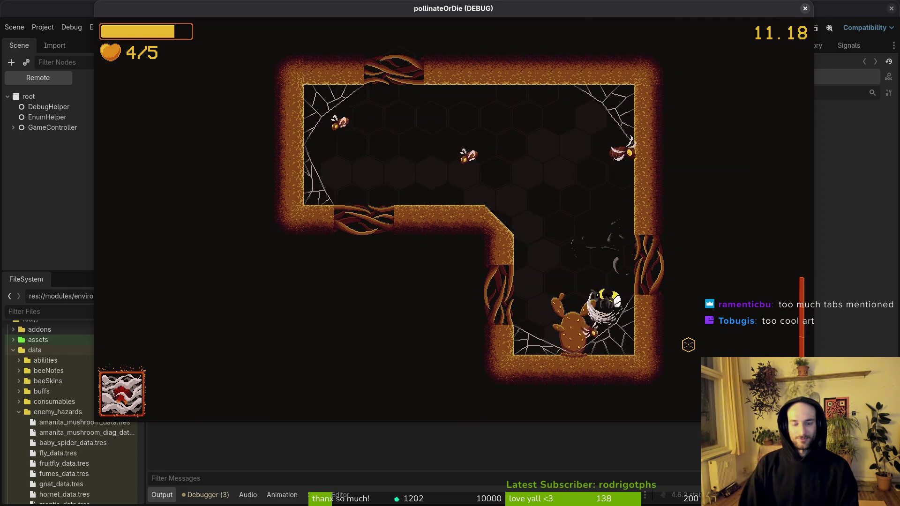
Step: Attack the upper enemies and dash into the next hive room
key("w")
key("a")
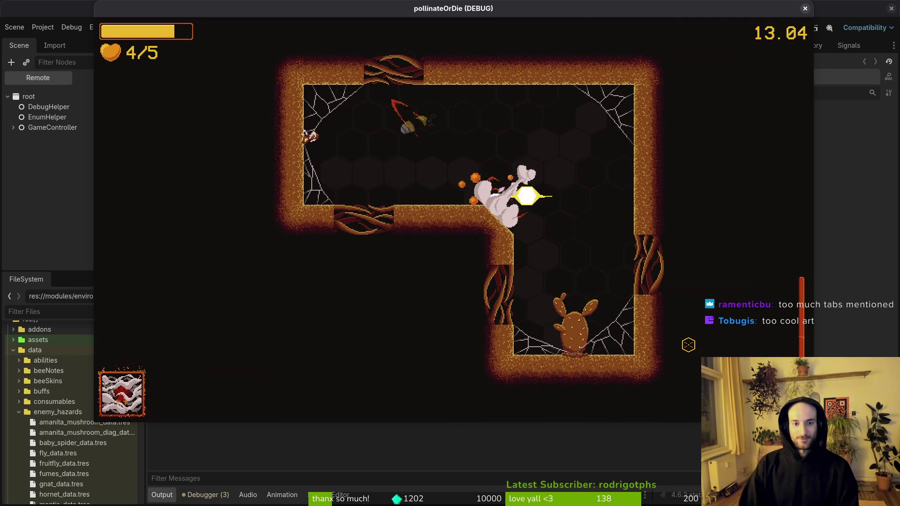
key("w")
key("d")
key("d")
key("s")
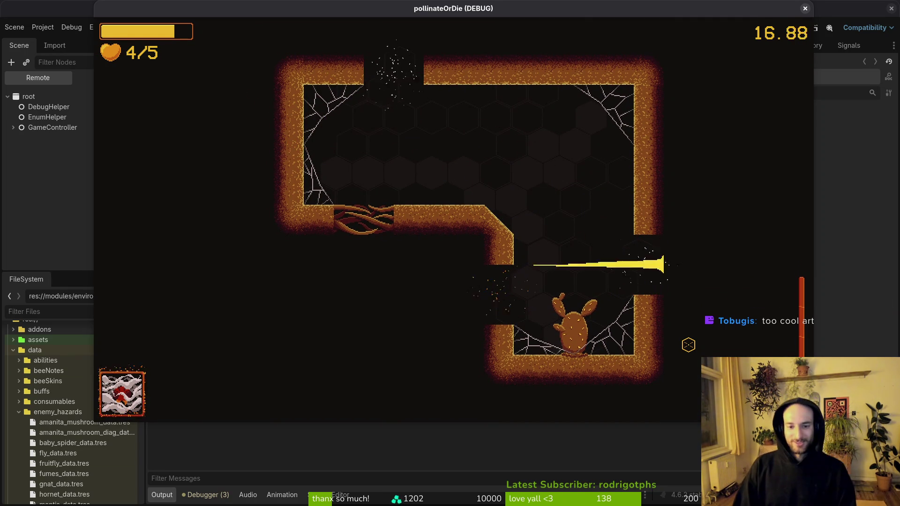
key("d")
Step: Fight the hive-room enemies near the cactus and room centre
key("w")
key("s")
key("a")
key("s")
key("d")
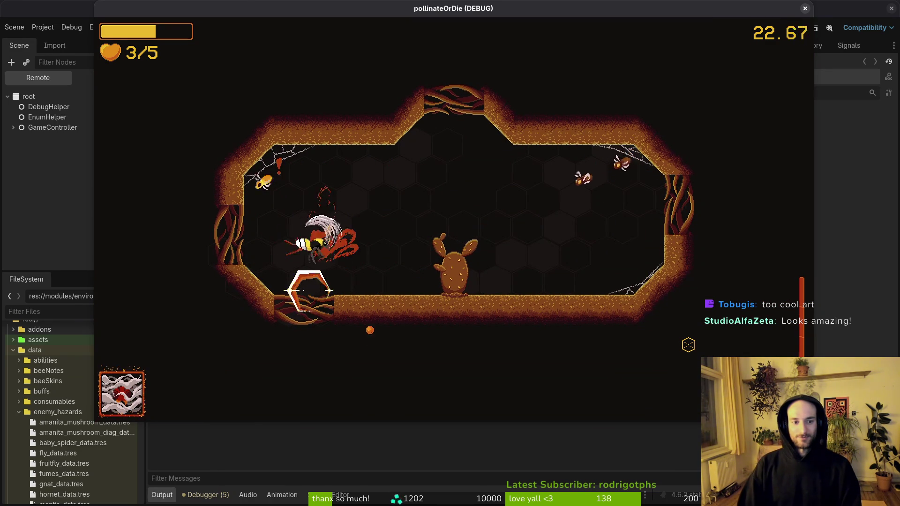
key("d")
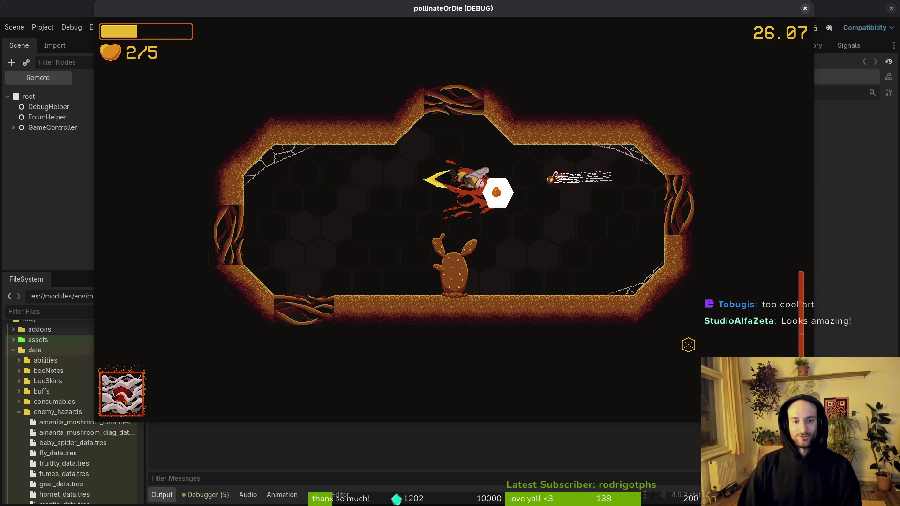
key("d")
key("a")
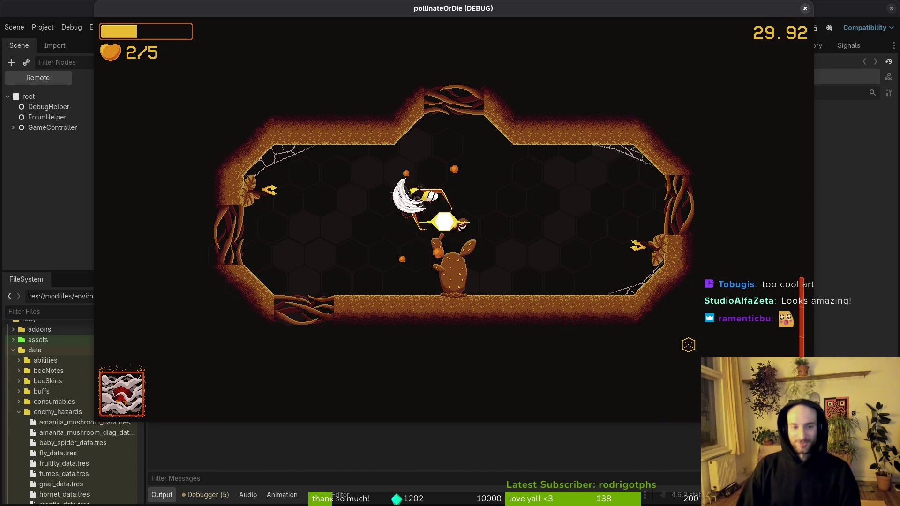
Step: Clear the last enemies to open the room's doors
key("d")
key("w")
key("a")
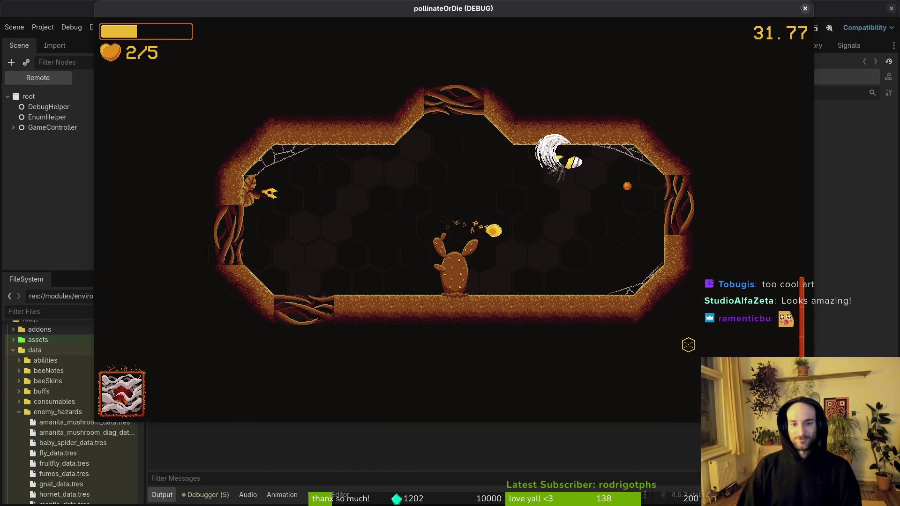
key("a")
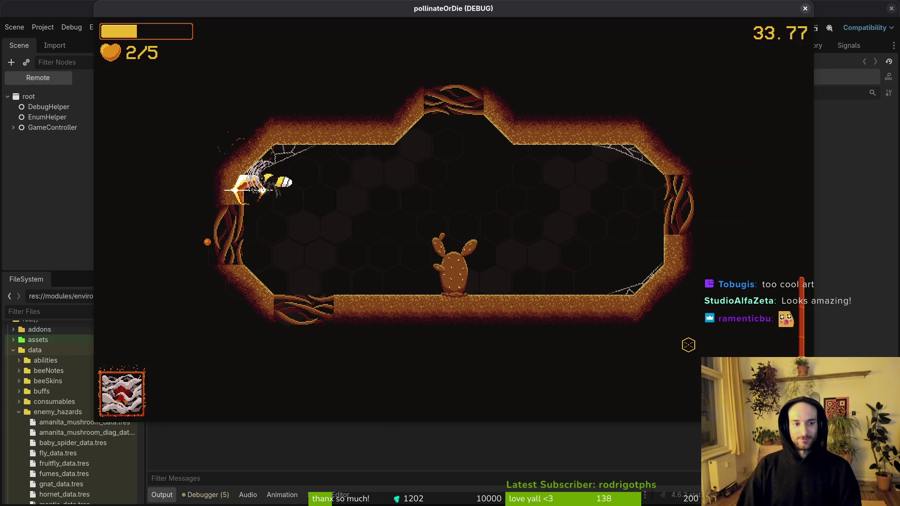
key("d")
key("s")
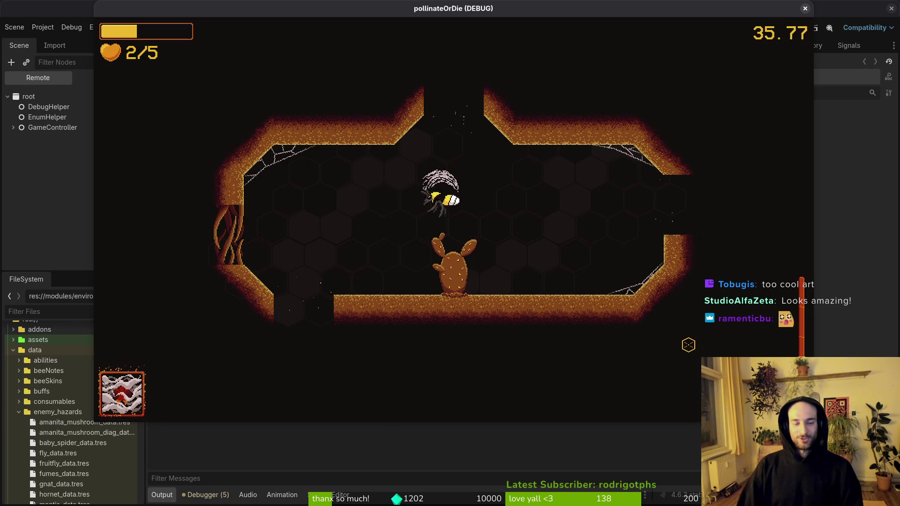
Step: Fly through the top door and land on the ladybug to start its pollen-baskets dialogue
key("w")
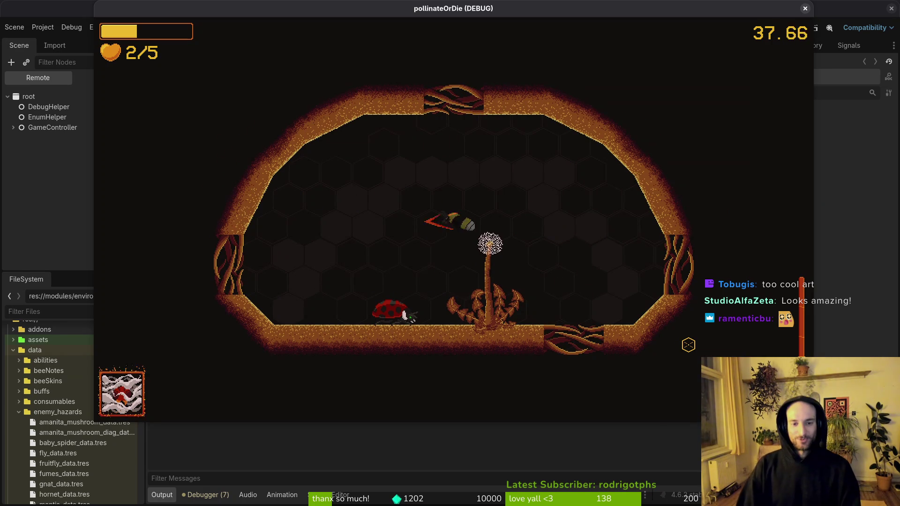
key("a")
key("s")
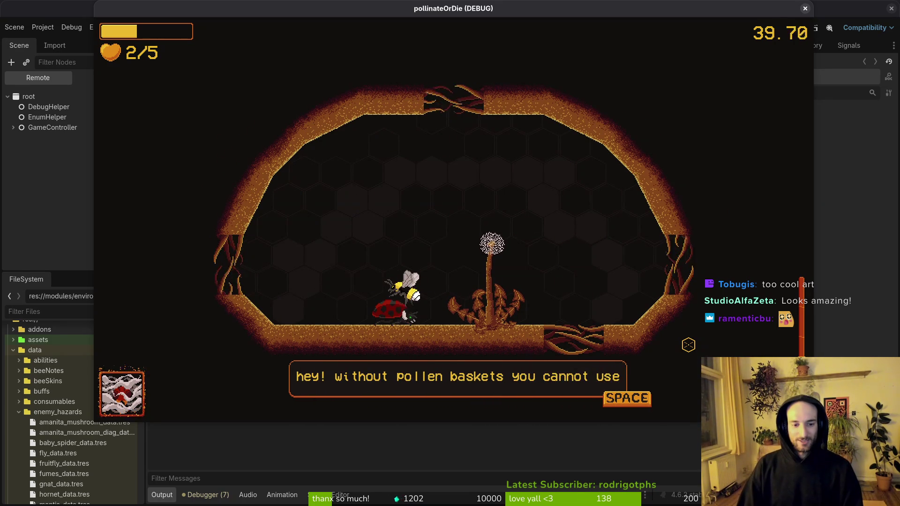
Step: Close the debugging overlay, dismiss the ladybug's dialog and fly toward the cactus and back
key("F1")
key("Escape")
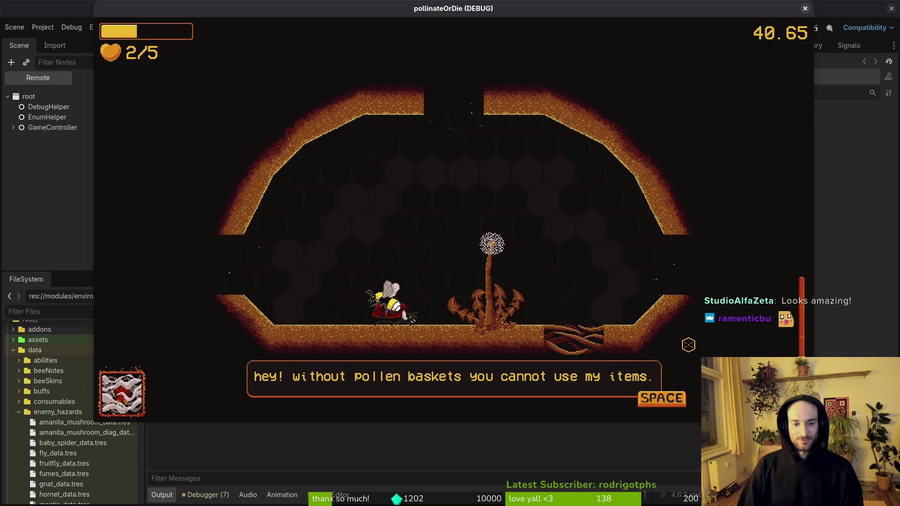
key("space")
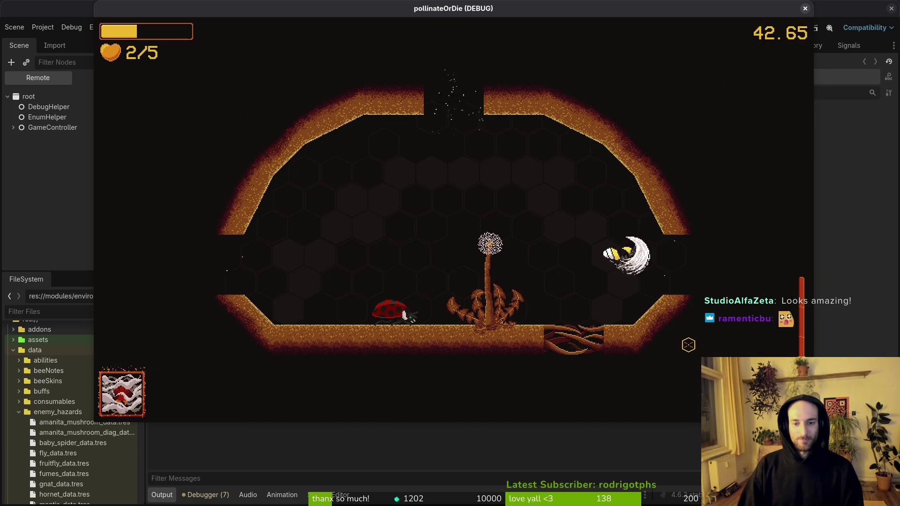
key("d")
key("a")
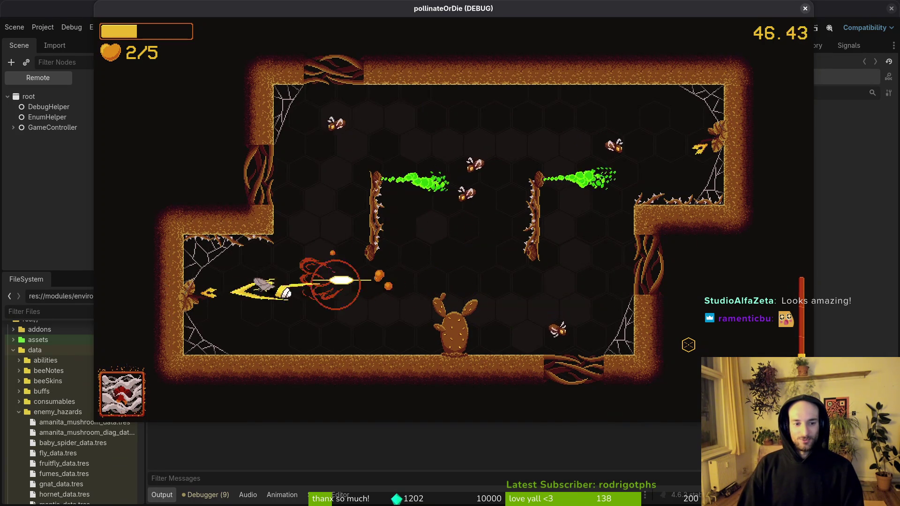
key("d")
key("d")
Step: Fight the enemies around the cactus room, slashing them near the walls and cactus
key("s")
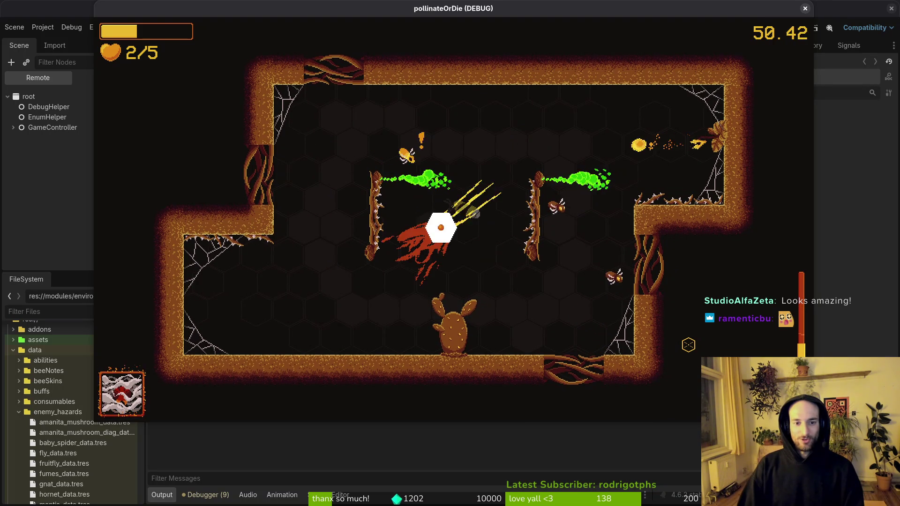
key("d")
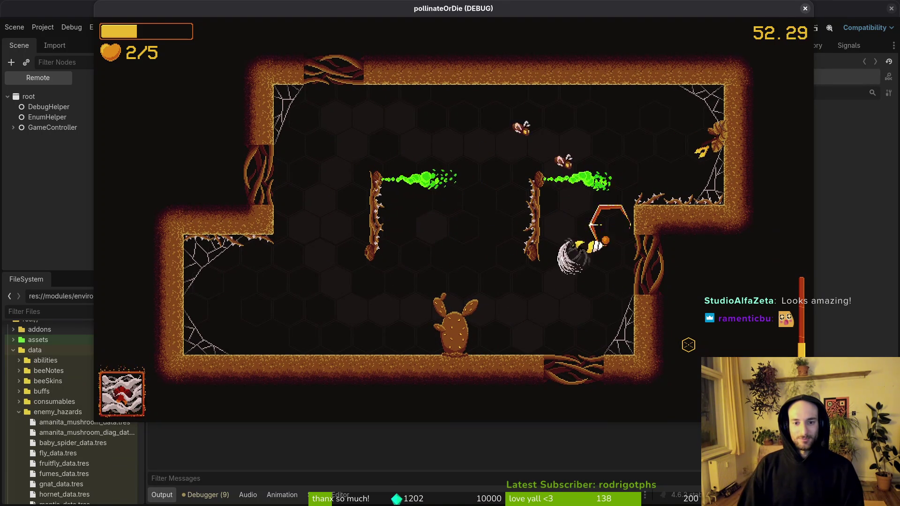
key("d")
key("d")
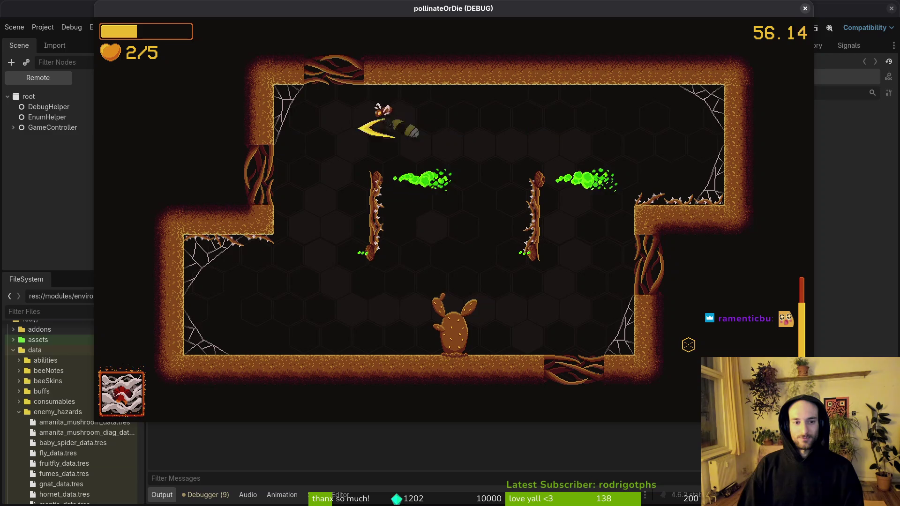
key("s")
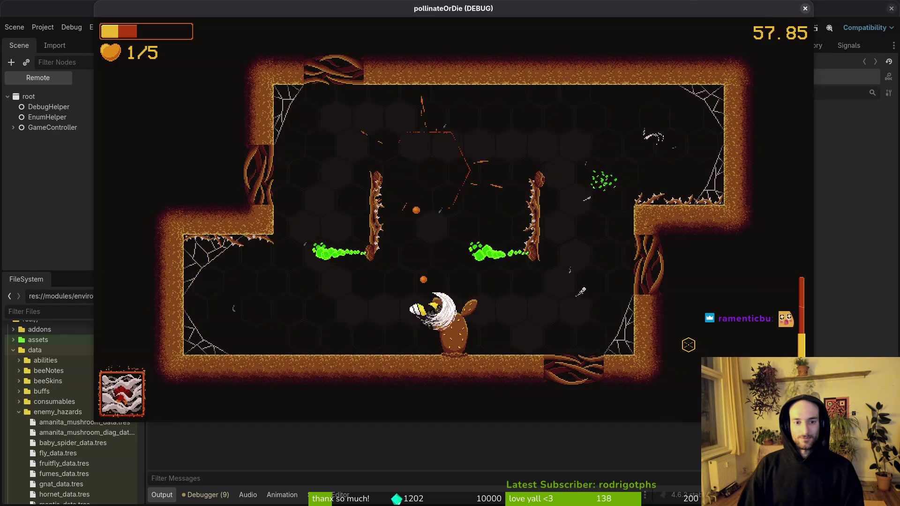
key("d")
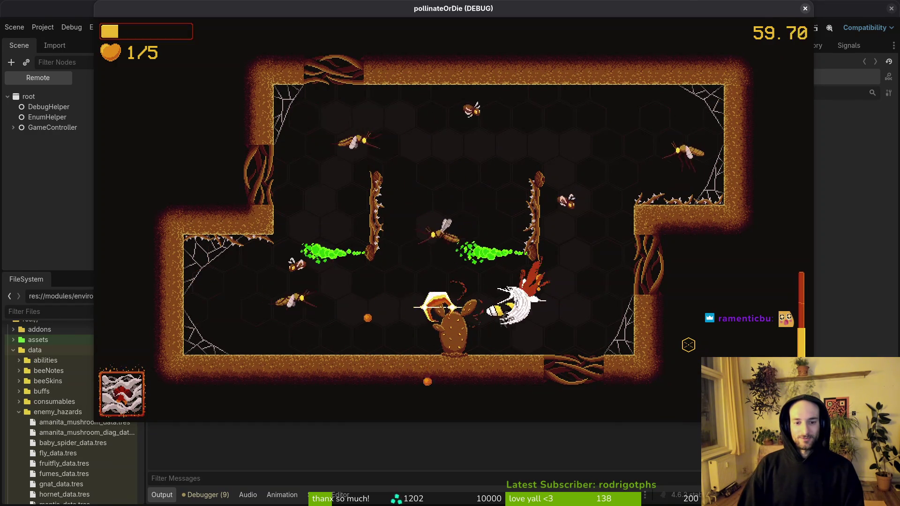
key("a")
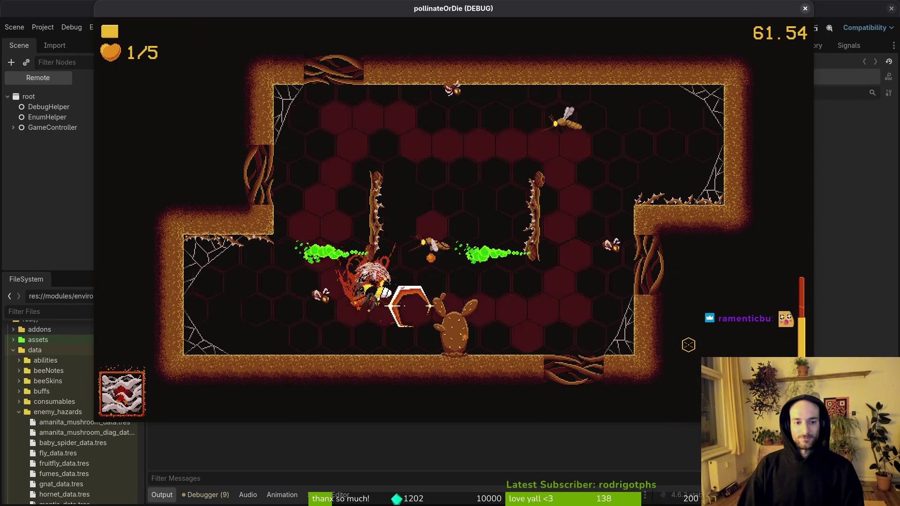
key("s")
key("d")
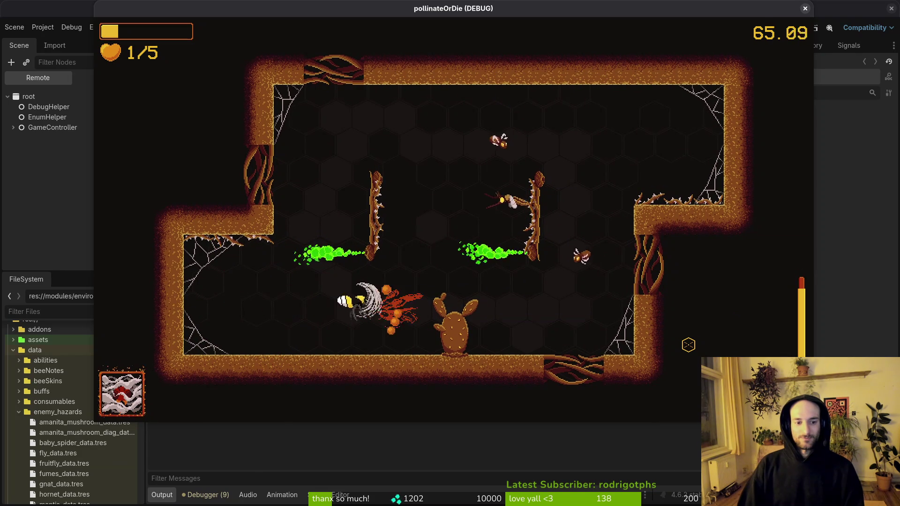
Step: Dash across the arena and slash near the floor before landing on the cactus
key("space")
key("w")
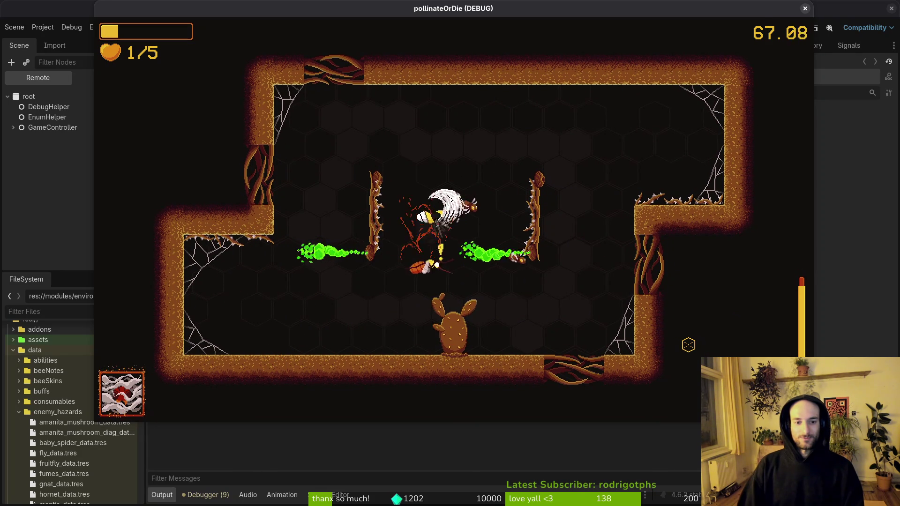
key("s")
key("a")
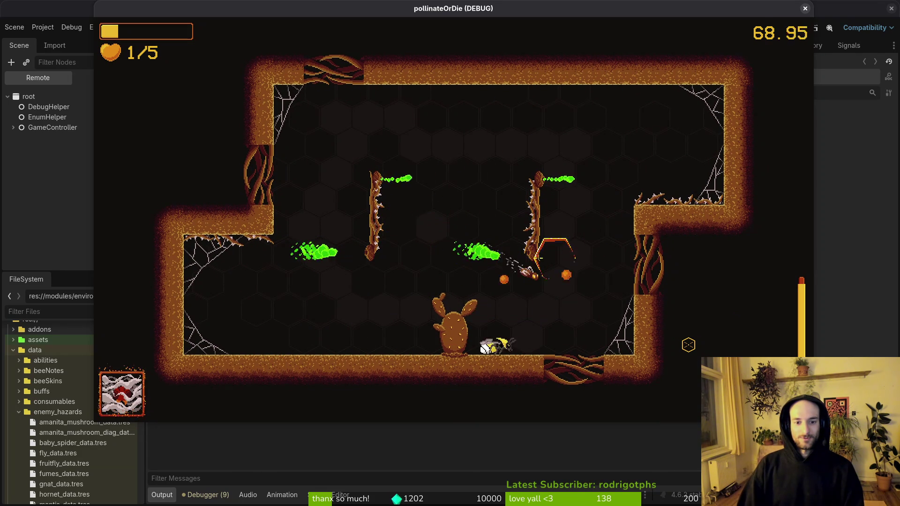
key("space")
key("a")
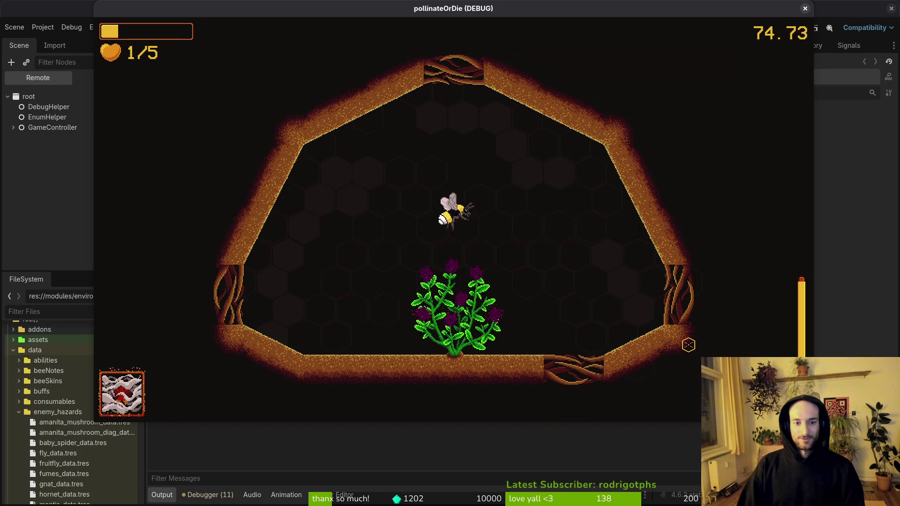
Step: Pollinate the clover, collect its fruit, swing at the spider, then pause and resume
key("space")
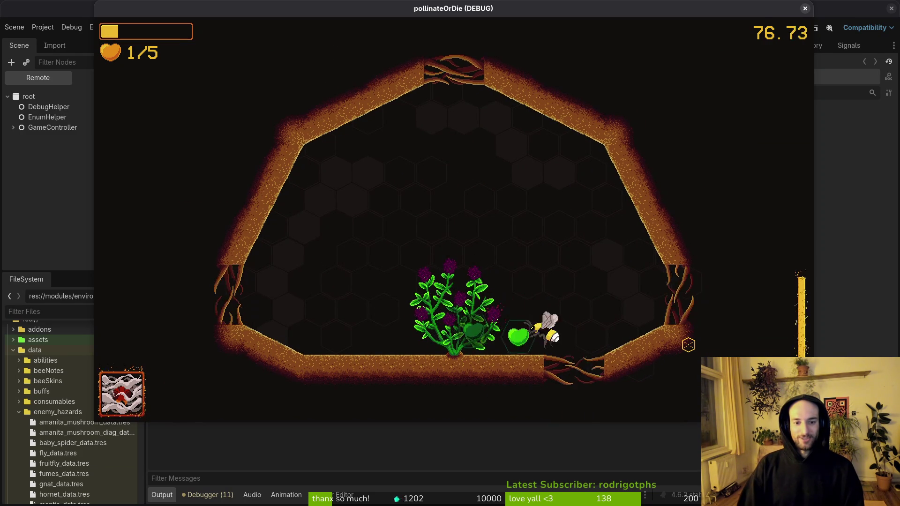
key("space")
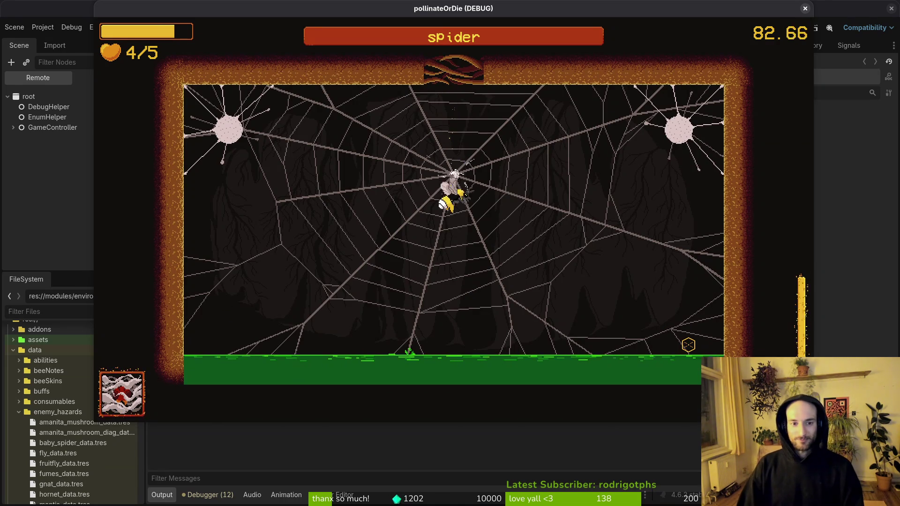
key("space")
key("space")
key("space")
key("space")
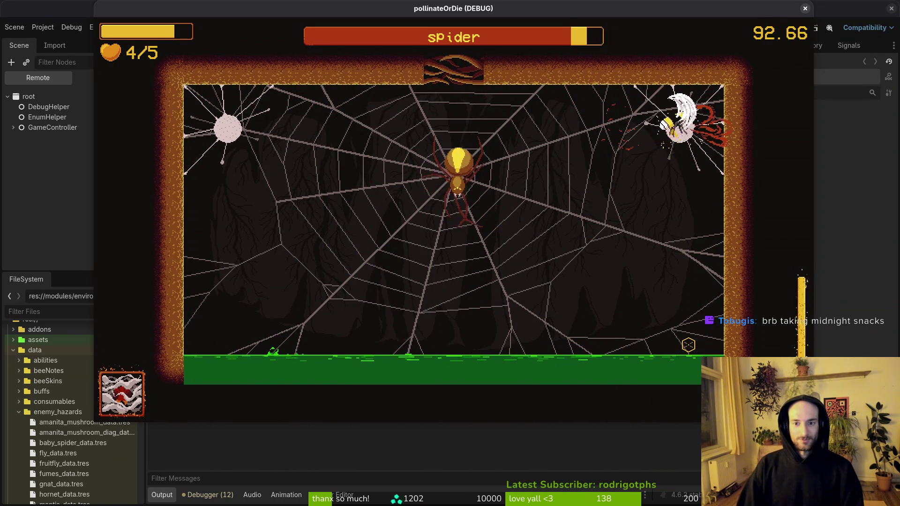
key("Escape")
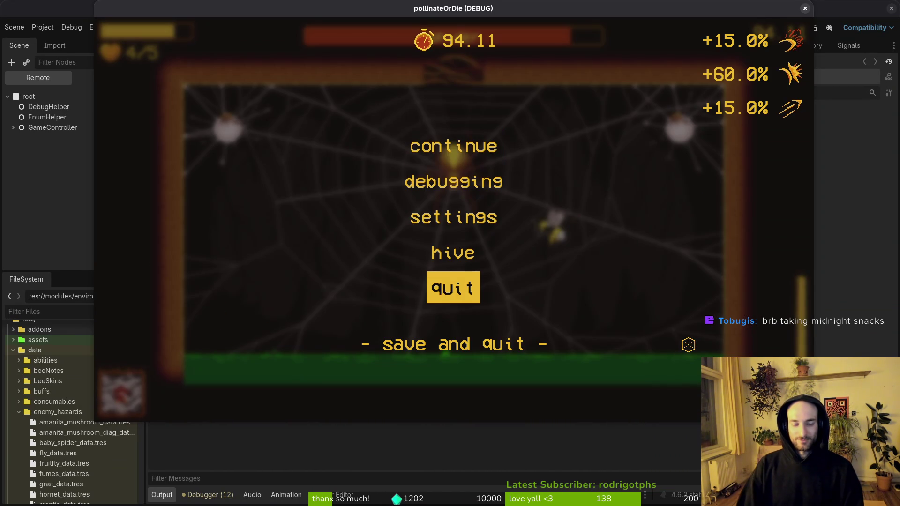
key("Escape")
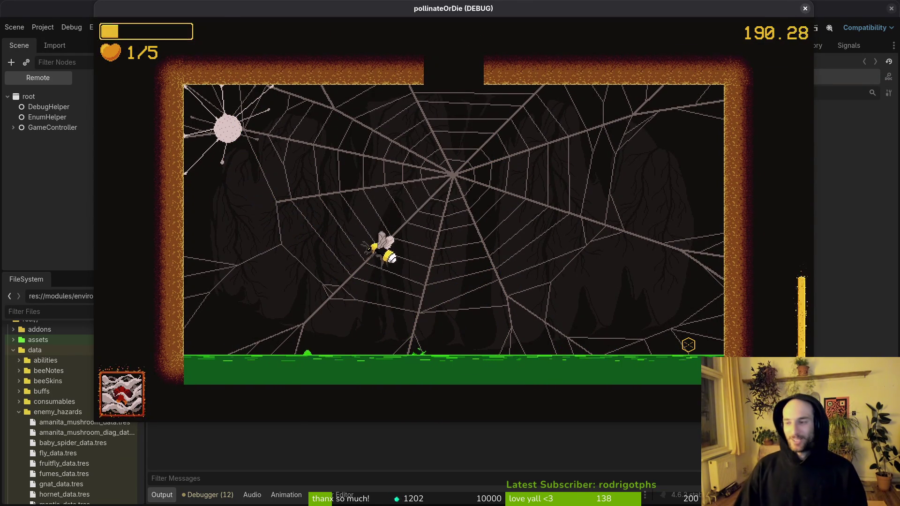
Step: Resume from the pause menu and fly up through the web to the top exit
key("Escape")
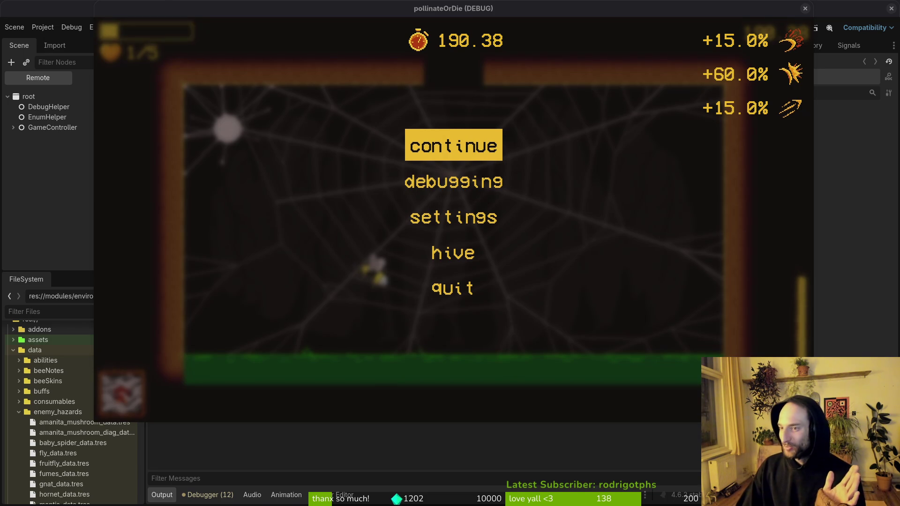
left_click(483, 139)
key("w")
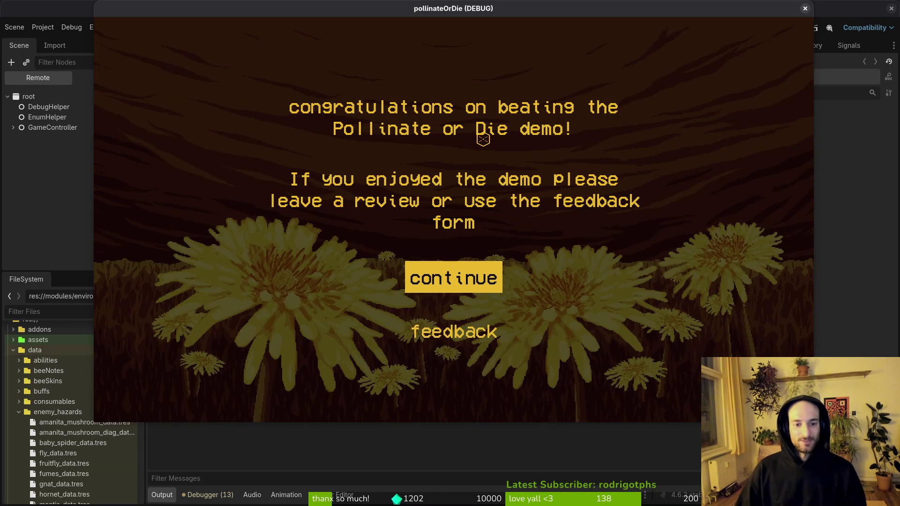
Step: Leave the congratulations screen, enable the level selector and load the mantis level
key("Return")
key("Escape")
key("Down")
key("Return")
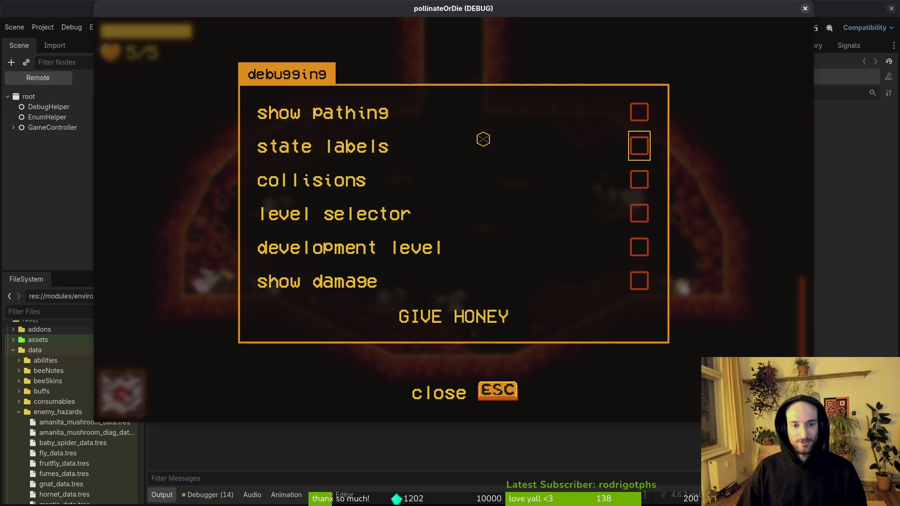
key("Escape")
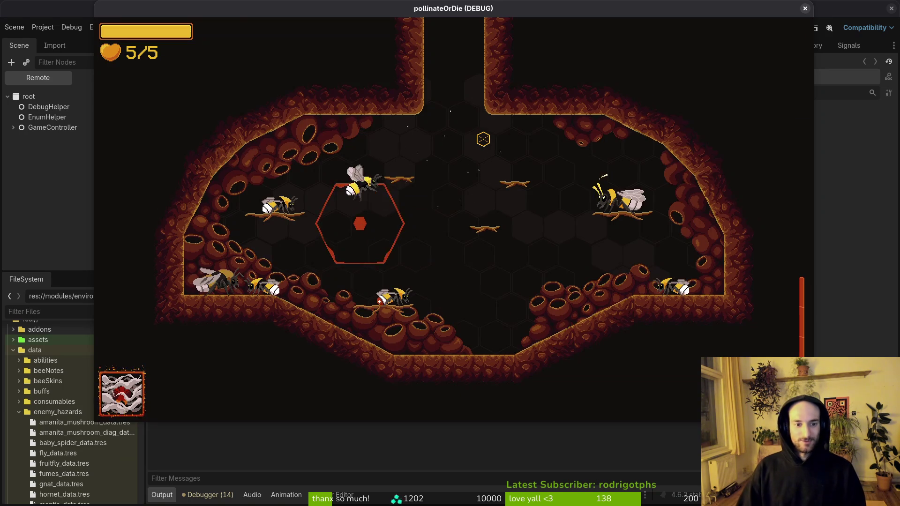
key("Down")
key("Return")
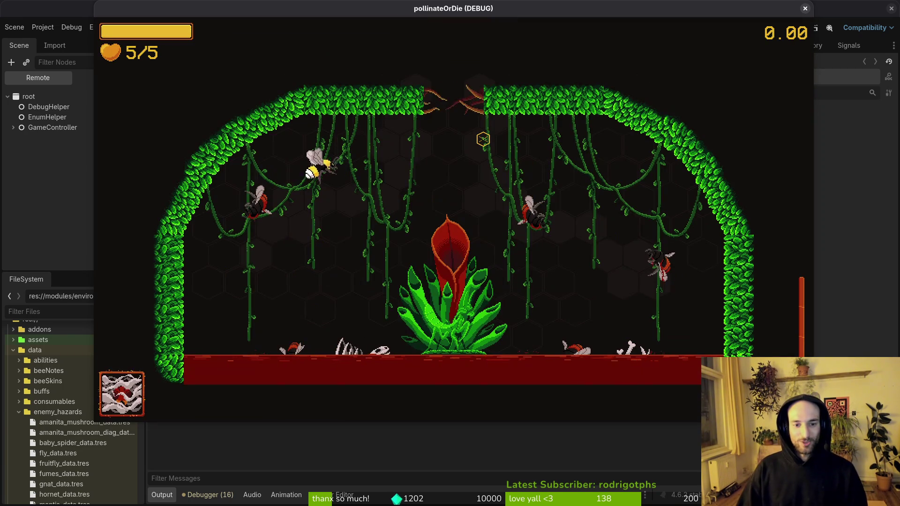
Step: Start the mantis fight, dashing around and attacking along the arena's right side
key("space")
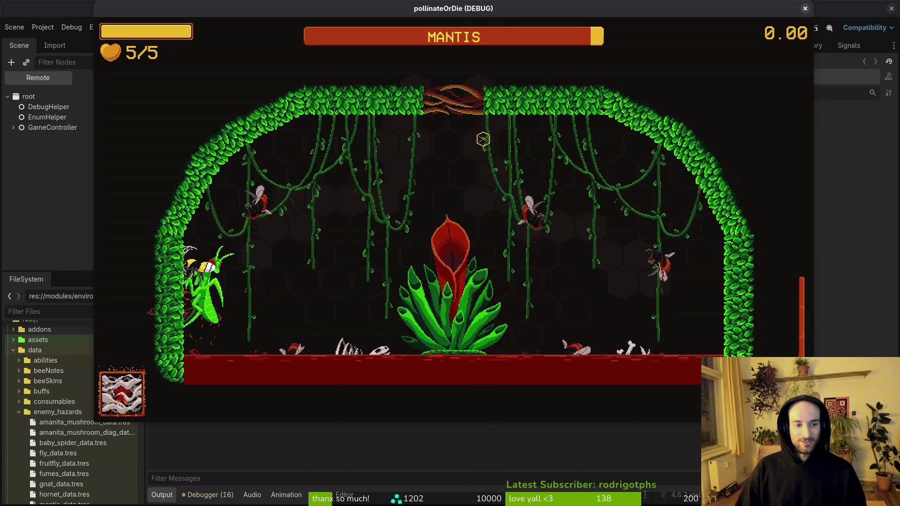
key("space")
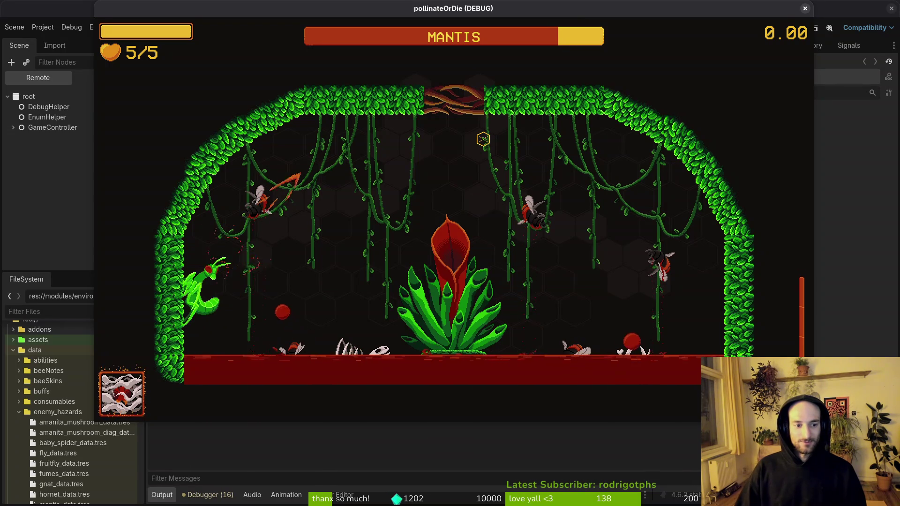
key("s")
key("d")
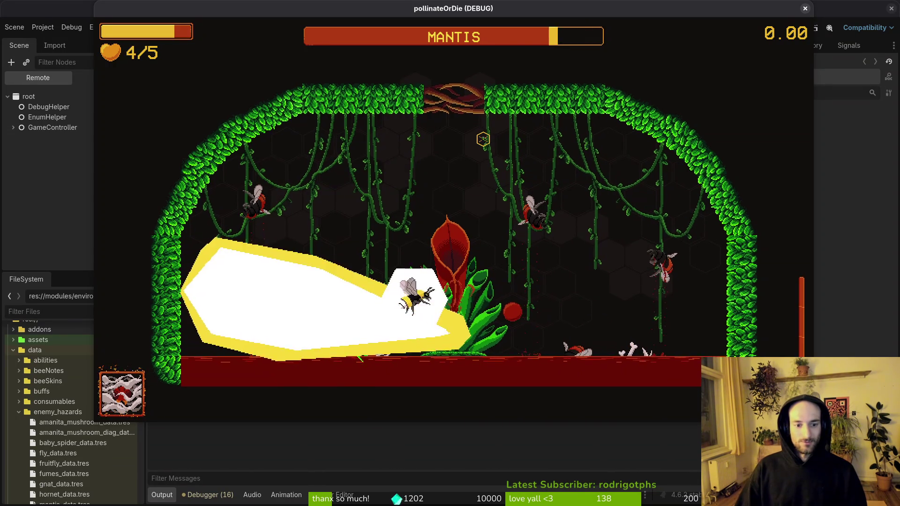
key("w")
key("a")
key("w")
key("d")
key("s")
key("w")
Step: Close in on the mantis, swinging at it near the plant and dodging its flame attack
key("a")
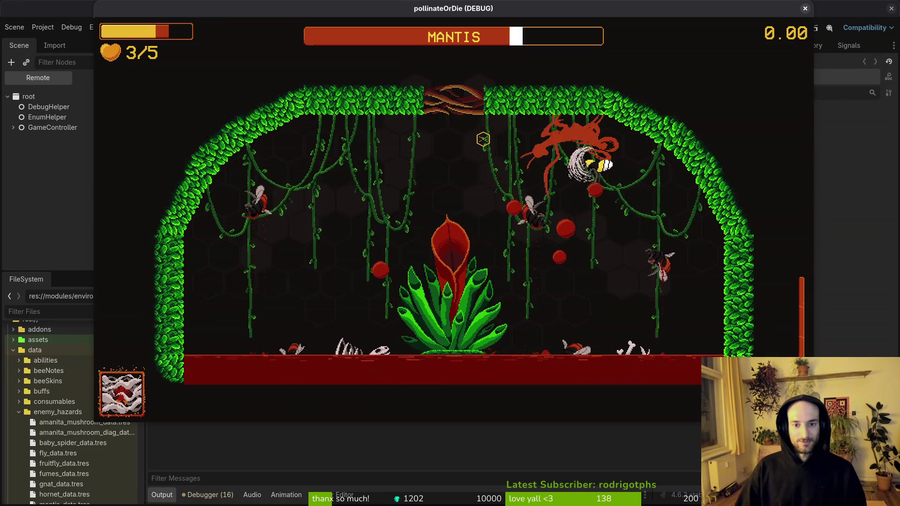
key("s")
key("w")
key("a")
key("s")
key("d")
key("a")
key("w")
key("a")
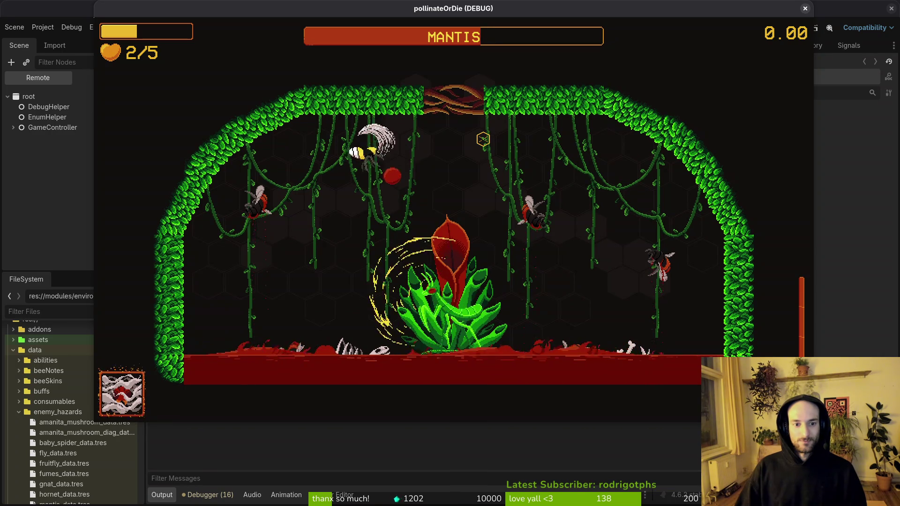
key("s")
key("a")
Step: Hit the mantis from above, chase it to the plant, then retreat and attack again
key("d")
key("w")
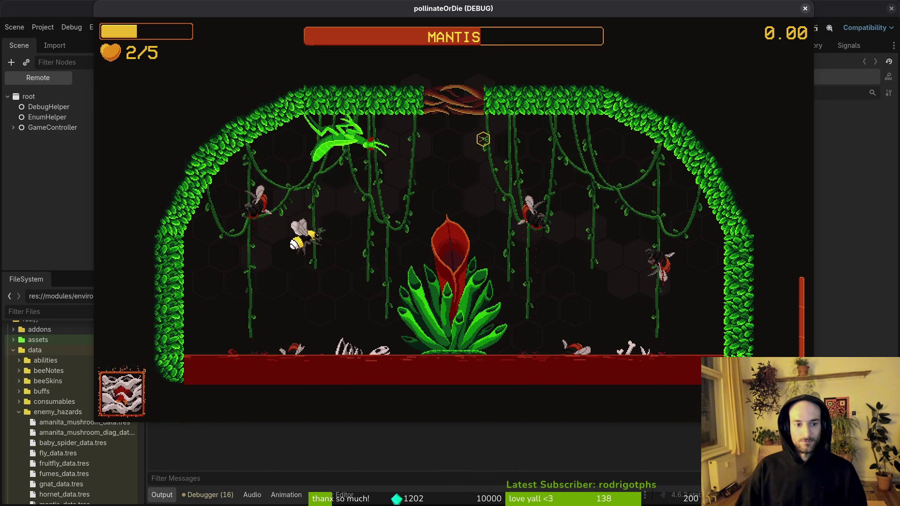
key("w")
key("d")
key("s")
key("a")
key("w")
key("d")
key("d")
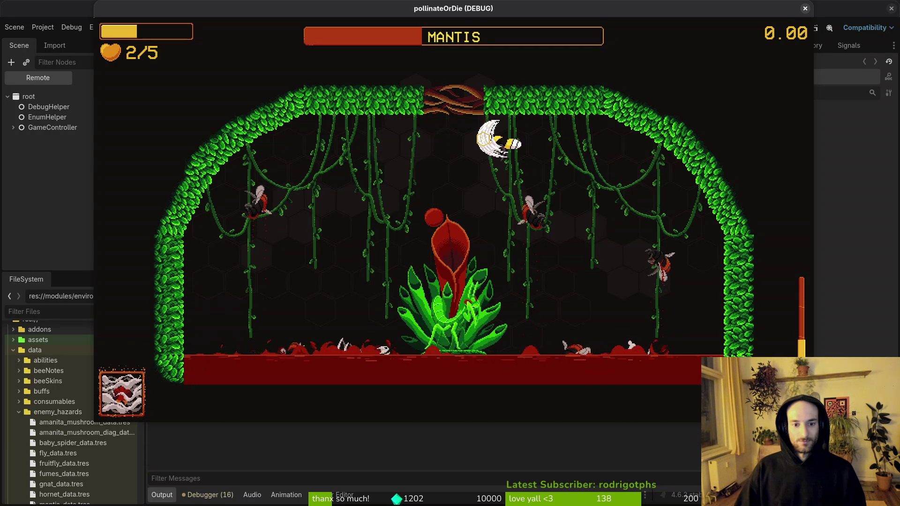
key("w")
key("d")
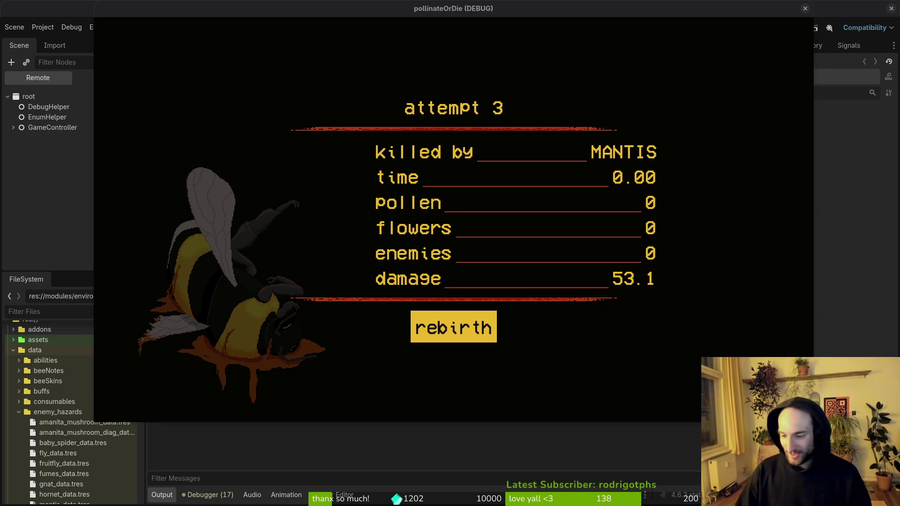
Step: Respawn the bee in the hive, stop the debug run with F8, and return to Aseprite
left_click(424, 340)
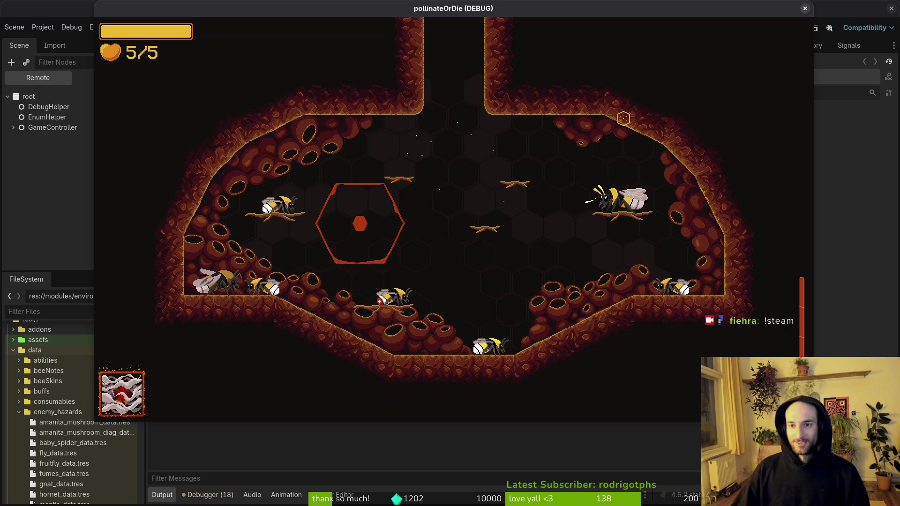
key("F8")
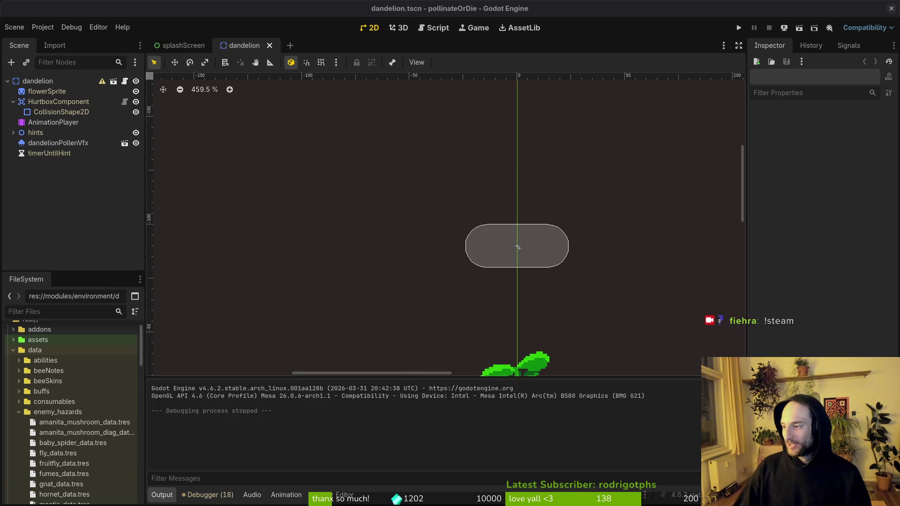
key("alt+Tab")
scroll(650, 329, "down", 5)
Step: Recentre the cave scene and sample its dark background colour
scroll(615, 350, "up", 2)
scroll(616, 350, "up", 3)
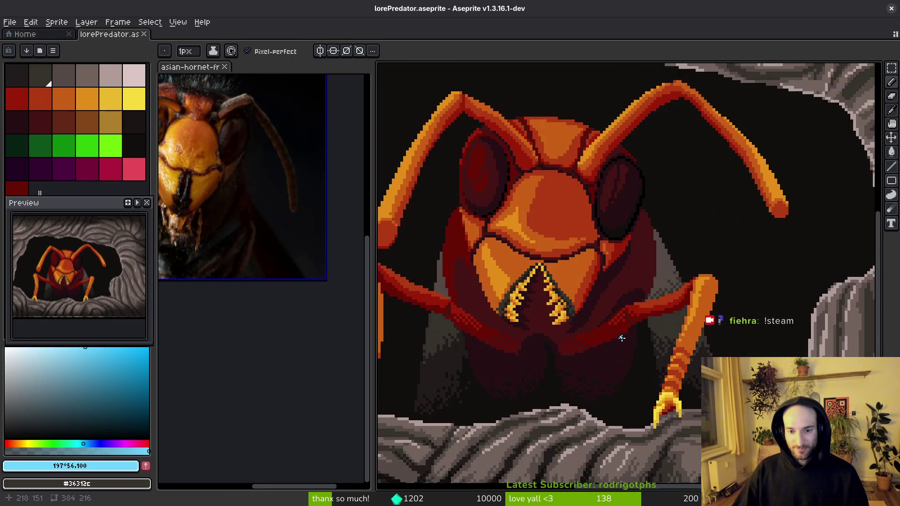
scroll(619, 336, "down", 1)
scroll(636, 329, "up", 1)
scroll(636, 328, "down", 2)
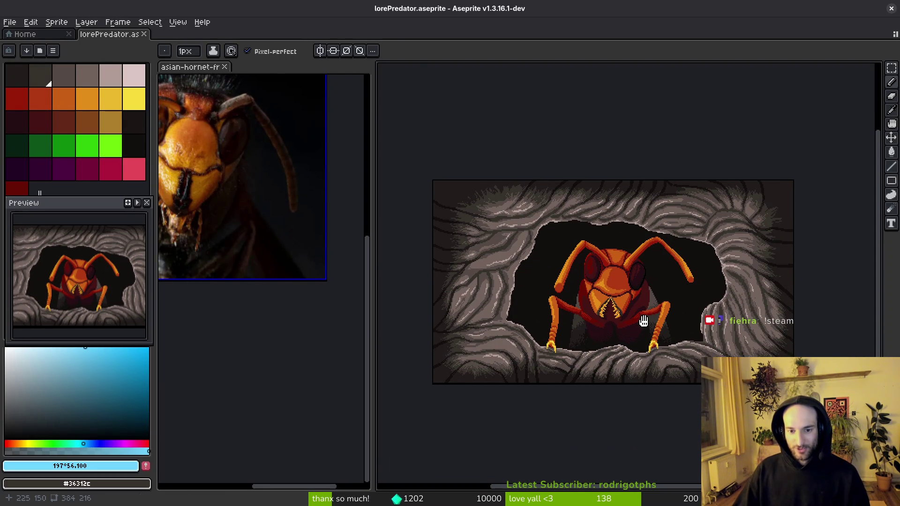
left_click_drag(604, 324, 598, 325)
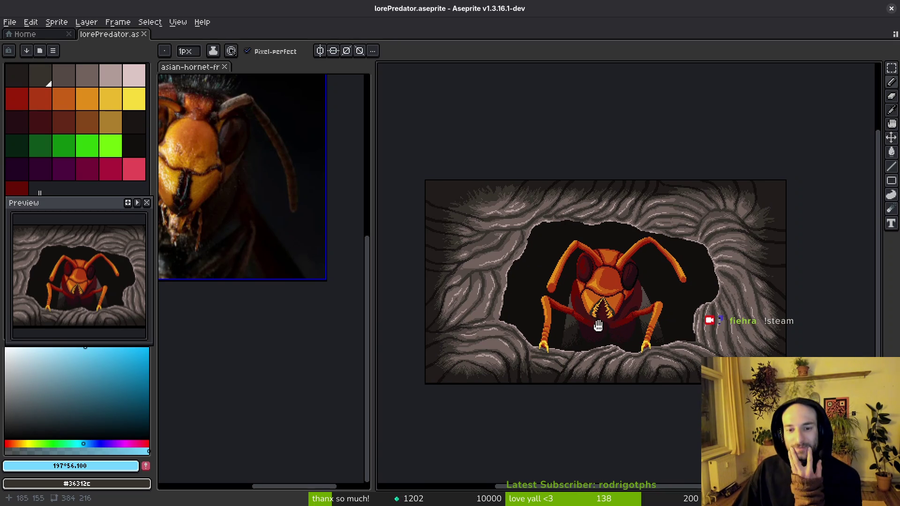
scroll(610, 325, "up", 2)
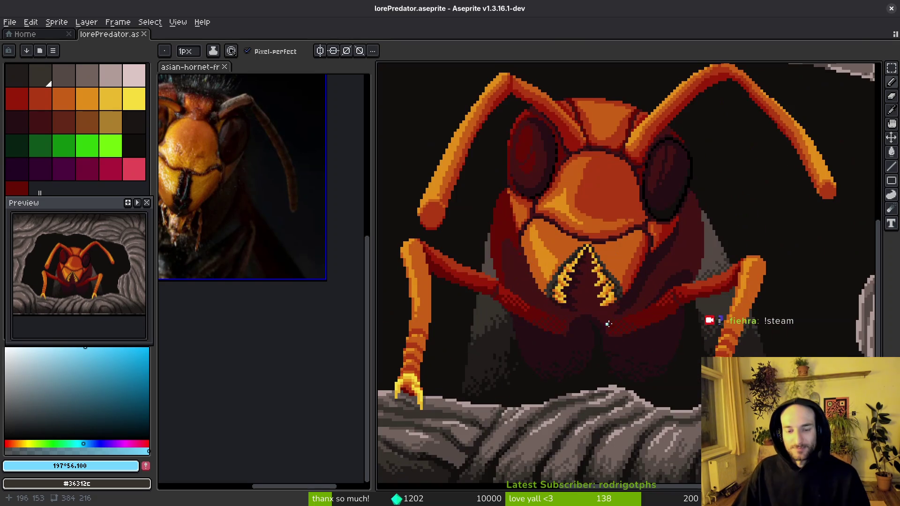
scroll(613, 321, "down", 2)
left_click(492, 212, "alt")
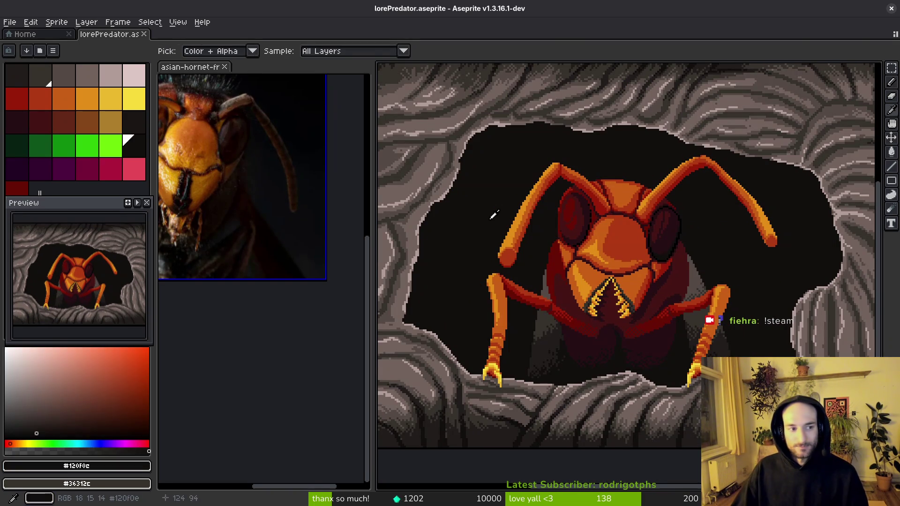
Step: Try Paint Bucket fills on the cave background and hornet shadow, then undo them
key("g")
left_click(471, 249)
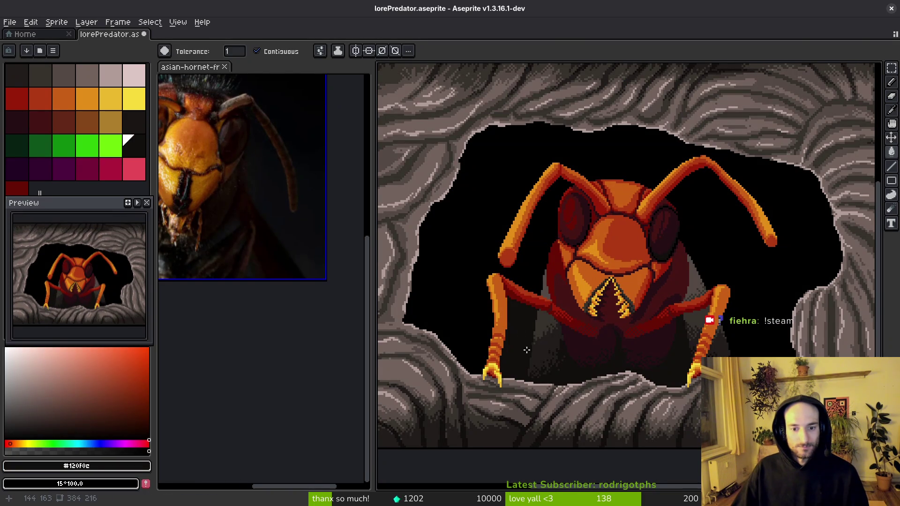
left_click(593, 355)
scroll(642, 333, "down", 1)
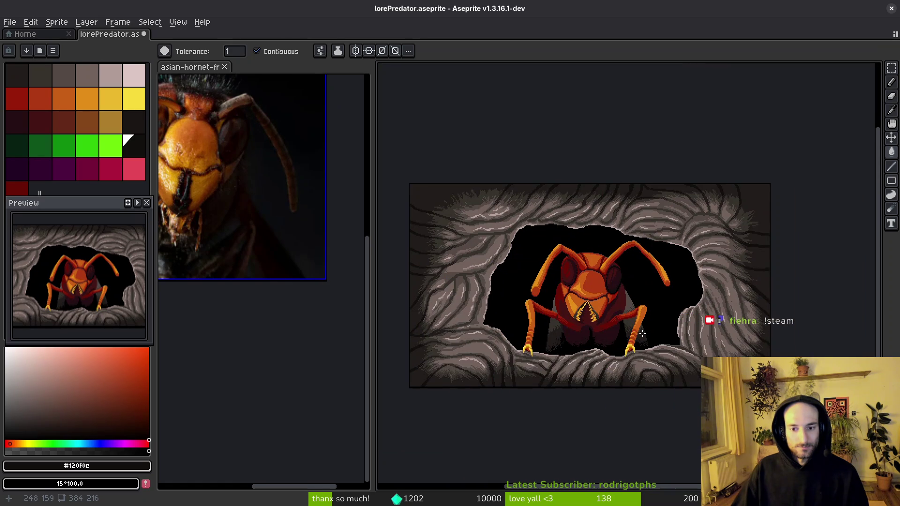
key("ctrl+z")
key("ctrl+z")
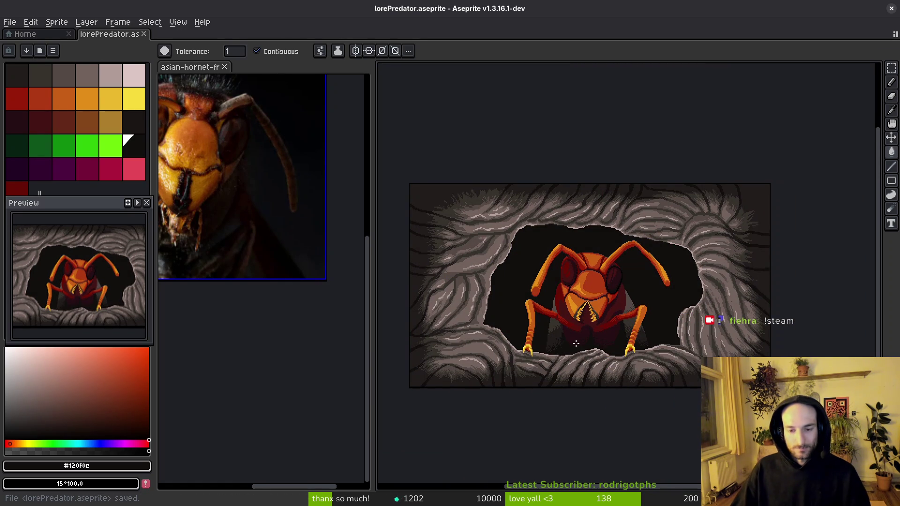
scroll(574, 381, "up", 2)
scroll(591, 307, "down", 1)
scroll(604, 298, "down", 1)
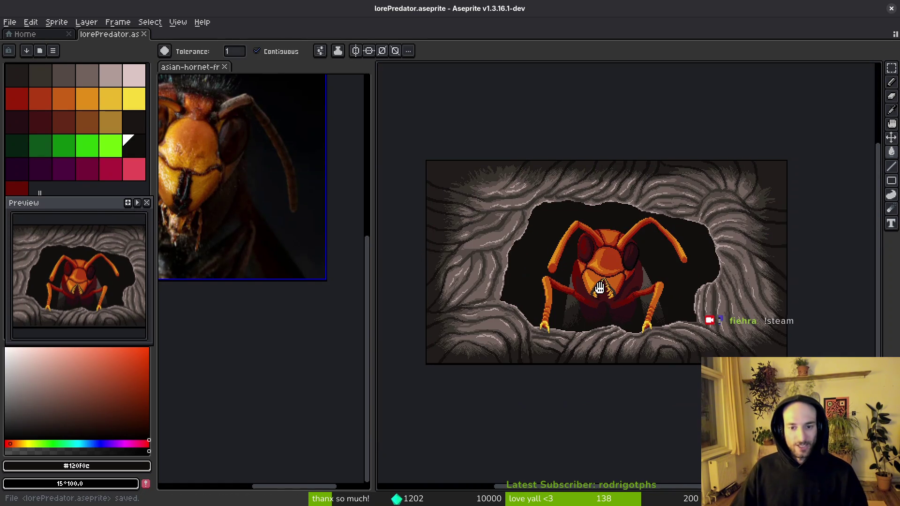
key("i")
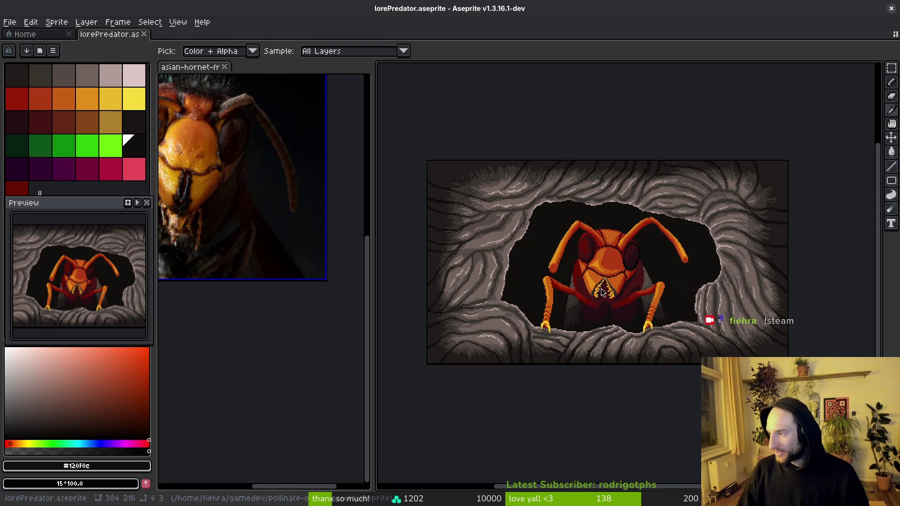
key("alt+Tab")
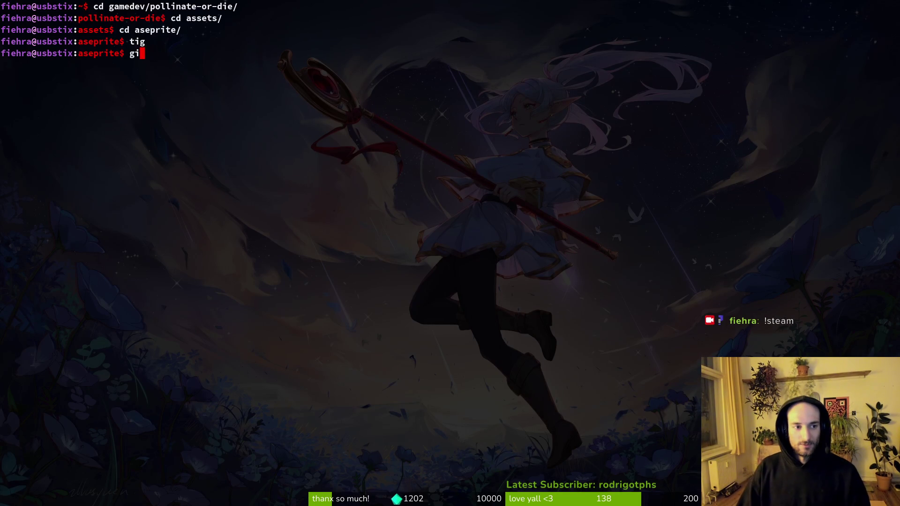
Step: Stage the sprite in tig, commit it as 'predator panel' and push it to GitLab
type("g")
key("Return")
type("uqit")
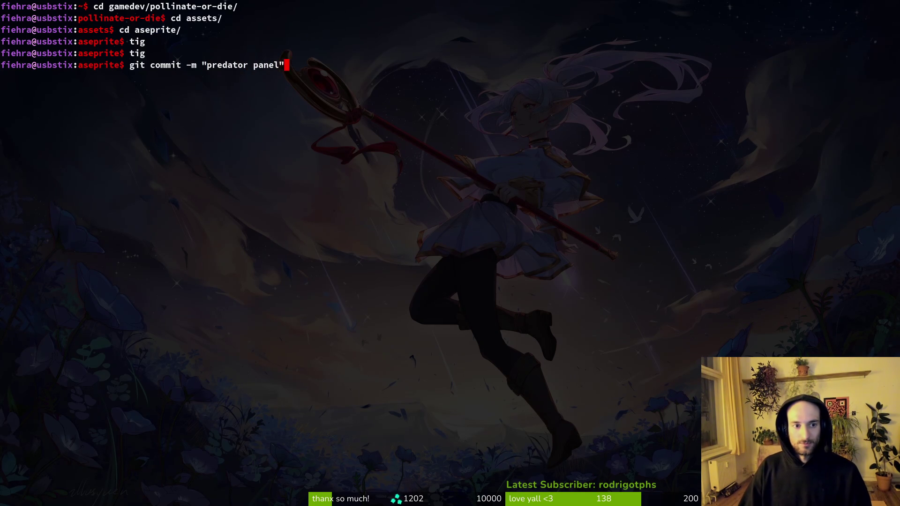
key("Return")
type("git push")
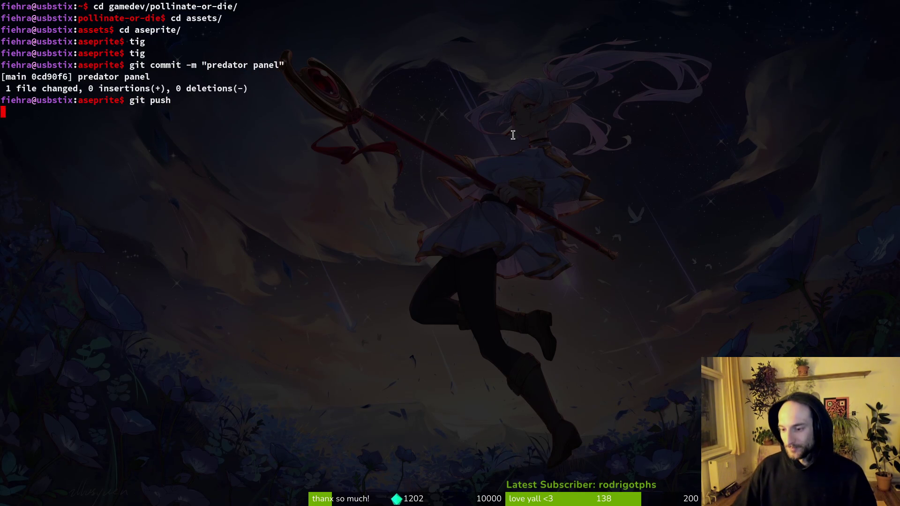
key("Return")
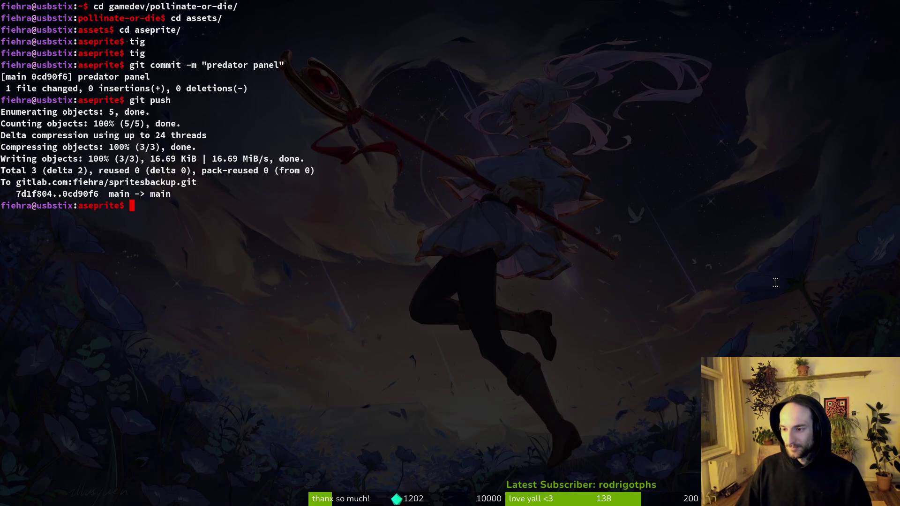
key("alt+Tab")
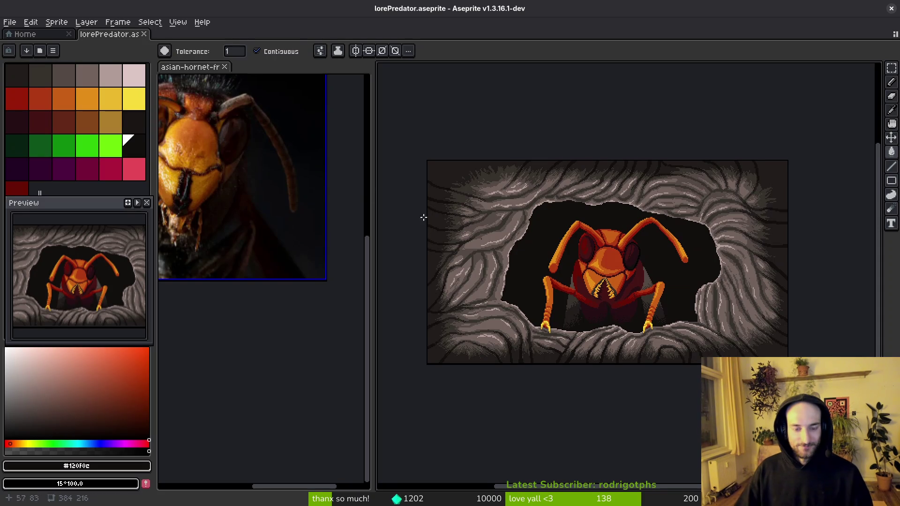
Step: Close the hornet reference image and open loreDandelion.aseprite from the recent files
left_click(225, 67)
left_click_drag(611, 225, 535, 225)
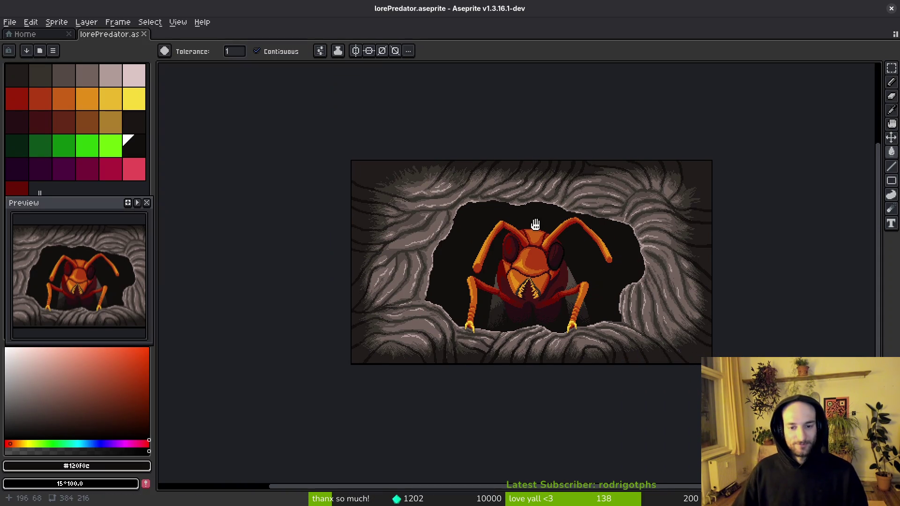
left_click(44, 37)
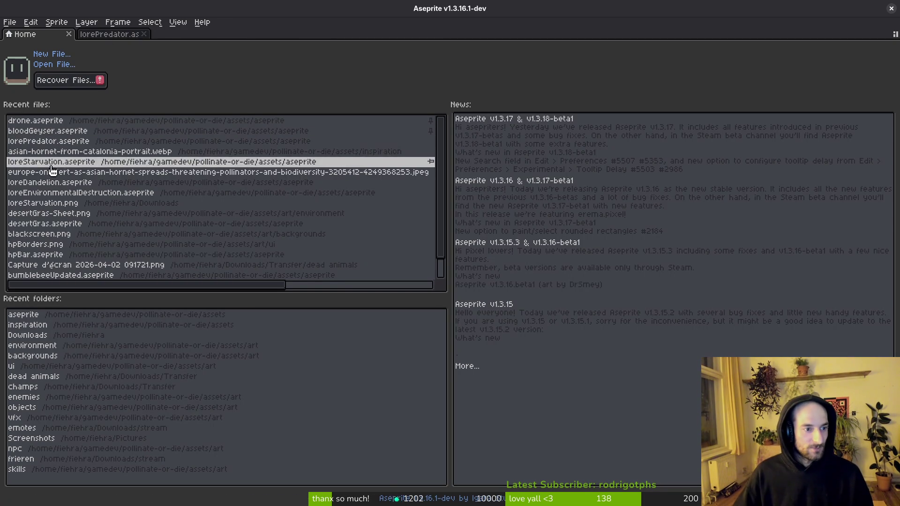
left_click(65, 189)
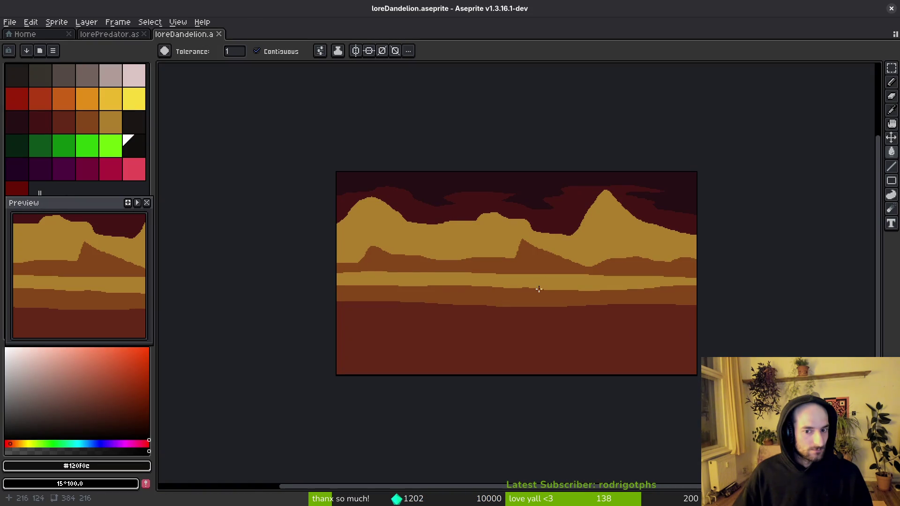
scroll(546, 283, "up", 2)
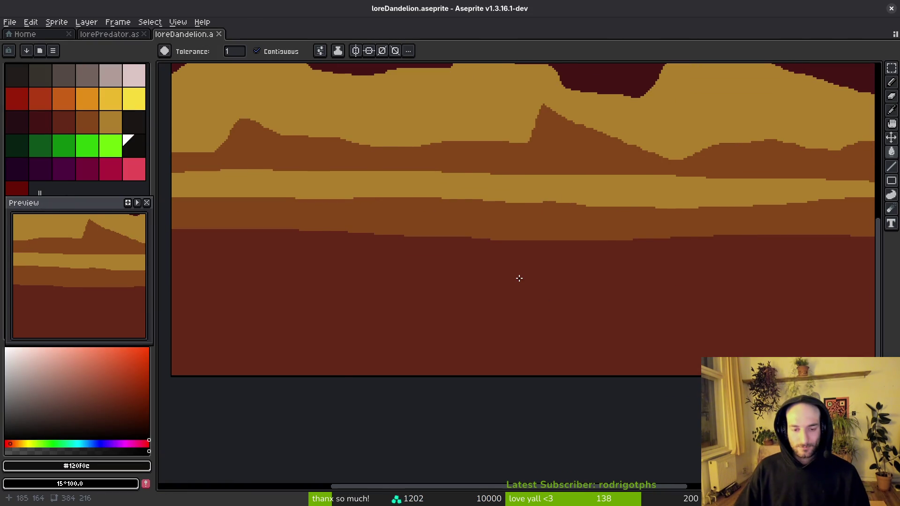
scroll(519, 278, "down", 2)
scroll(533, 207, "up", 2)
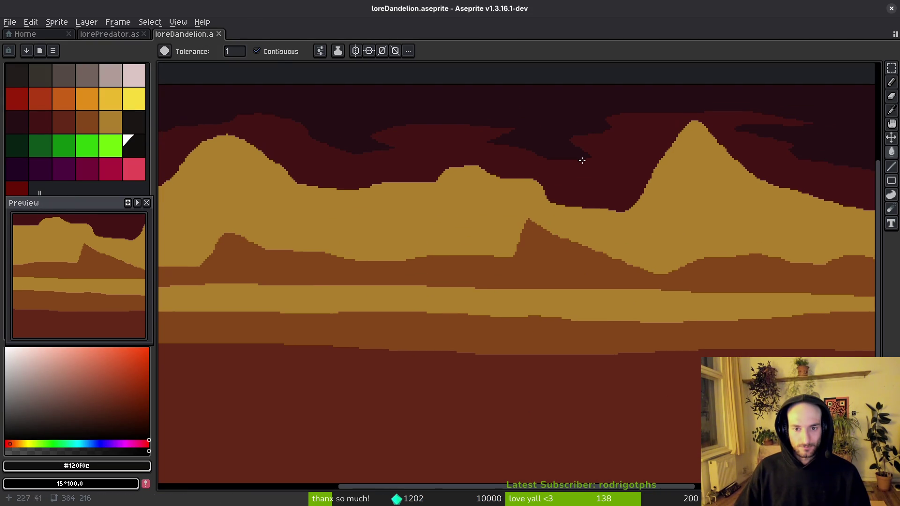
Step: Sample the lower ridge's brown and draw a brown line rightward along the ridge
key("i")
left_click(578, 253)
key("g")
scroll(578, 254, "down", 5)
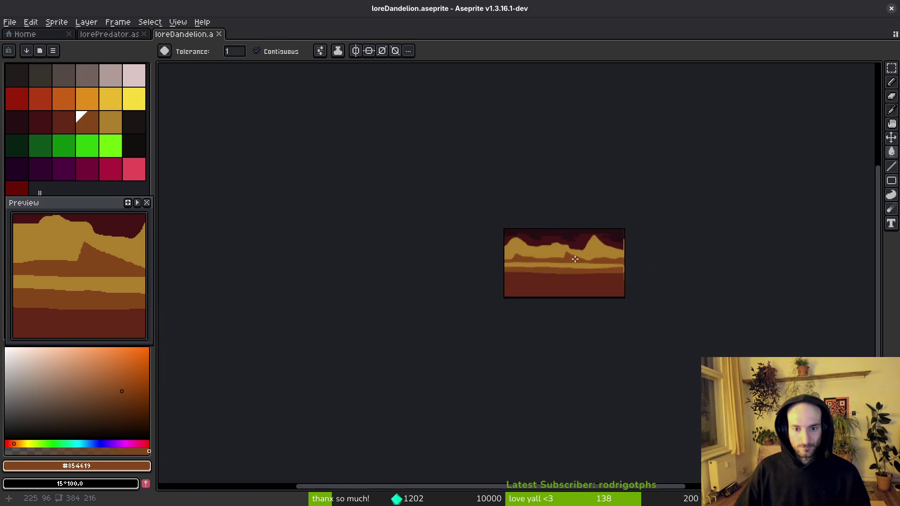
scroll(610, 244, "up", 4)
scroll(640, 234, "up", 1)
scroll(606, 243, "up", 3)
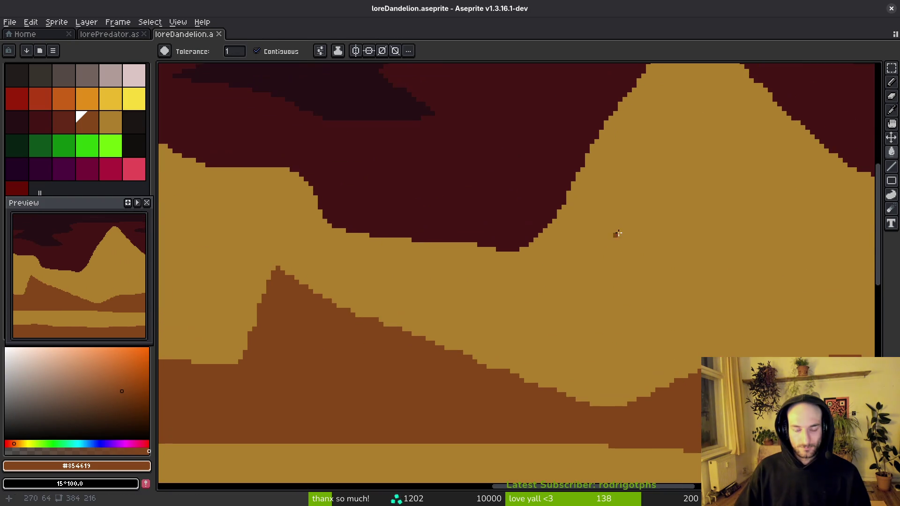
key("b")
scroll(597, 181, "down", 1)
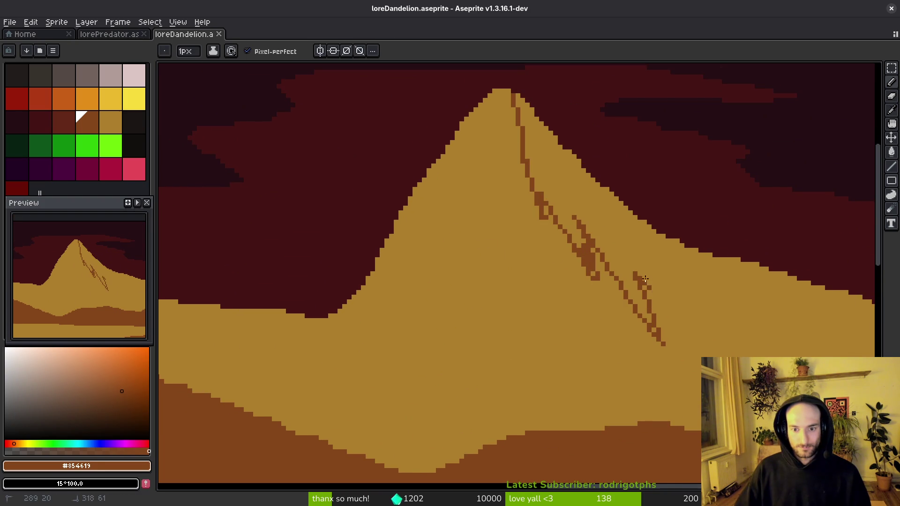
left_click_drag(752, 354, 564, 267)
left_click_drag(608, 284, 765, 301)
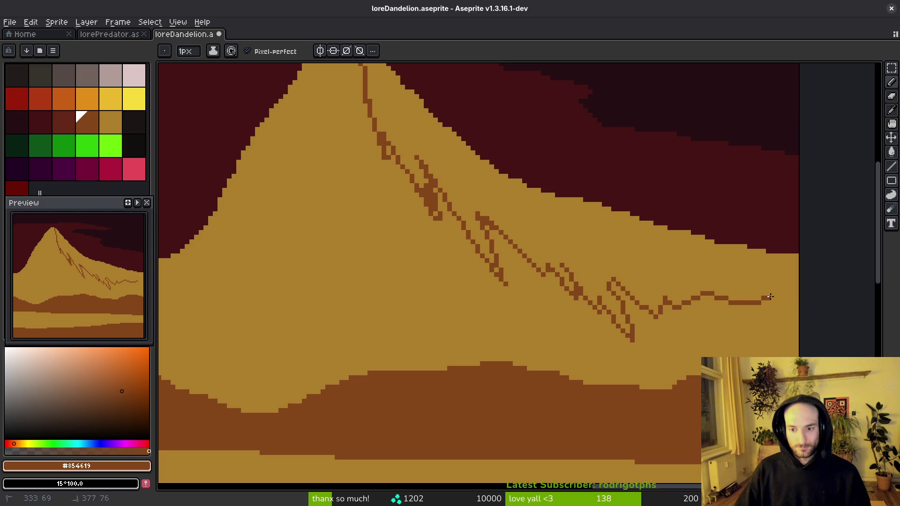
Step: Fill the mountain's right slope darker and draw a dark maroon pixel staircase along the ridge
key("g")
left_click(666, 293)
scroll(667, 301, "down", 3)
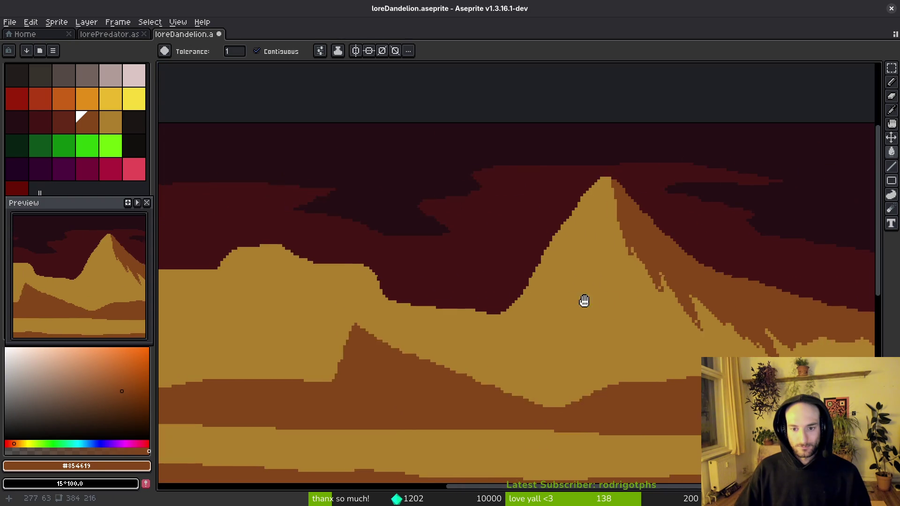
scroll(452, 300, "up", 3)
key("b")
scroll(516, 281, "up", 2)
left_click(669, 335, "alt")
mouse_move(635, 324)
left_mouse_down()
mouse_move(580, 258)
mouse_move(598, 297)
left_mouse_up()
Step: Draw brown pixels down the diagonal ridge and touch up its edge in dark maroon
scroll(546, 241, "down", 2)
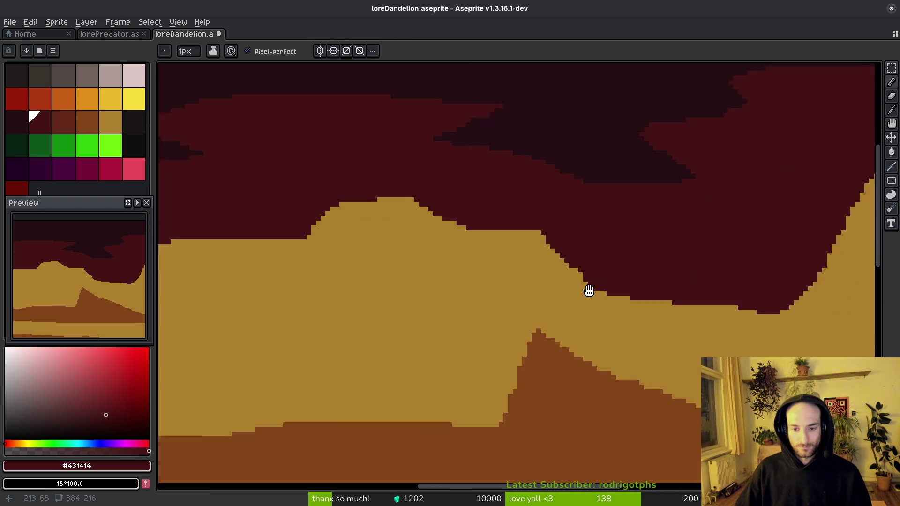
left_click(492, 265, "alt")
scroll(516, 192, "up", 2)
left_click_drag(515, 192, 565, 300)
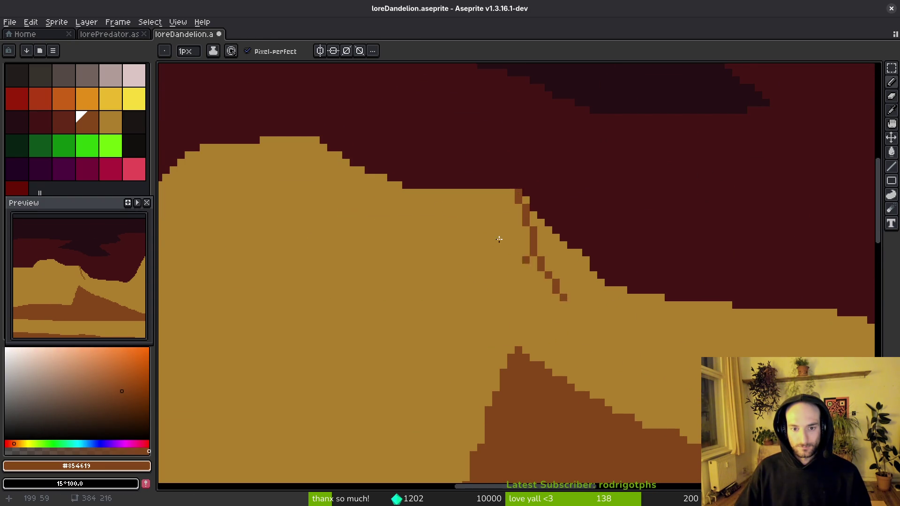
scroll(565, 281, "down", 2)
scroll(546, 191, "up", 2)
left_click(546, 191, "alt")
mouse_move(483, 259)
left_mouse_down()
mouse_move(522, 240)
mouse_move(458, 232)
left_mouse_up()
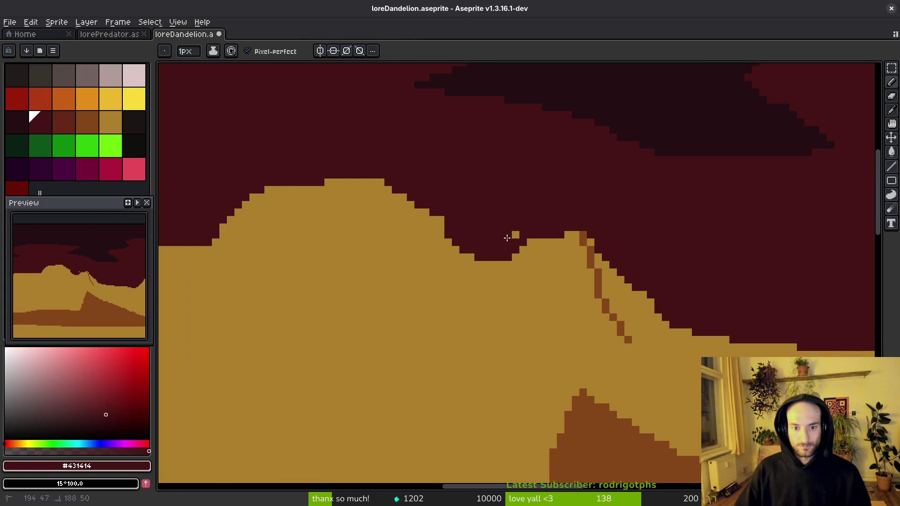
Step: Add brown stepped ridge lines across the slope, including a long one to the right
left_click(598, 281, "alt")
scroll(524, 285, "down", 2)
scroll(516, 300, "up", 2)
left_click_drag(516, 302, 605, 335)
left_click_drag(530, 320, 390, 291)
mouse_move(454, 284)
left_mouse_down()
mouse_move(550, 315)
mouse_move(726, 315)
left_mouse_up()
Step: Undo a stray brown pixel and an unwanted brown fill between the ridge line and sky
key("ctrl+z")
key("g")
left_click(646, 300)
key("ctrl+z")
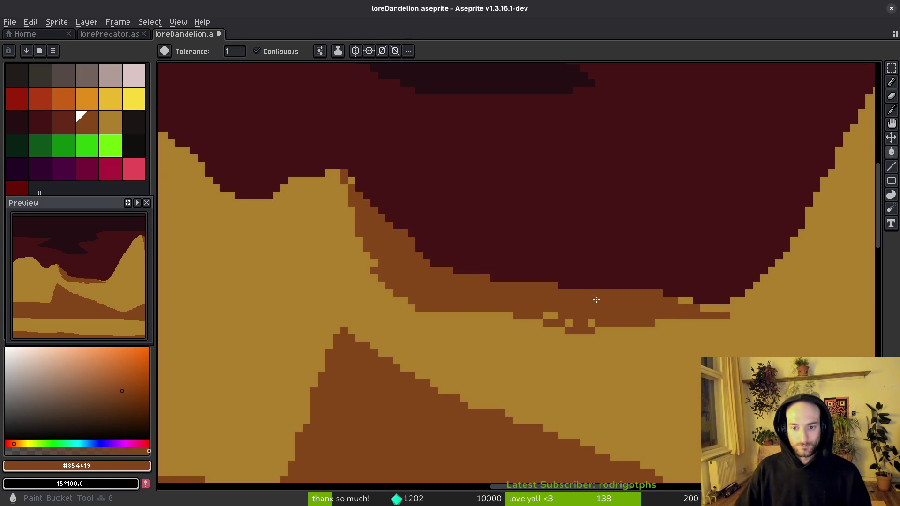
scroll(501, 320, "down", 3)
scroll(501, 320, "up", 2)
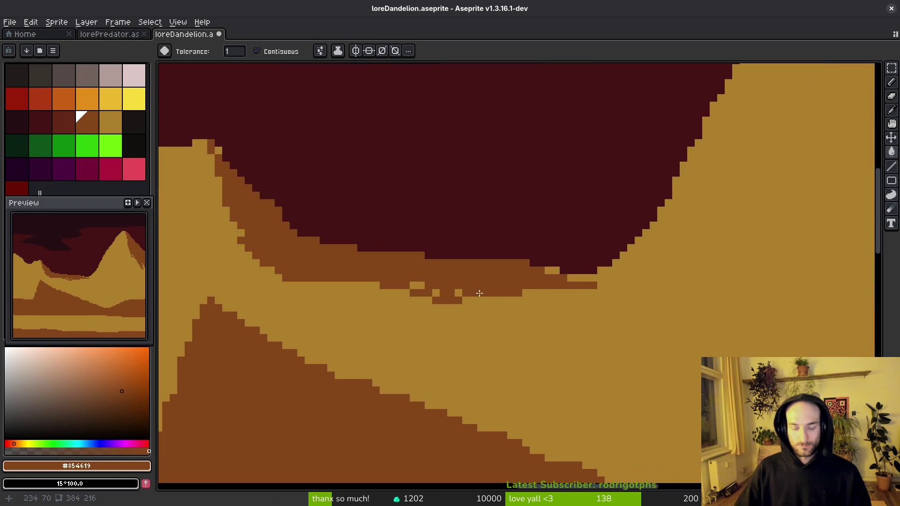
Step: Draw a brown diagonal and a small new peak on the ridge, then paint the peak tan
key("b")
mouse_move(406, 248)
left_mouse_down()
mouse_move(441, 222)
mouse_move(532, 251)
mouse_move(560, 272)
left_mouse_up()
left_click(635, 262, "alt")
left_click(463, 202)
left_click_drag(423, 269, 409, 272)
left_click_drag(423, 237, 404, 265)
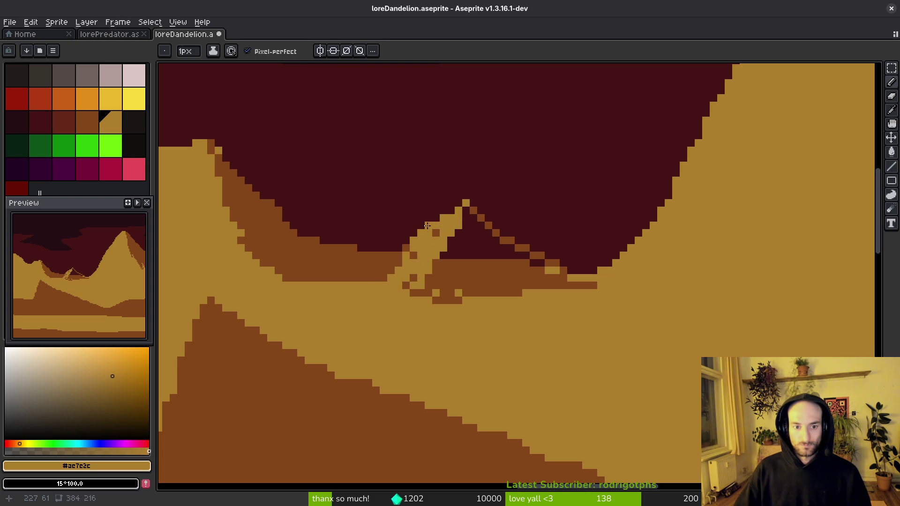
left_click_drag(415, 292, 444, 281)
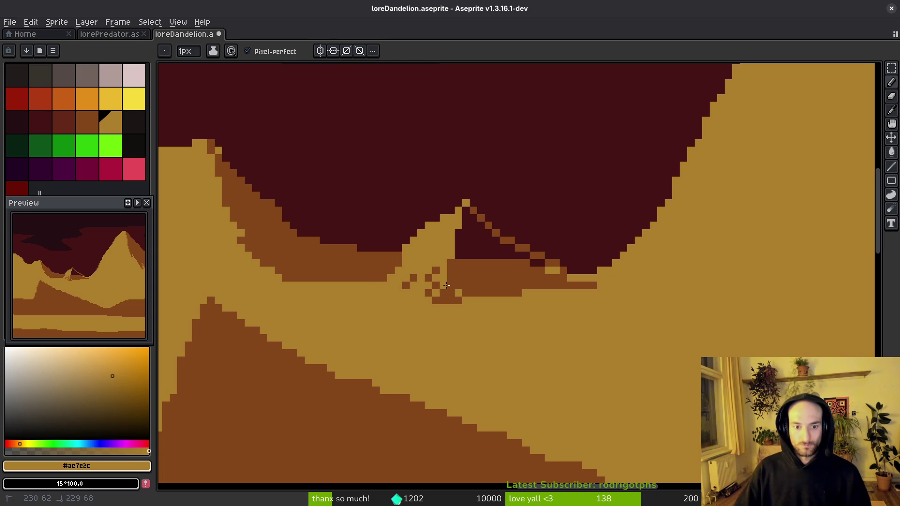
Step: Fill the dark gap under the small peak brown and patch the shadow notch with sky colour
left_click(455, 294, "alt")
key("g")
left_click(474, 246)
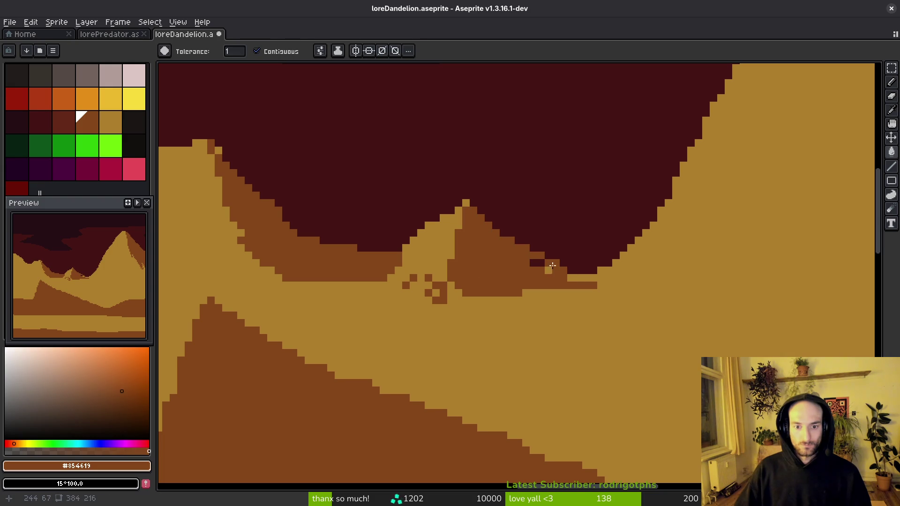
left_click(563, 266, "alt")
left_click(545, 267, "alt")
key("b")
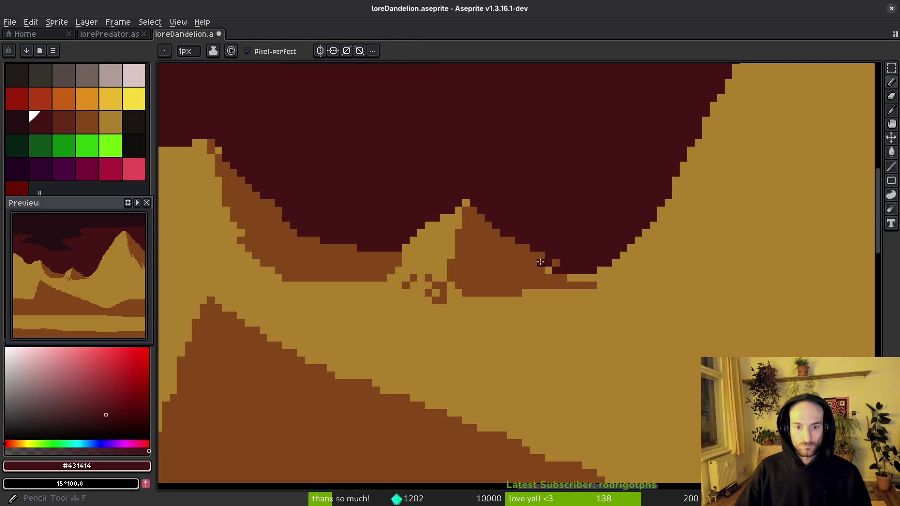
left_click(548, 273, "alt")
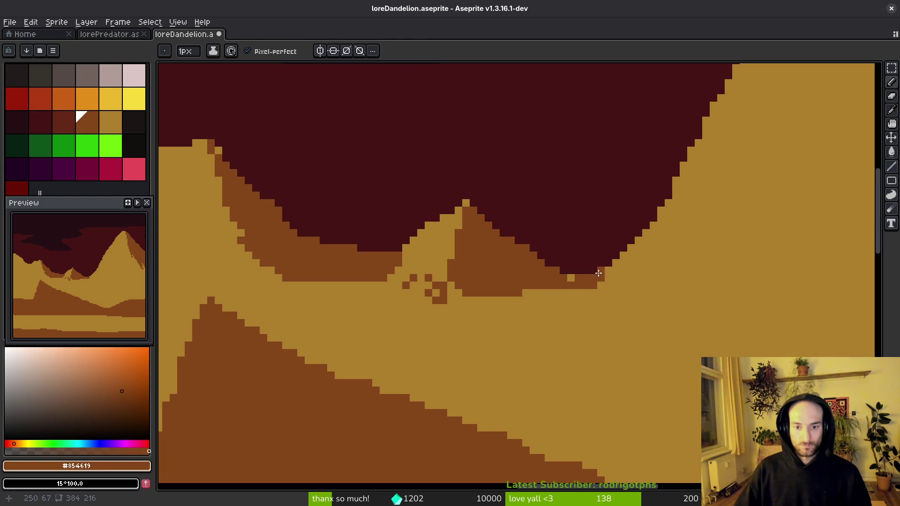
left_click(427, 281, "alt")
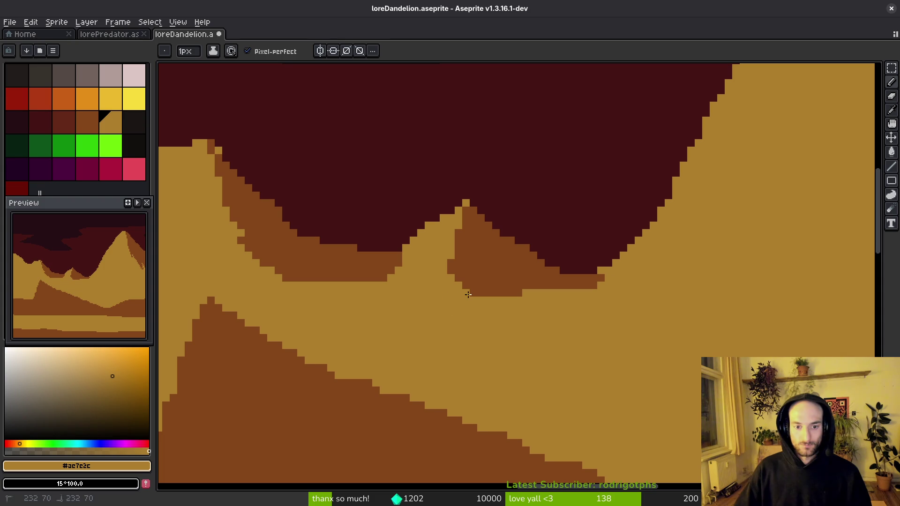
Step: On the next frame, draw a long brown shadow line down the hill slope
key("Right")
key("Right")
key("Right")
left_click(493, 263, "alt")
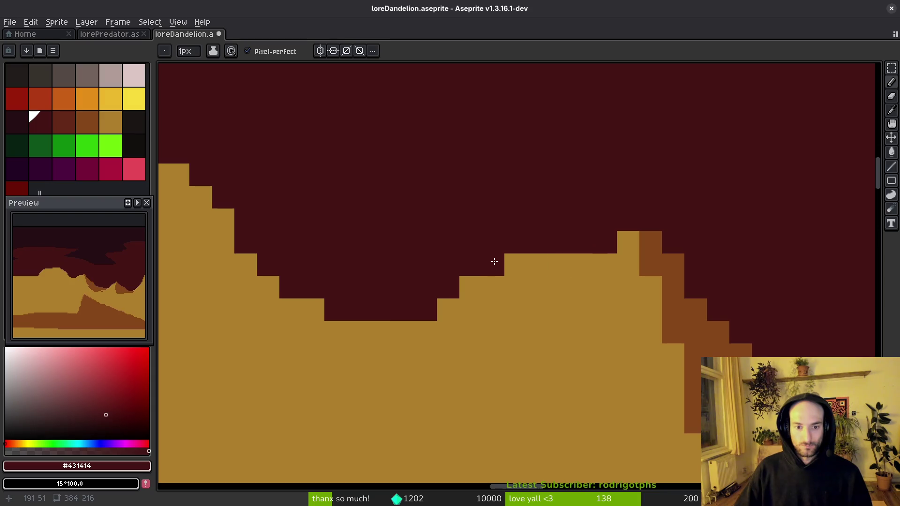
left_click(771, 326, "alt")
left_click_drag(426, 196, 471, 287)
key("ctrl+z")
mouse_move(437, 196)
left_mouse_down()
mouse_move(494, 302)
mouse_move(562, 331)
mouse_move(579, 328)
left_mouse_up()
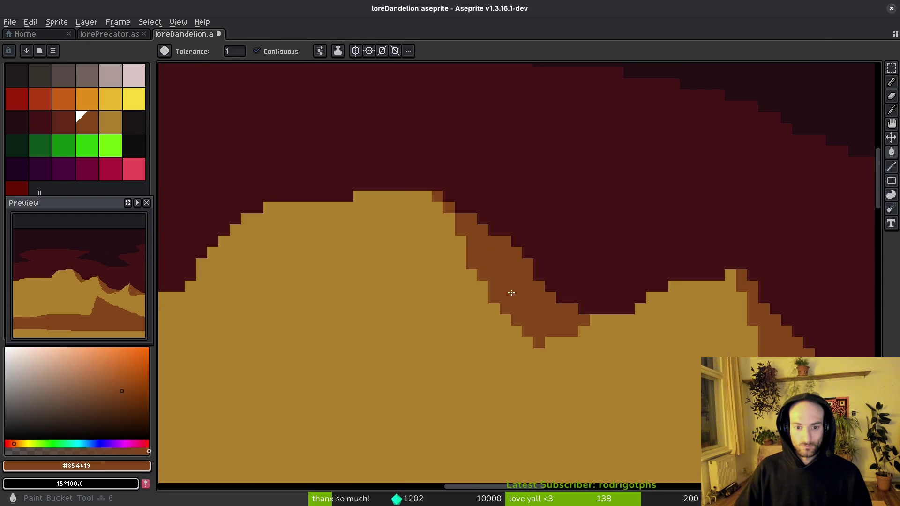
Step: On another frame, repaint the hill's left slope in the dark red sky colour
key("Right")
key("Right")
left_click(559, 167, "alt")
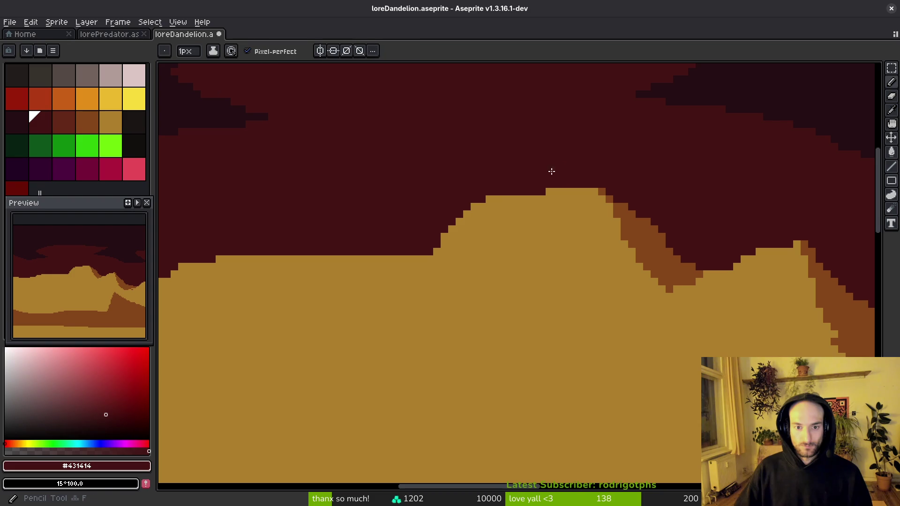
mouse_move(453, 225)
left_mouse_down()
mouse_move(444, 252)
mouse_move(352, 207)
mouse_move(330, 250)
left_mouse_up()
scroll(443, 251, "left", 3)
left_click(615, 210)
key("ctrl+z")
Step: Draw a jagged ochre ridge left of the hill, extending its slope down to the ground
left_click(507, 265, "alt")
scroll(330, 251, "left", 5)
left_click(514, 197)
key("ctrl+z")
mouse_move(542, 193)
left_mouse_down()
mouse_move(497, 254)
mouse_move(474, 267)
left_mouse_up()
scroll(472, 327, "right", 5)
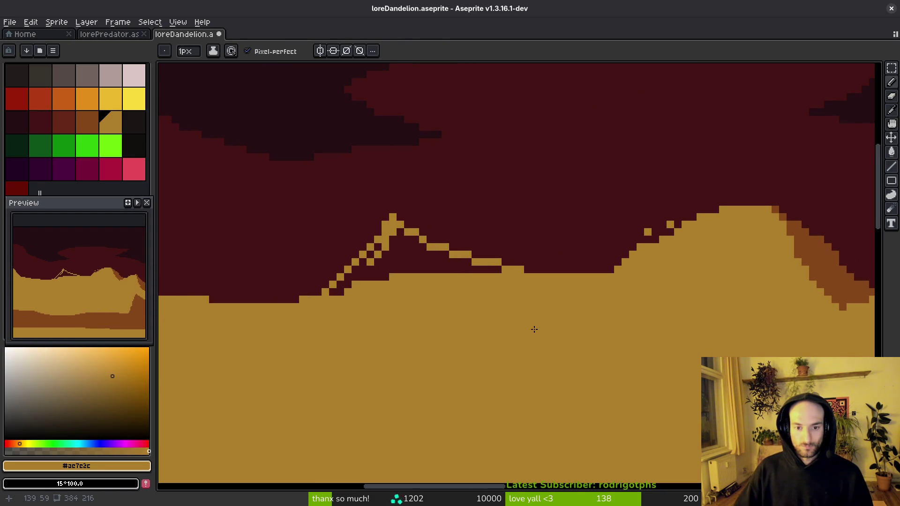
Step: Outline a brown shadow running from the peak along the ridge base
left_click(653, 235, "alt")
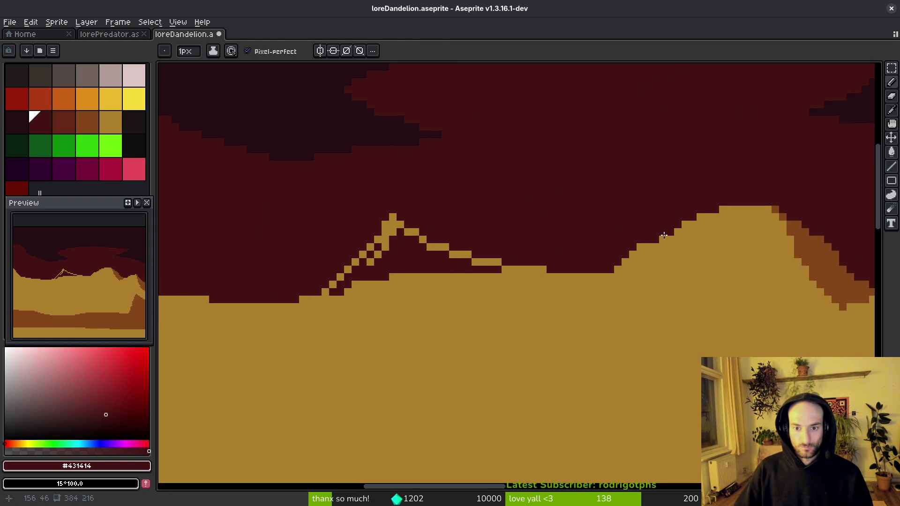
left_click(799, 229, "alt")
key("g")
left_click(393, 225)
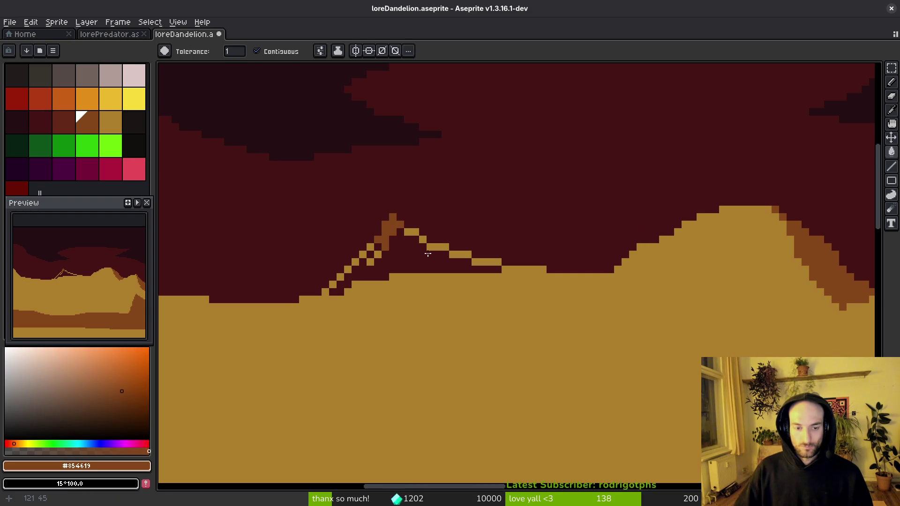
key("ctrl+z")
key("b")
mouse_move(397, 224)
left_mouse_down()
mouse_move(429, 272)
mouse_move(544, 276)
left_mouse_up()
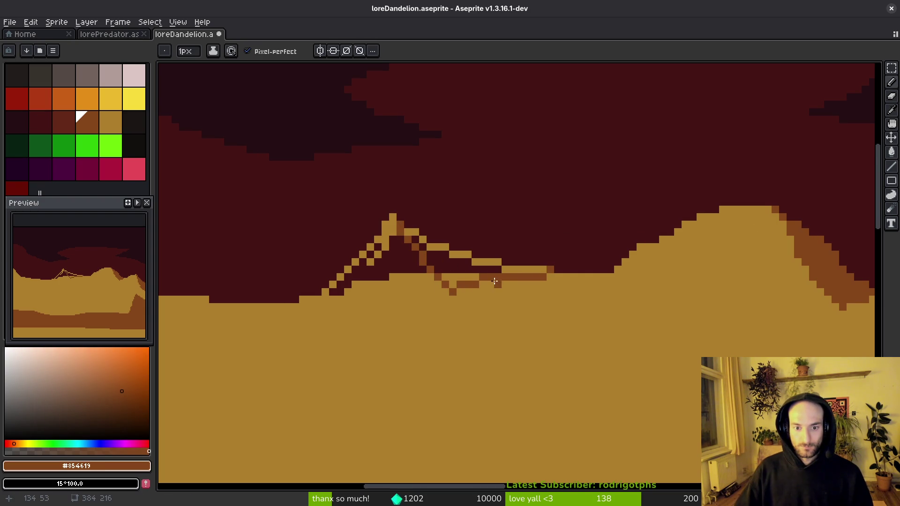
Step: Fill the ridge's shadow pockets and strips brown, and the left ridge's dark pockets ochre
key("g")
left_click(440, 265)
left_click(468, 256)
left_click(459, 275)
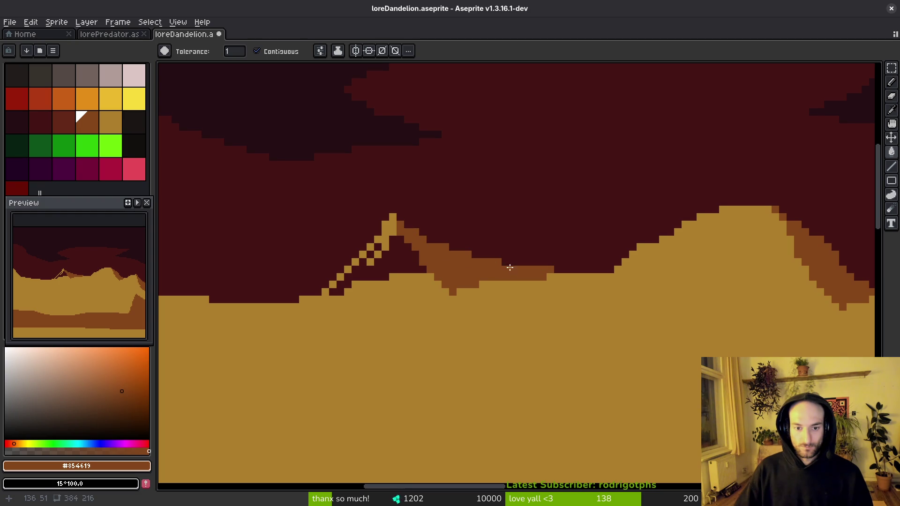
left_click(509, 267)
left_click(445, 305, "alt")
left_click(356, 286)
left_click(376, 249)
scroll(372, 286, "down", 2)
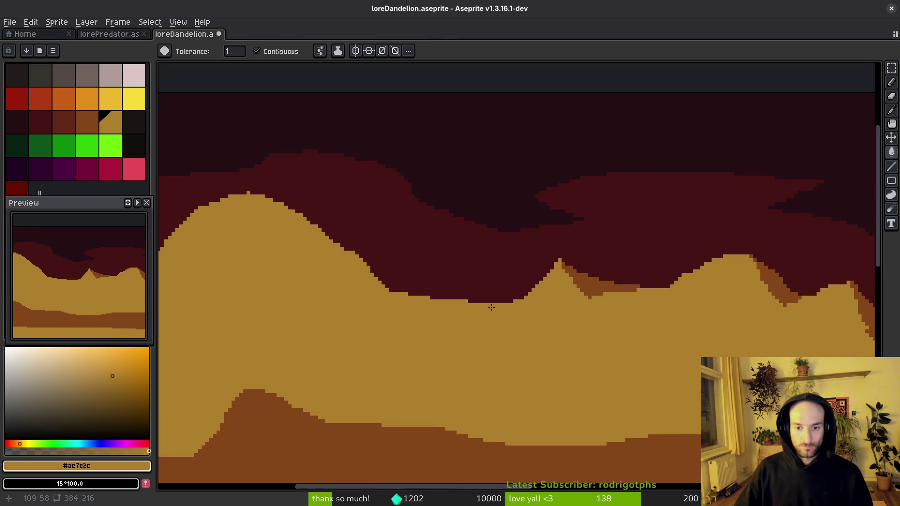
scroll(528, 316, "up", 2)
Step: Draw a brown zig-zag shadow edge from the ridge top down and across to the right
left_click(625, 280, "alt")
key("b")
mouse_move(306, 166)
left_mouse_down()
mouse_move(396, 267)
mouse_move(425, 316)
left_mouse_up()
left_click_drag(272, 103, 295, 192)
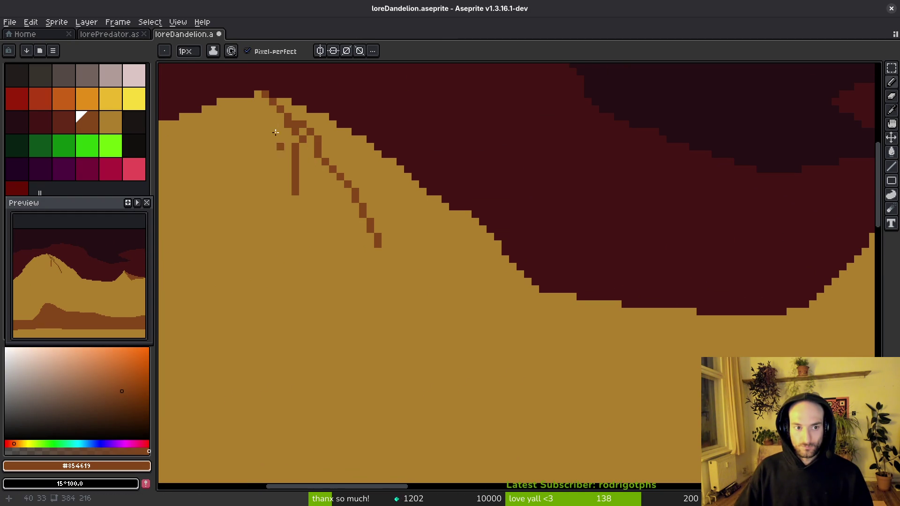
mouse_move(273, 130)
left_mouse_down()
mouse_move(291, 205)
mouse_move(345, 286)
left_mouse_up()
left_click_drag(345, 286, 307, 218)
mouse_move(307, 217)
left_mouse_down()
mouse_move(312, 248)
mouse_move(436, 261)
mouse_move(544, 261)
mouse_move(609, 242)
left_mouse_up()
Step: Fill the ridge's shaded side brown and dither ochre pixels into the shadow edge
key("g")
left_click(384, 206)
mouse_move(391, 230)
left_mouse_down()
mouse_move(420, 263)
mouse_move(540, 314)
mouse_move(525, 310)
mouse_move(548, 330)
left_mouse_up()
key("b")
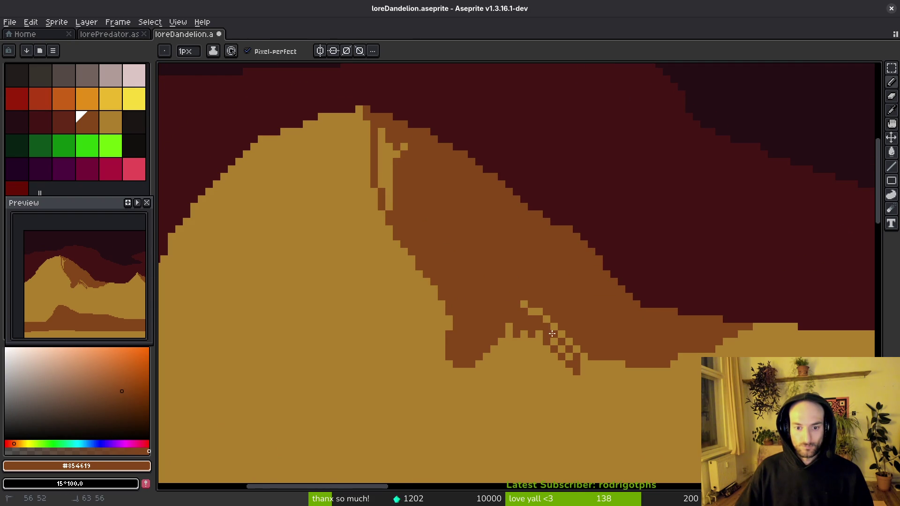
left_click(487, 361, "alt")
left_click_drag(456, 349, 466, 362)
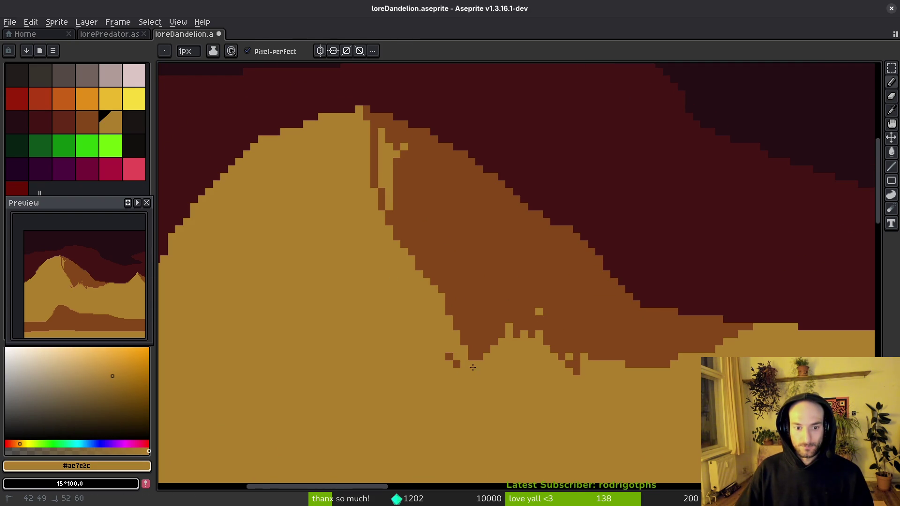
Step: Repaint the stray ochre pixels inside the shadow and near the ridge bottom brown
scroll(506, 328, "up", 3)
left_click(474, 255, "alt")
left_click_drag(520, 394, 521, 329)
left_click_drag(577, 393, 611, 341)
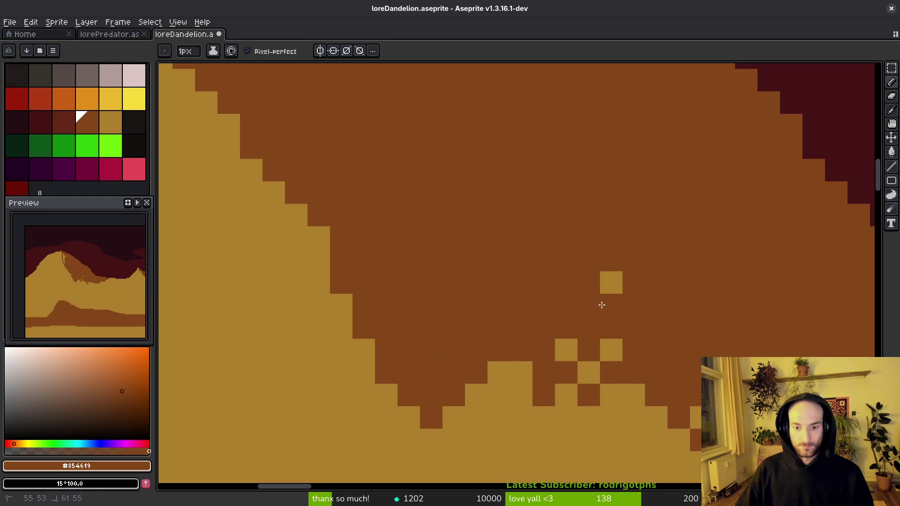
left_click(609, 350)
scroll(527, 291, "down", 3)
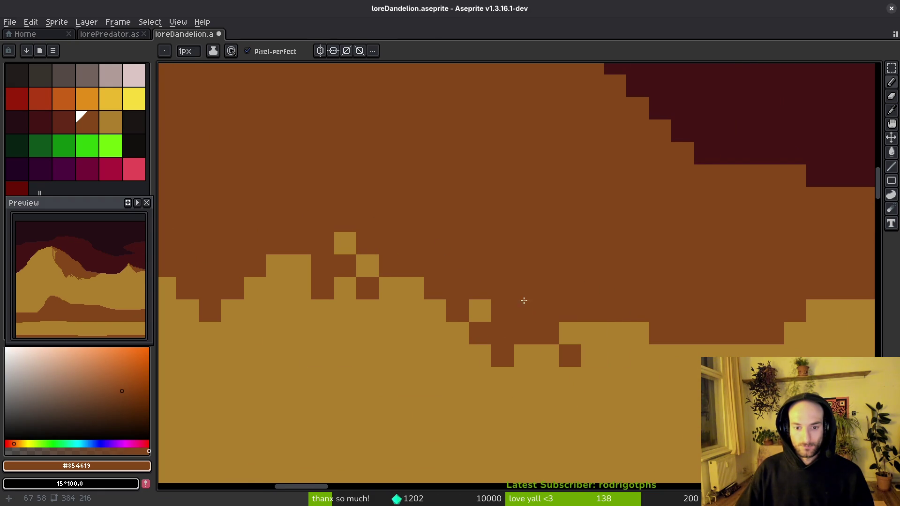
scroll(443, 311, "down", 2)
scroll(443, 311, "up", 3)
key("g")
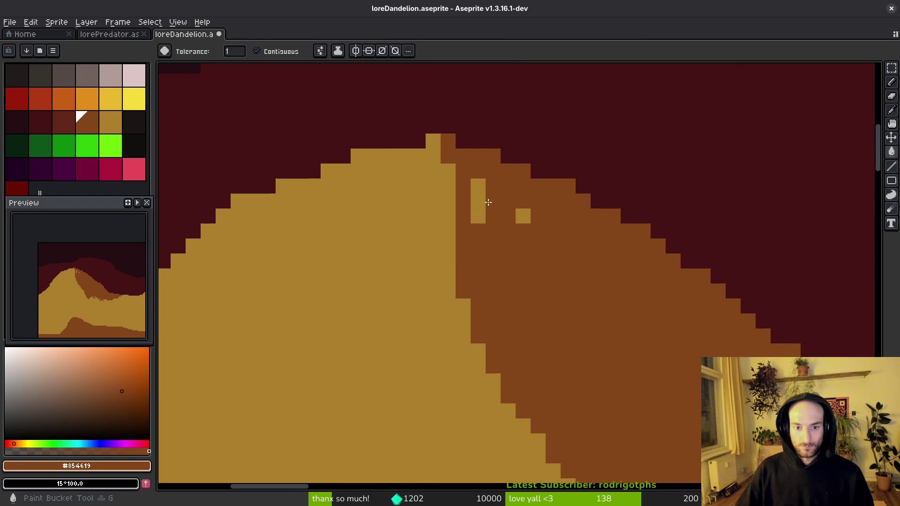
left_click(487, 202)
left_click(524, 224)
Step: Fill out the ridge peak with ochre pixels and add a brown pixel beside its top
left_click(432, 150, "alt")
key("b")
mouse_move(402, 137)
left_mouse_down()
mouse_move(539, 197)
mouse_move(539, 186)
mouse_move(555, 187)
left_mouse_up()
left_click(580, 203, "alt")
left_click(570, 186)
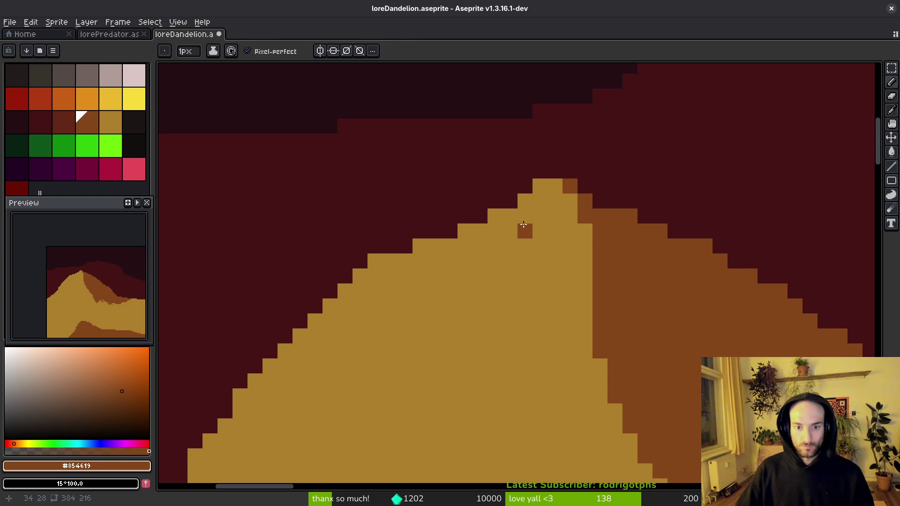
Step: Smooth the ochre slope's left edge with dark red sky pixels, removing an enclosed ochre island
left_click(518, 158, "alt")
left_click_drag(420, 245, 330, 330)
mouse_move(360, 291)
left_mouse_down()
mouse_move(330, 351)
mouse_move(449, 270)
mouse_move(314, 389)
left_mouse_up()
key("g")
left_click(389, 323)
scroll(389, 323, "down", 1)
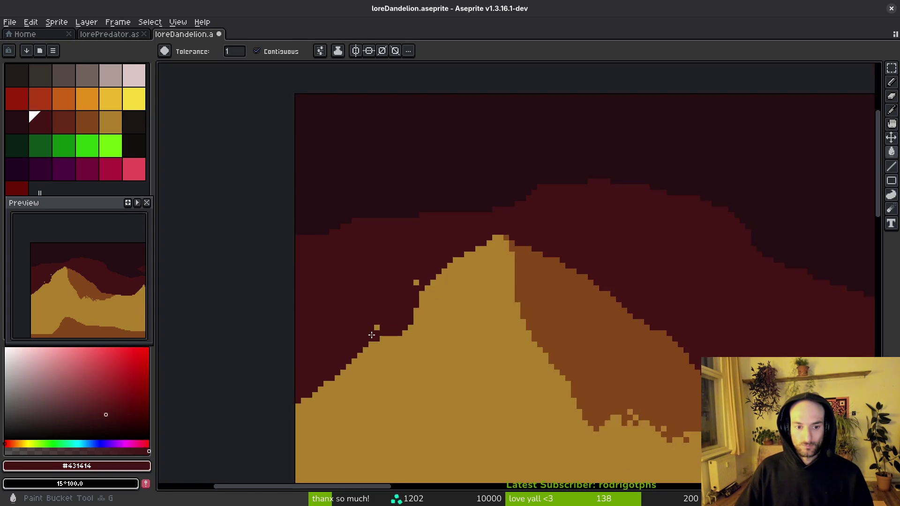
scroll(516, 188, "up", 1)
Step: Paint over a stray ochre pixel and patch the slope edge with ochre pixels
key("b")
left_click(432, 281)
left_click(537, 164)
left_click(537, 314)
key("ctrl+z")
left_click(561, 234, "alt")
left_click_drag(539, 206, 487, 305)
left_click(510, 290)
scroll(473, 385, "down", 2)
scroll(473, 384, "down", 1)
scroll(398, 345, "down", 1)
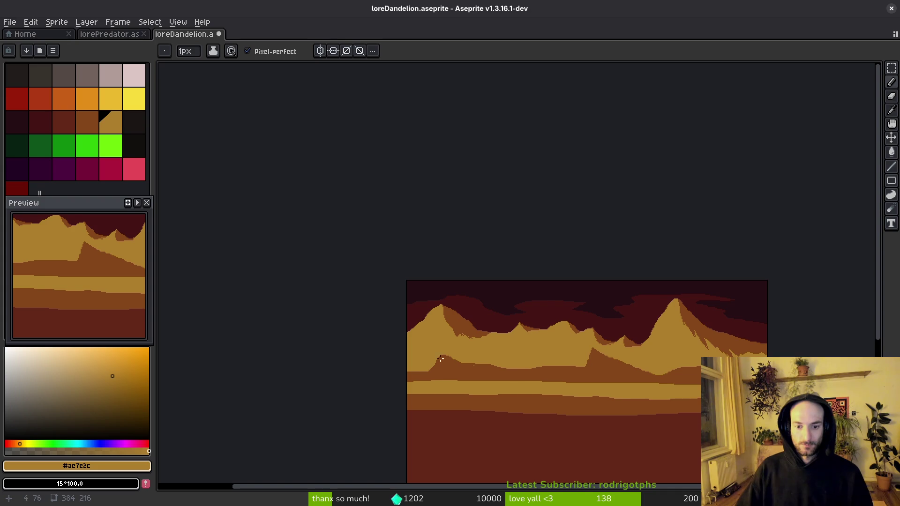
Step: Refill the brown slope with a darker reddish-brown sampled from the canvas
left_click_drag(534, 371, 486, 341)
scroll(486, 341, "up", 2)
scroll(608, 247, "up", 1)
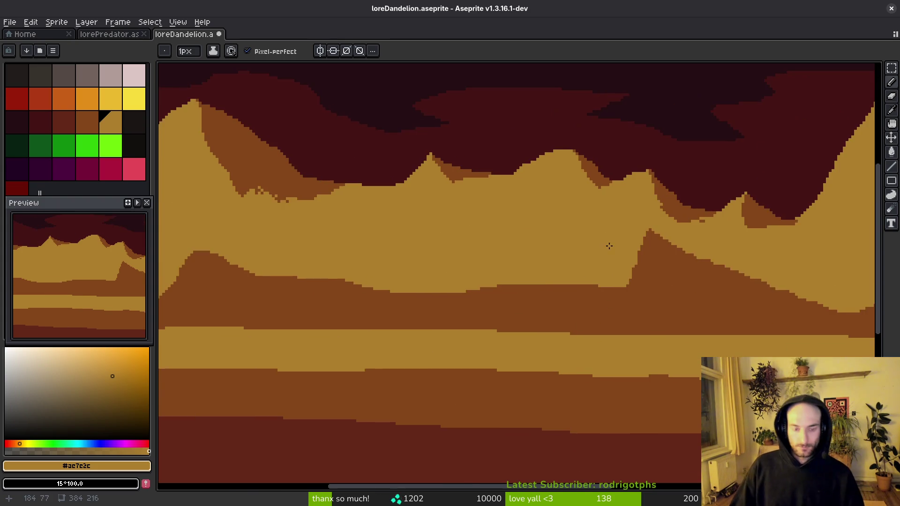
scroll(632, 243, "up", 1)
key("alt")
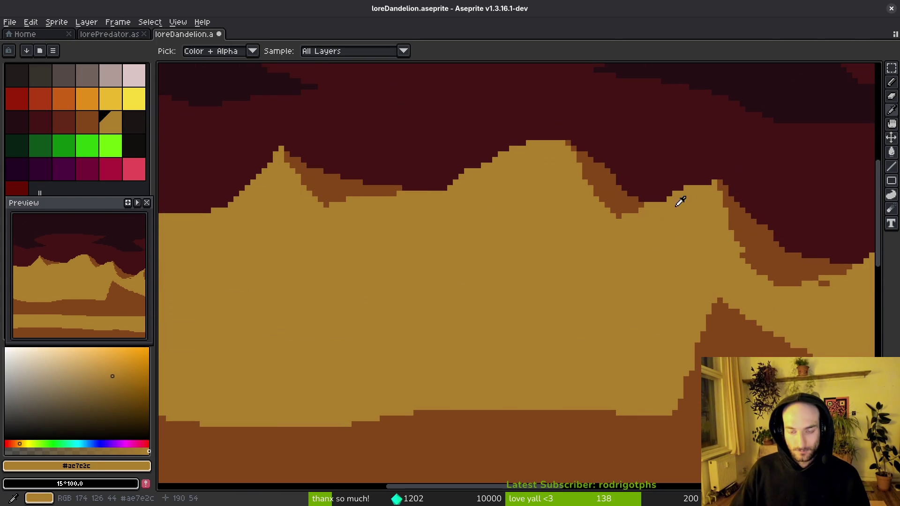
scroll(711, 193, "up", 2)
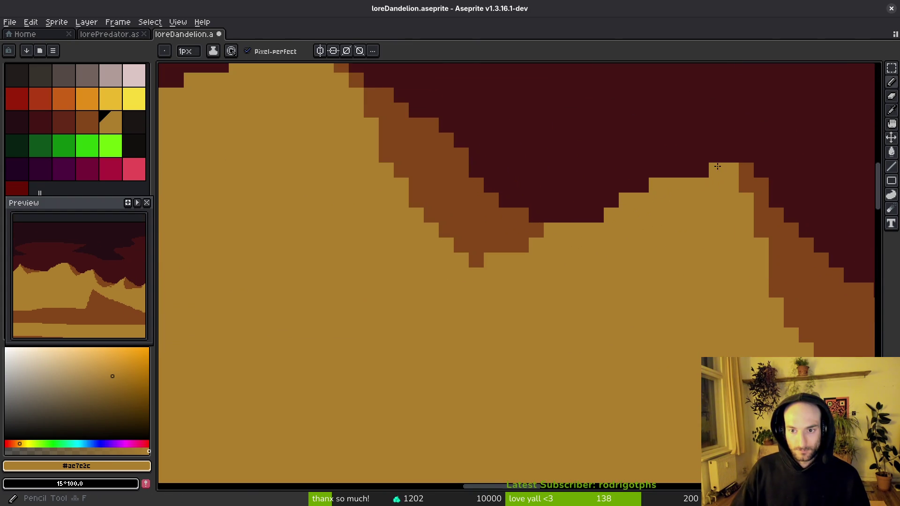
left_click(538, 231, "alt")
scroll(516, 230, "down", 3)
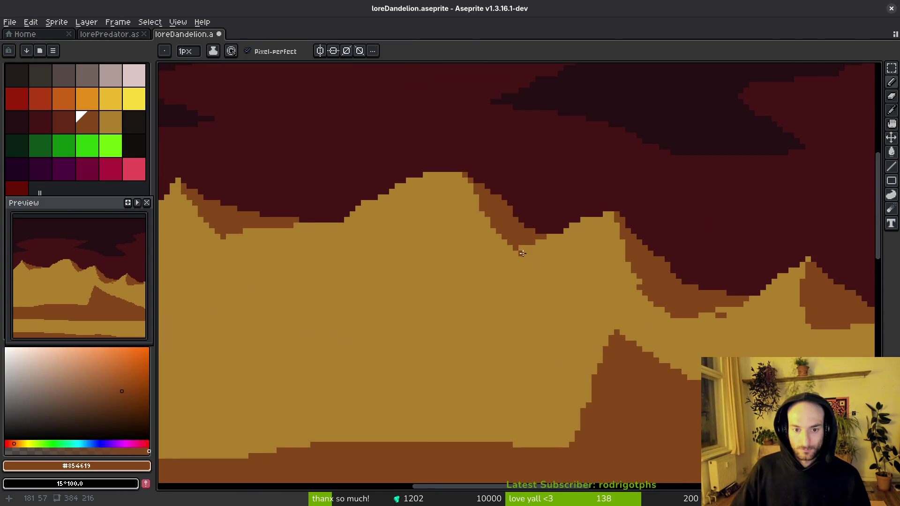
scroll(523, 253, "up", 2)
scroll(500, 249, "down", 5)
scroll(613, 327, "up", 1)
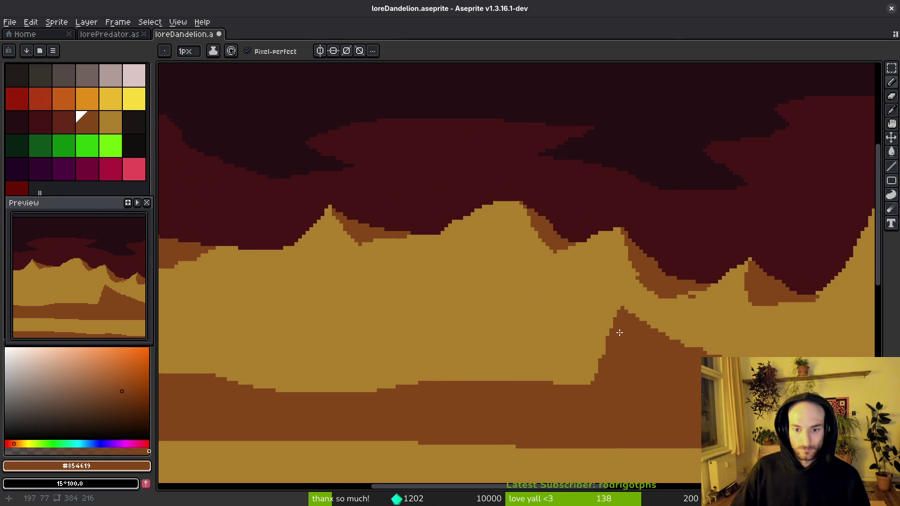
key("i")
left_click(56, 120)
key("g")
scroll(589, 226, "up", 2)
left_click(623, 229)
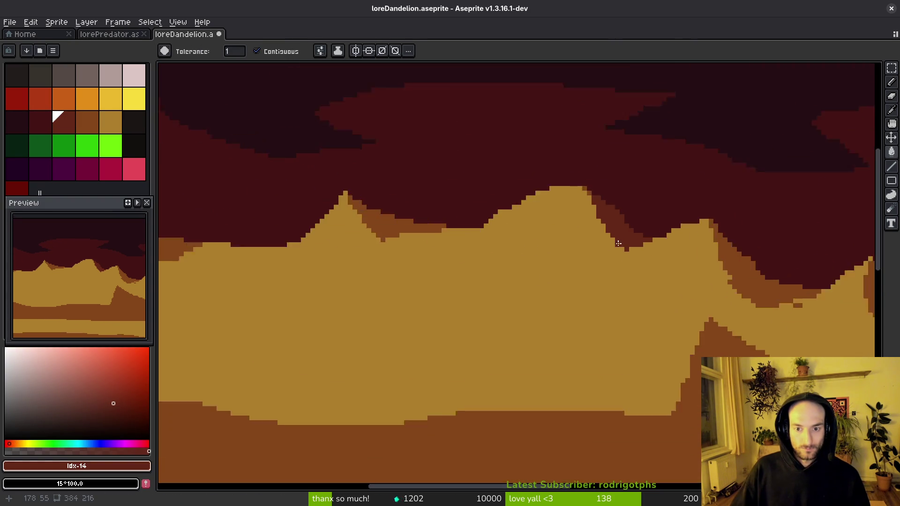
Step: Draw brown lines across the mountain and along its base, then bucket-fill its slopes brown
scroll(599, 227, "up", 2)
scroll(749, 276, "right", 5)
key("i")
left_click(792, 257)
key("b")
mouse_move(537, 258)
left_mouse_down()
mouse_move(353, 269)
mouse_move(290, 156)
left_mouse_up()
scroll(375, 211, "left", 5)
left_click_drag(520, 291, 339, 235)
left_click_drag(428, 249, 366, 237)
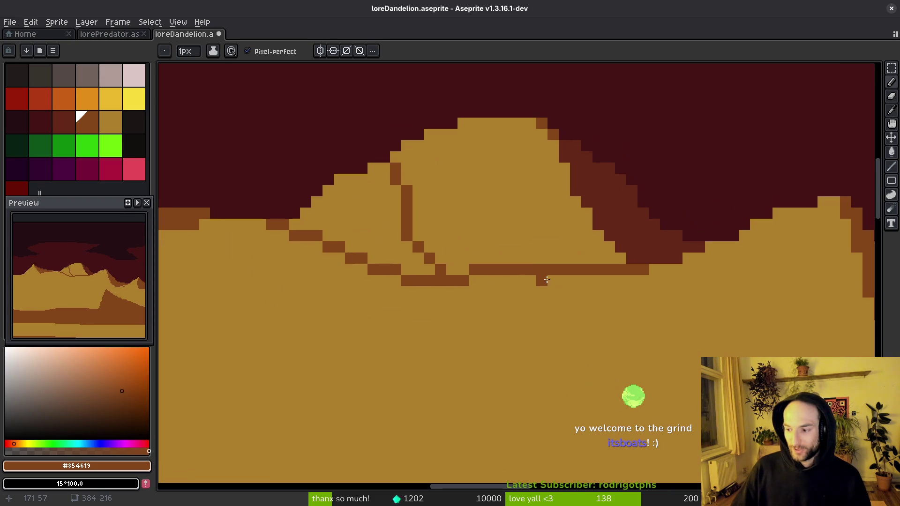
left_click_drag(544, 281, 432, 266)
key("g")
left_click(496, 225)
scroll(491, 238, "left", 3)
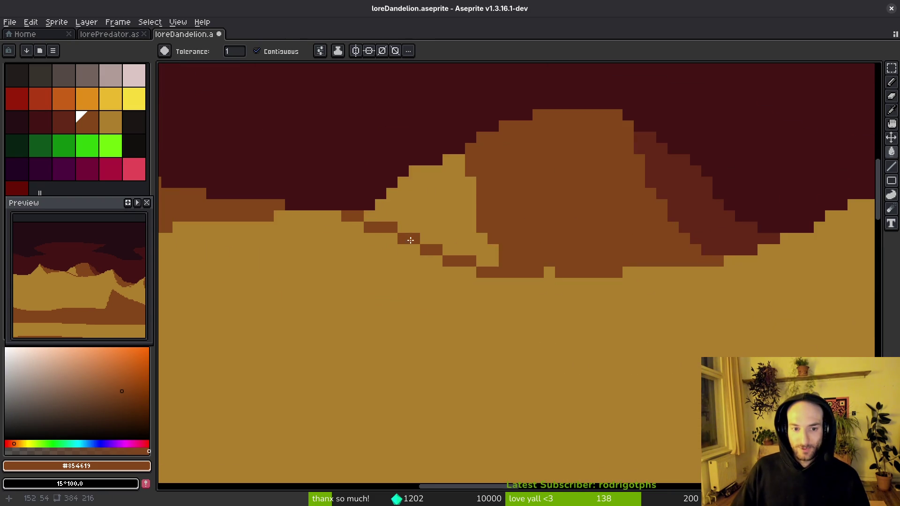
left_click(491, 238)
left_click(563, 266)
key("ctrl+z")
key("b")
Step: Redraw the peak outline in ochre, joining a new peak to the ridge line
scroll(549, 272, "down", 2)
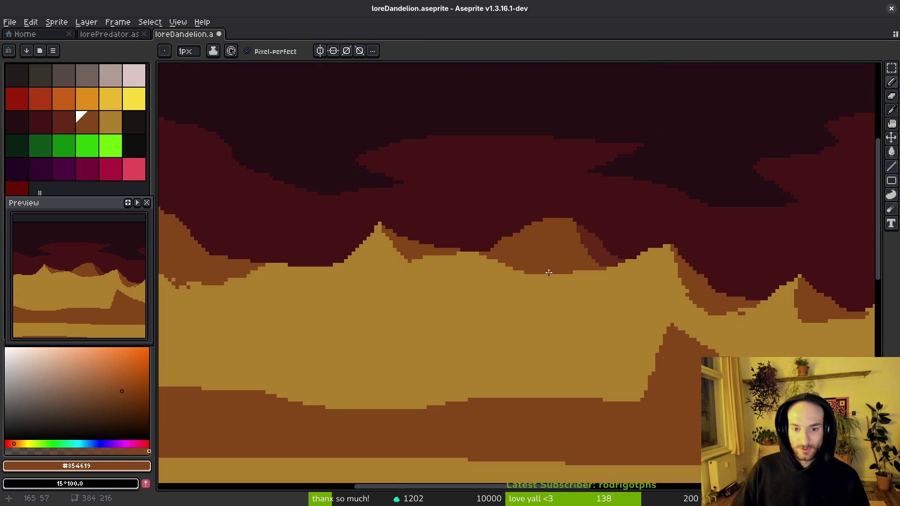
scroll(549, 272, "down", 3)
scroll(549, 273, "up", 5)
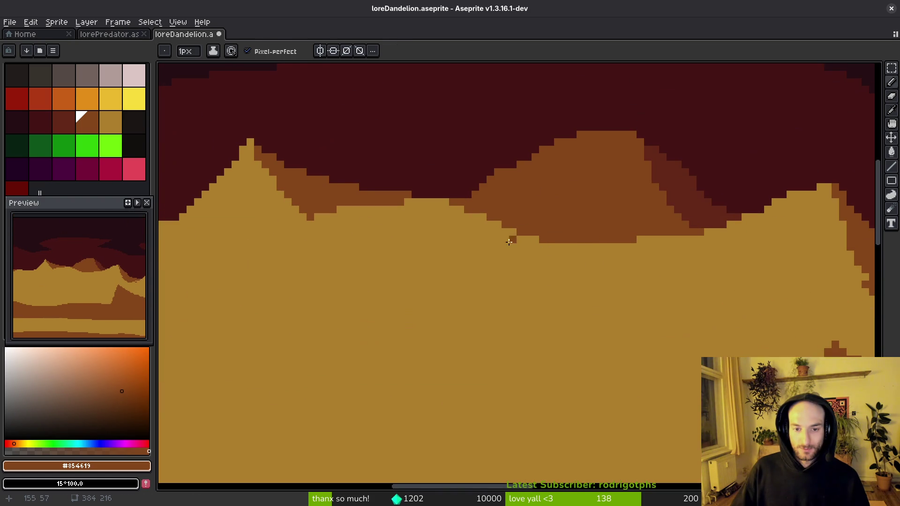
left_click(572, 264, "alt")
mouse_move(588, 244)
left_mouse_down()
mouse_move(513, 204)
mouse_move(469, 136)
mouse_move(387, 164)
mouse_move(342, 224)
left_mouse_up()
left_click_drag(469, 140, 588, 257)
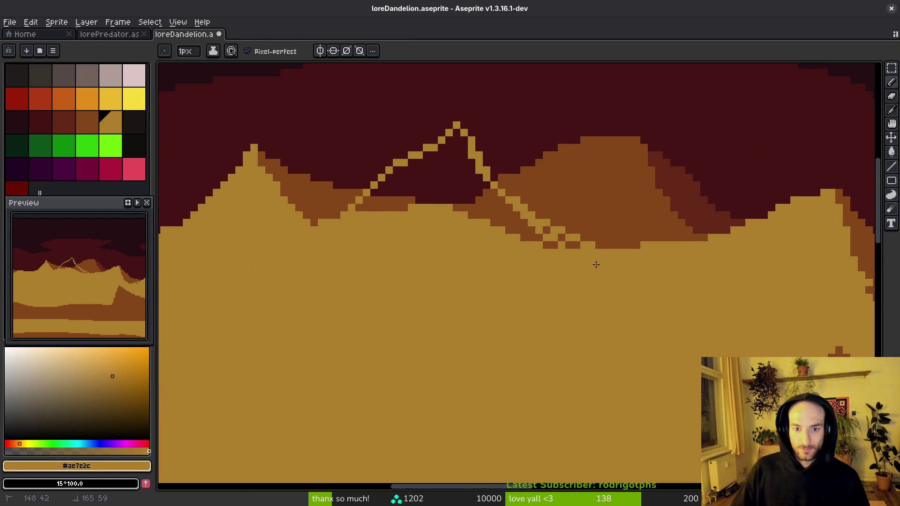
Step: Draw brown #854619 shading down the peak's right slope
left_click(657, 209, "alt")
key("g")
left_click(464, 131)
left_click(464, 125)
key("ctrl+z")
key("b")
mouse_move(464, 135)
left_mouse_down()
mouse_move(478, 188)
mouse_move(463, 152)
mouse_move(510, 200)
left_mouse_up()
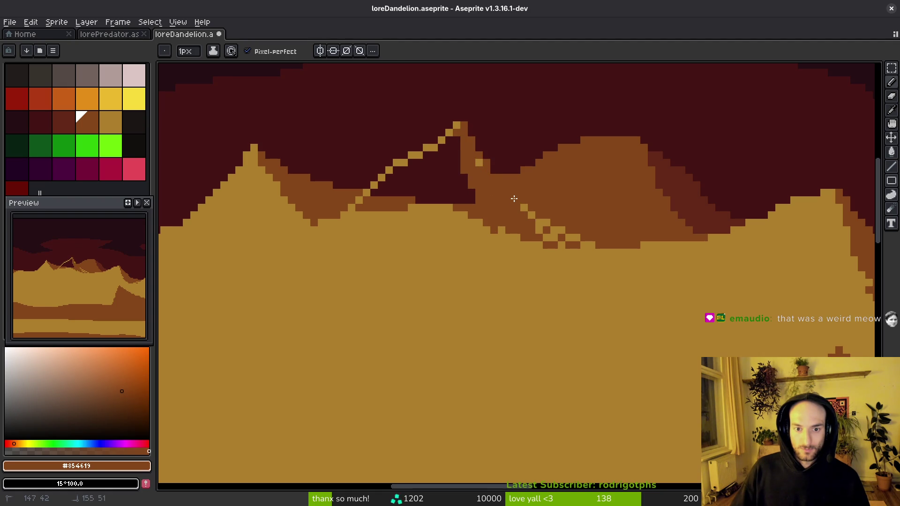
left_click(690, 197, "alt")
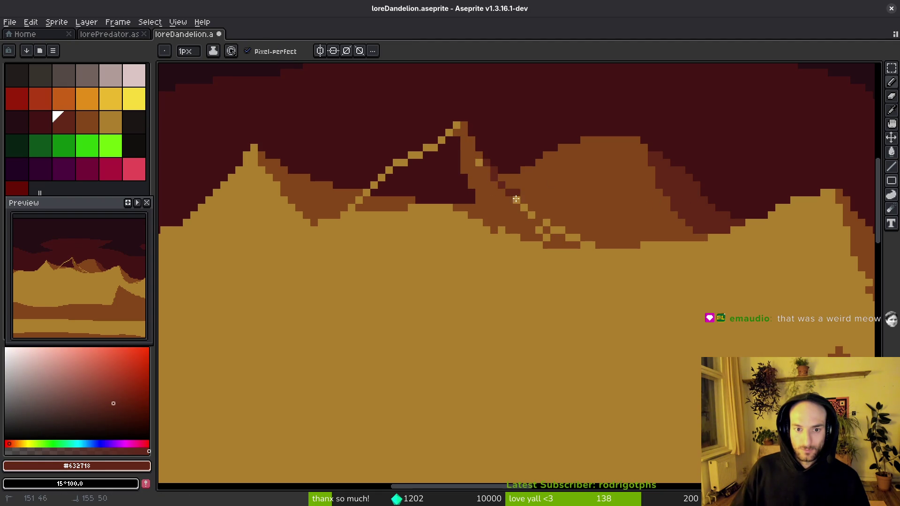
Step: Bucket-fill the peak's interior and the strip below it with tan #ac7c2c
left_click(530, 216, "alt")
left_click(441, 254, "alt")
left_click(424, 186)
left_click(385, 203)
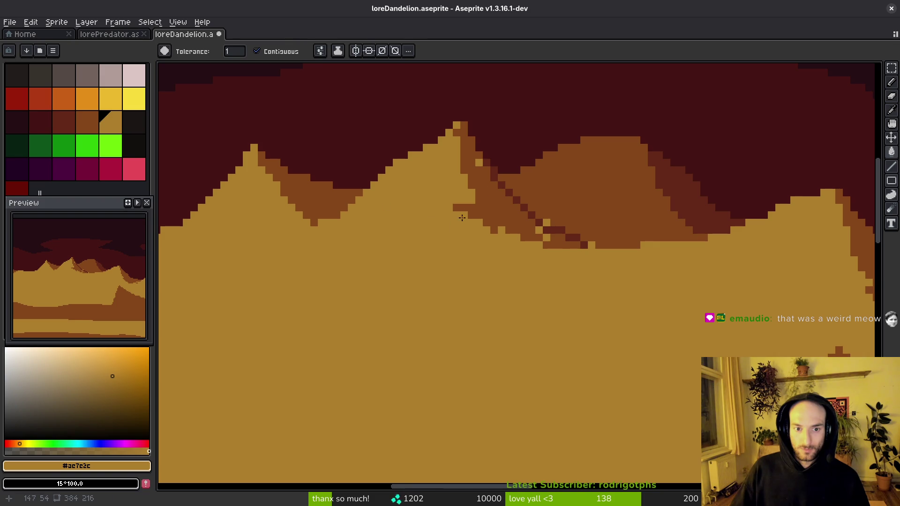
Step: Touch up the right slope by painting leftover tan pixels brown
left_click(460, 171, "alt")
key("b")
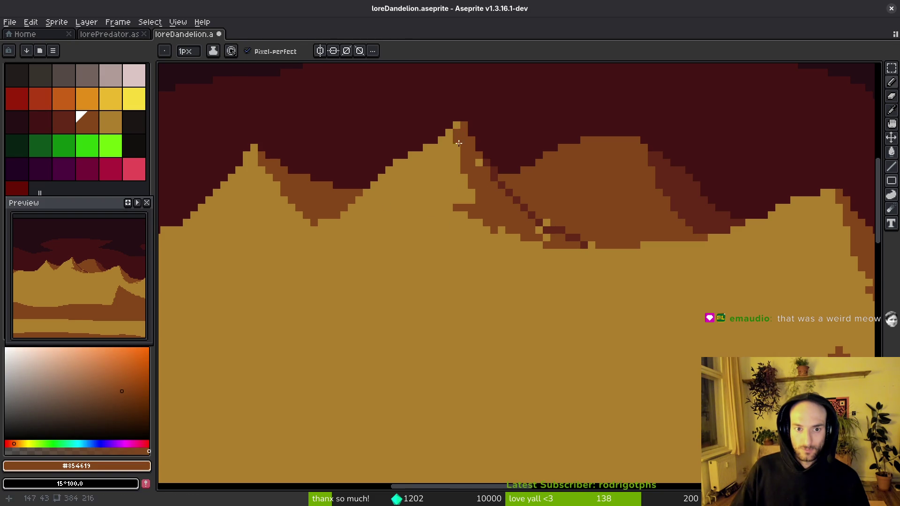
left_click(458, 132, "alt")
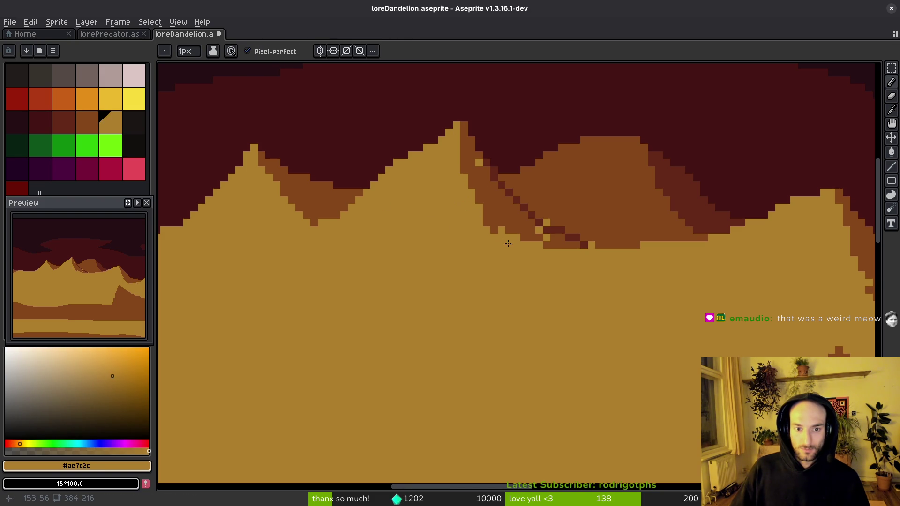
scroll(544, 233, "up", 1)
left_click(520, 217, "alt")
left_click(537, 193)
scroll(626, 244, "down", 5)
scroll(609, 276, "up", 4)
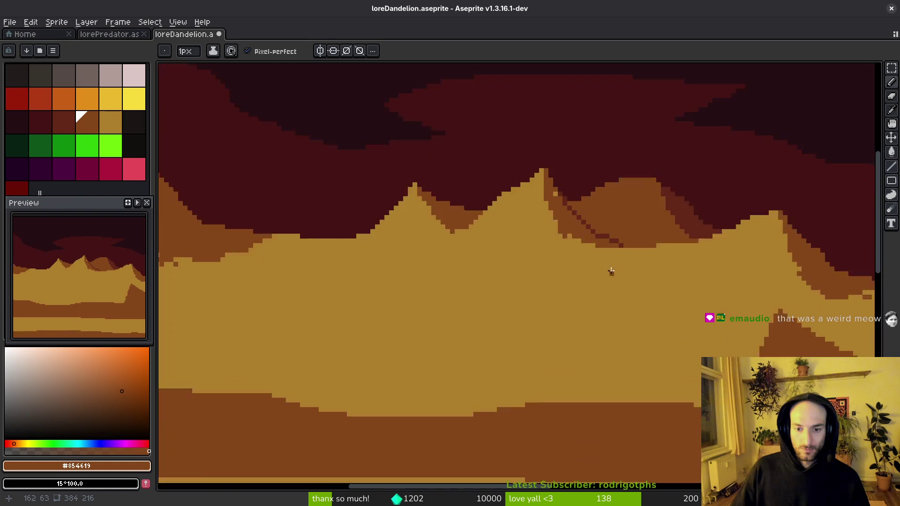
scroll(529, 234, "down", 8)
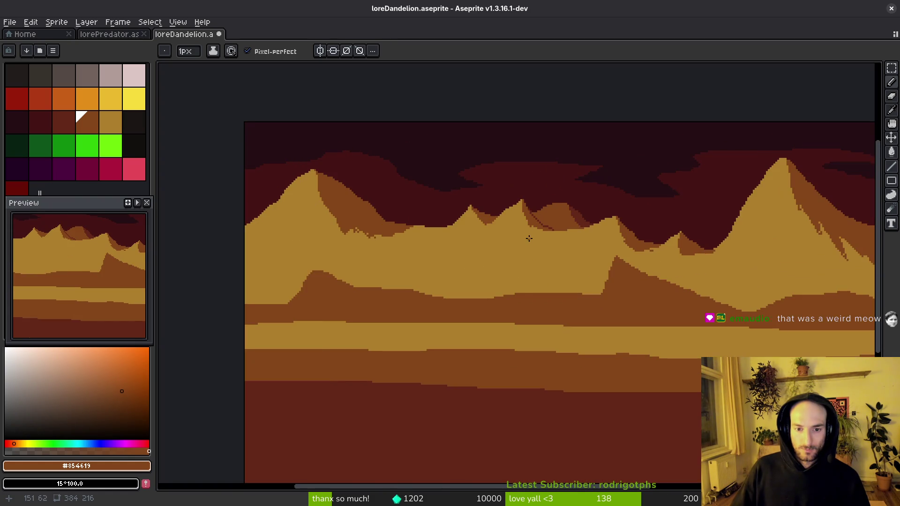
Step: Roughen the hill edge with scattered brown pixels, saving the sprite along the way
scroll(550, 237, "up", 5)
scroll(549, 244, "down", 4)
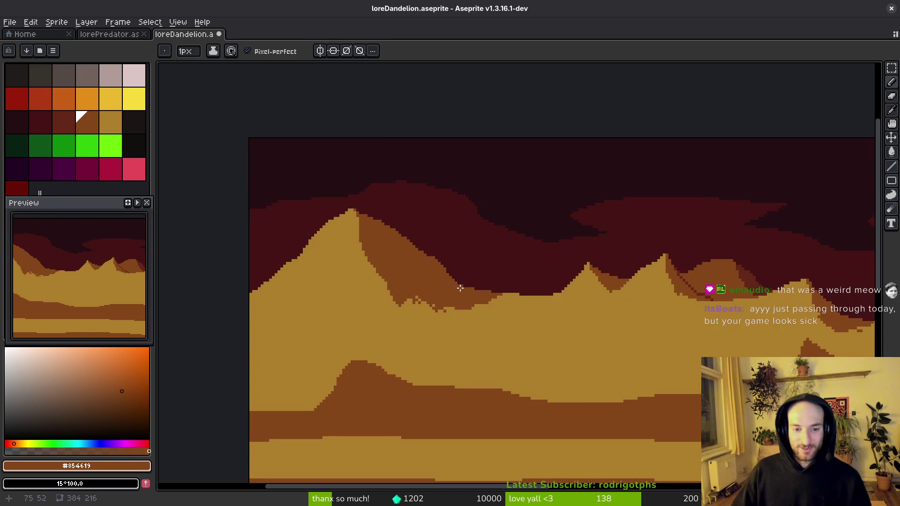
scroll(488, 325, "up", 2)
scroll(485, 314, "up", 2)
key("alt")
scroll(481, 295, "up", 1)
left_click_drag(402, 327, 427, 337)
left_click(435, 363, "alt")
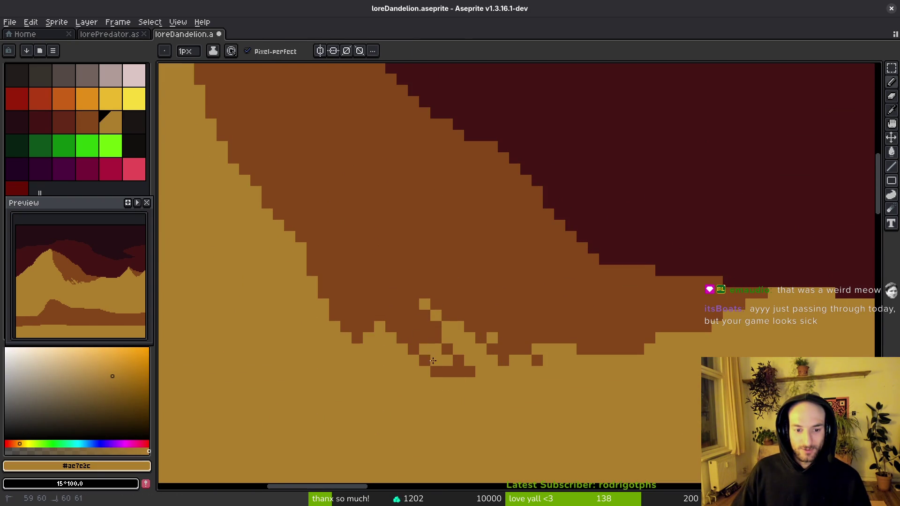
left_click(464, 372, "alt")
mouse_move(466, 345)
left_mouse_down()
mouse_move(435, 306)
mouse_move(510, 372)
mouse_move(478, 314)
left_mouse_up()
key("ctrl+s")
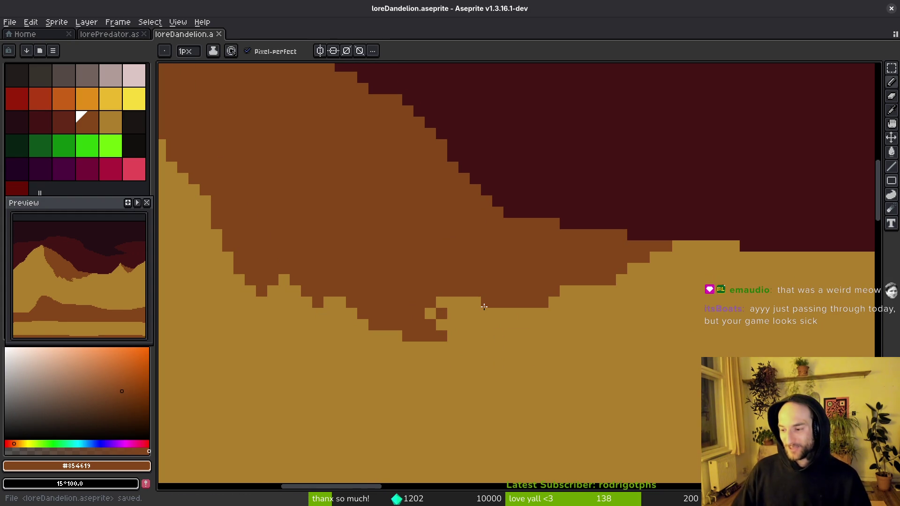
mouse_move(450, 312)
left_mouse_down()
mouse_move(482, 329)
mouse_move(464, 305)
left_mouse_up()
scroll(536, 336, "down", 5)
scroll(536, 335, "up", 3)
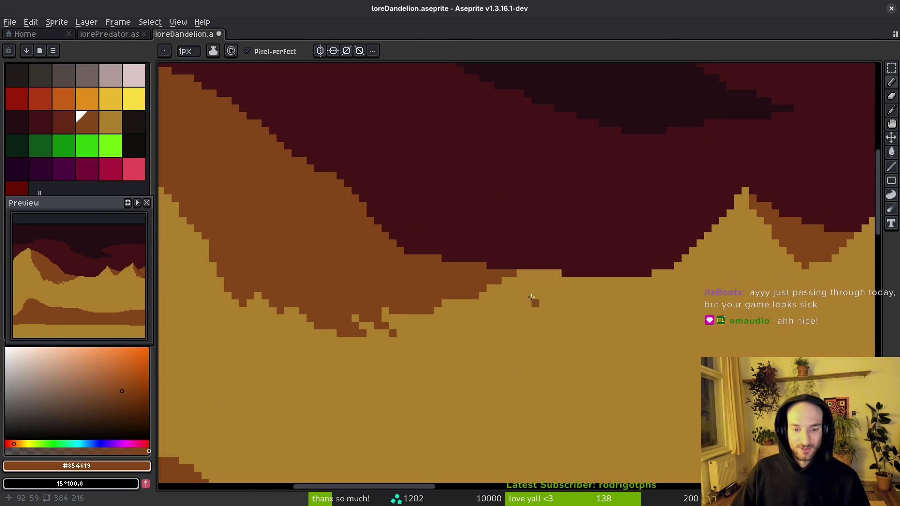
Step: Outline a new tan peak on the far ridge with stepped edges
left_click(526, 355, "alt")
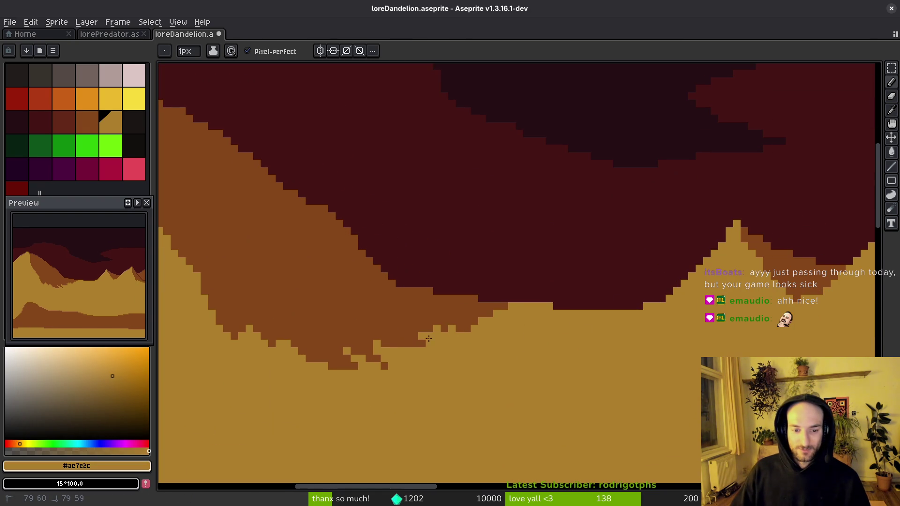
left_click_drag(433, 338, 469, 321)
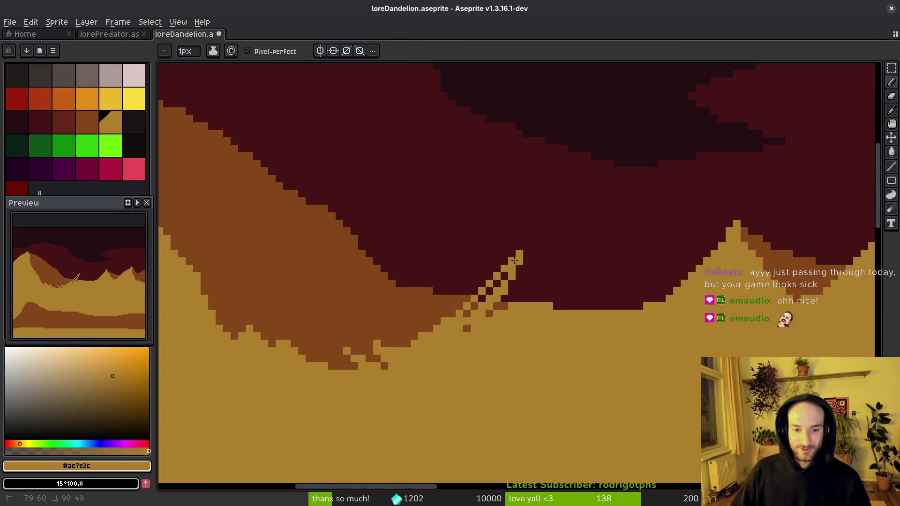
left_click_drag(541, 266, 586, 310)
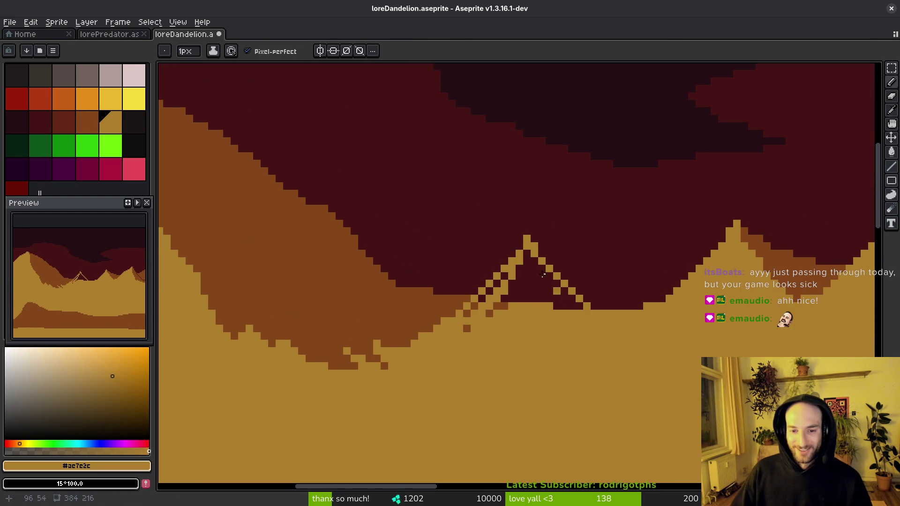
key("ctrl+z")
key("ctrl+z")
key("ctrl+y")
key("ctrl+y")
left_click(571, 231, "alt")
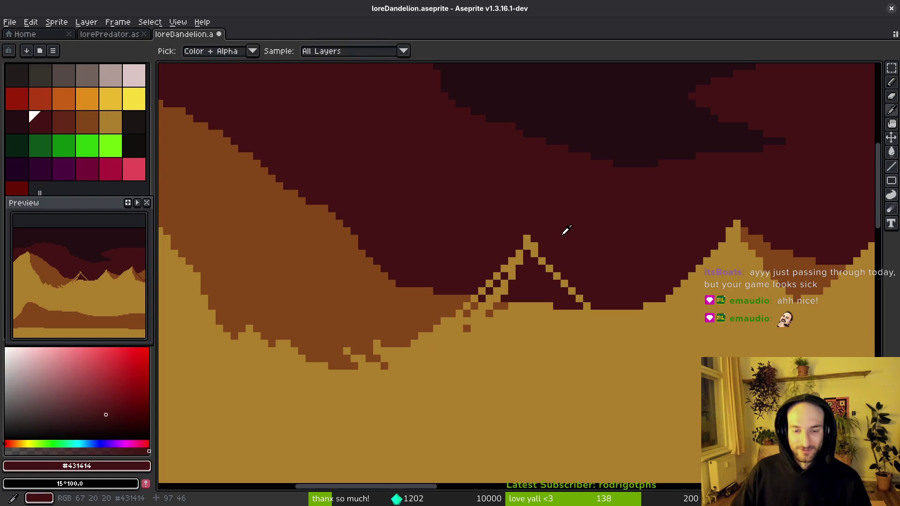
scroll(507, 268, "up", 2)
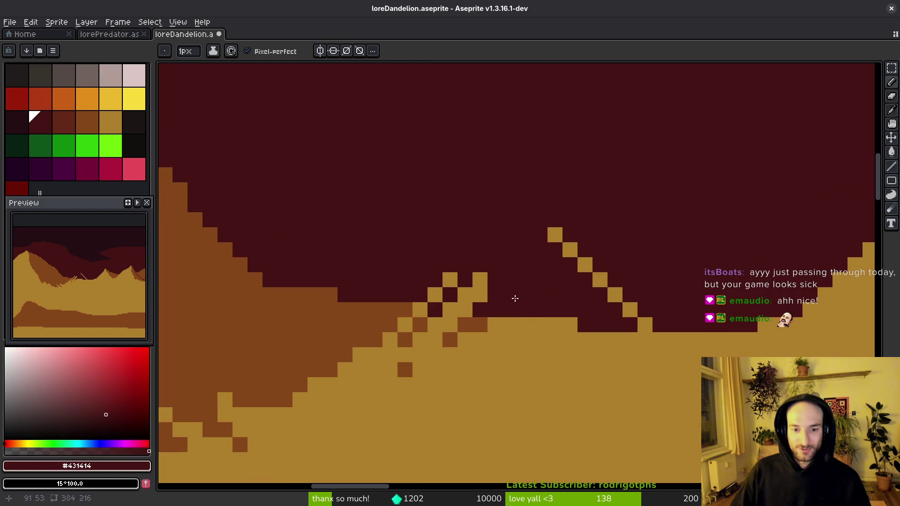
left_click(511, 286, "alt")
left_click_drag(478, 265, 551, 231)
Step: Fill the new peak solid tan, clean up stray pixels, and save
key("g")
left_click(523, 302)
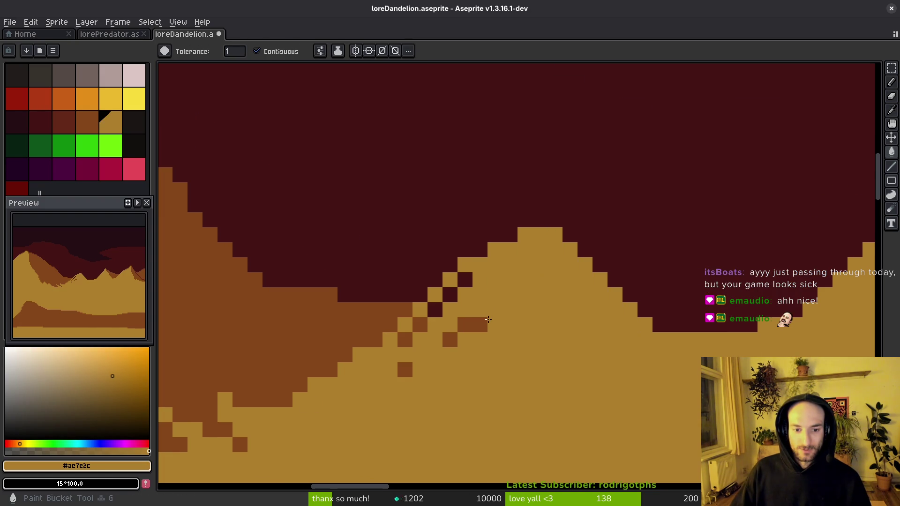
left_click(473, 325)
left_click(450, 339)
key("f")
left_click_drag(464, 280, 404, 340)
left_click(402, 368)
key("ctrl+s")
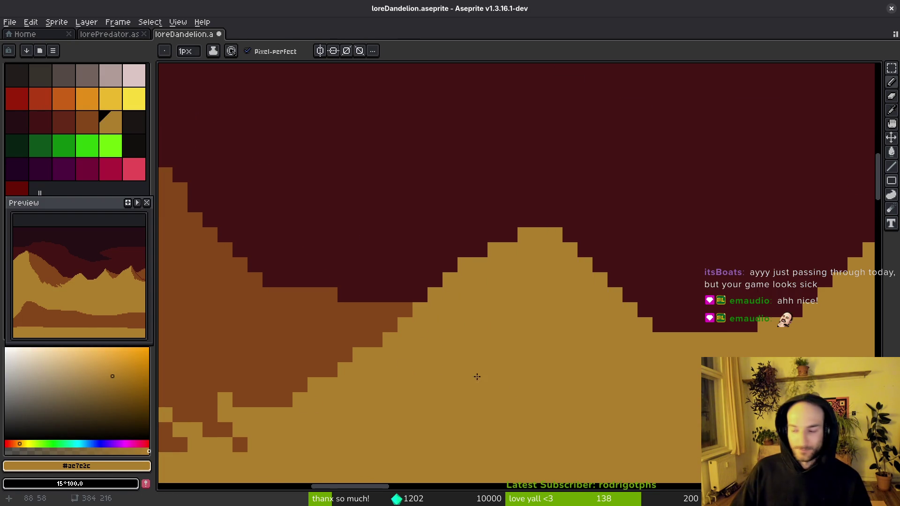
Step: Outline a brown shadow strip down the neighbouring peak's slope and fill it brown
scroll(557, 342, "down", 3)
scroll(557, 342, "left", 2)
scroll(551, 360, "right", 2)
scroll(551, 360, "up", 1)
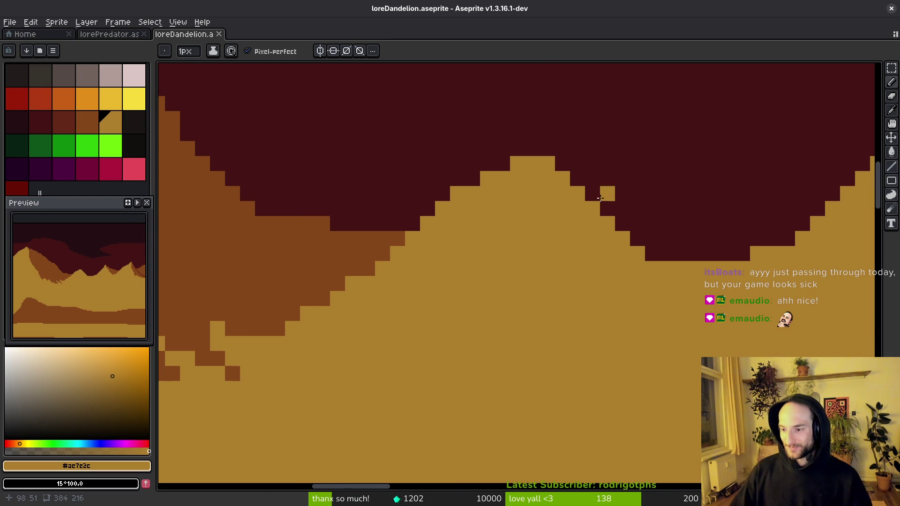
scroll(872, 255, "down", 1)
scroll(871, 256, "up", 1)
scroll(729, 211, "right", 5)
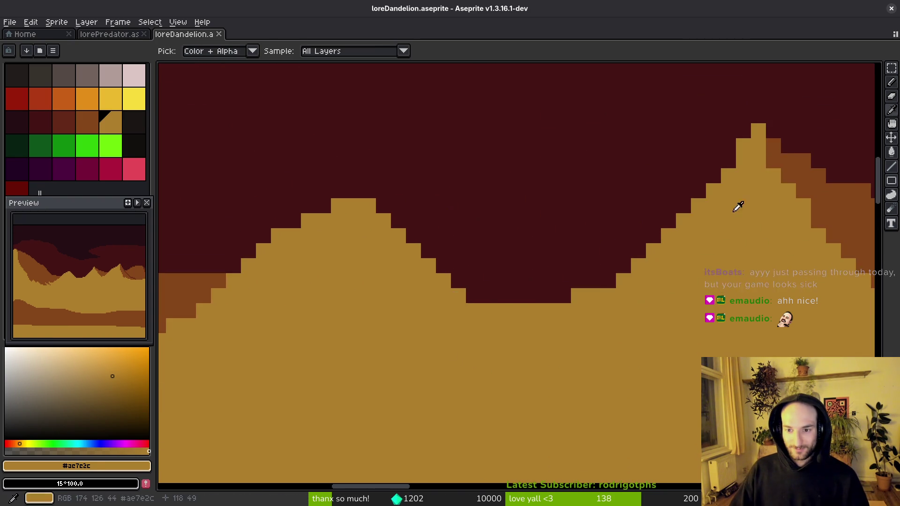
left_click(759, 221, "alt")
scroll(239, 189, "right", 3)
mouse_move(251, 193)
left_mouse_down()
mouse_move(285, 276)
mouse_move(382, 293)
mouse_move(342, 307)
mouse_move(302, 299)
left_mouse_up()
key("g")
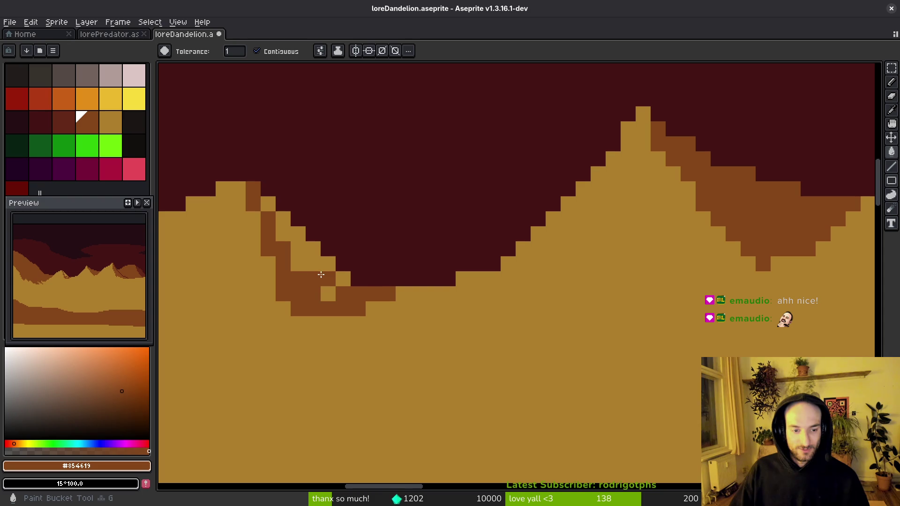
left_click(309, 261)
left_click(342, 281)
left_click(328, 294)
Step: Fill the reddish sky band with the darkest sky colour
scroll(263, 214, "down", 5)
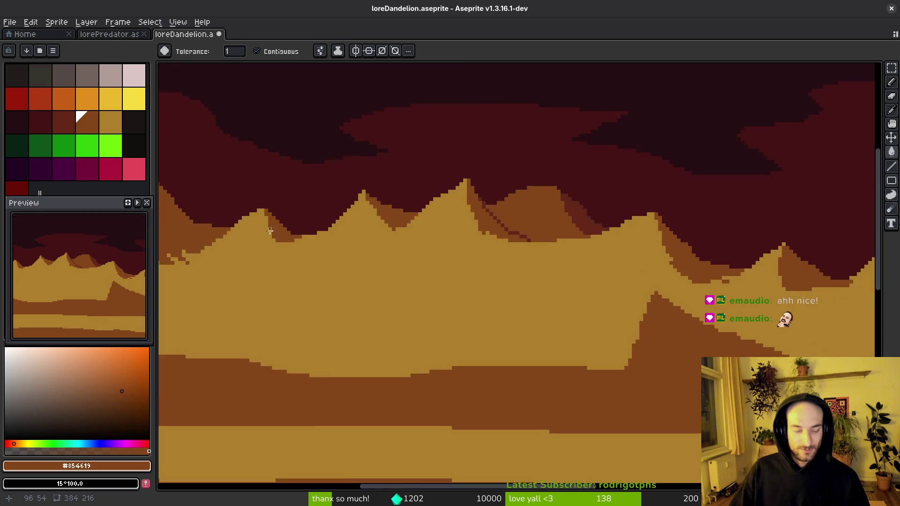
scroll(547, 291, "down", 2)
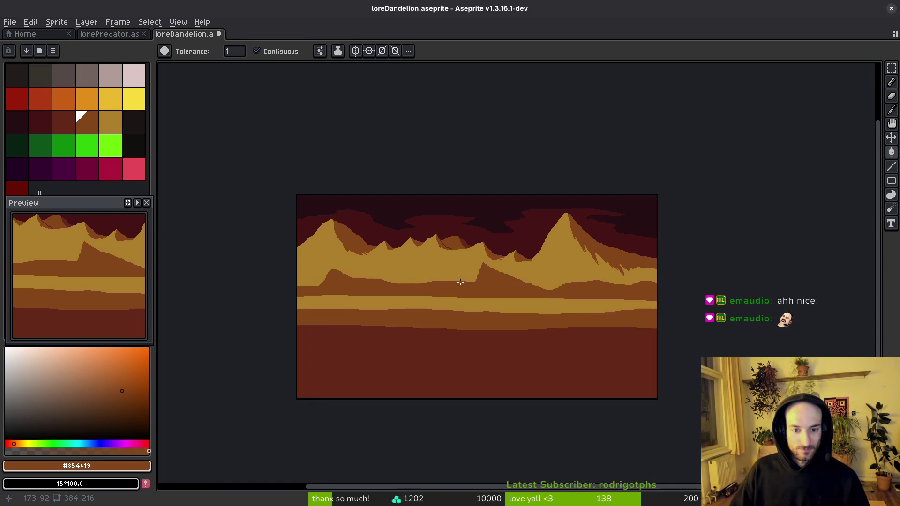
scroll(468, 278, "up", 4)
scroll(502, 238, "down", 3)
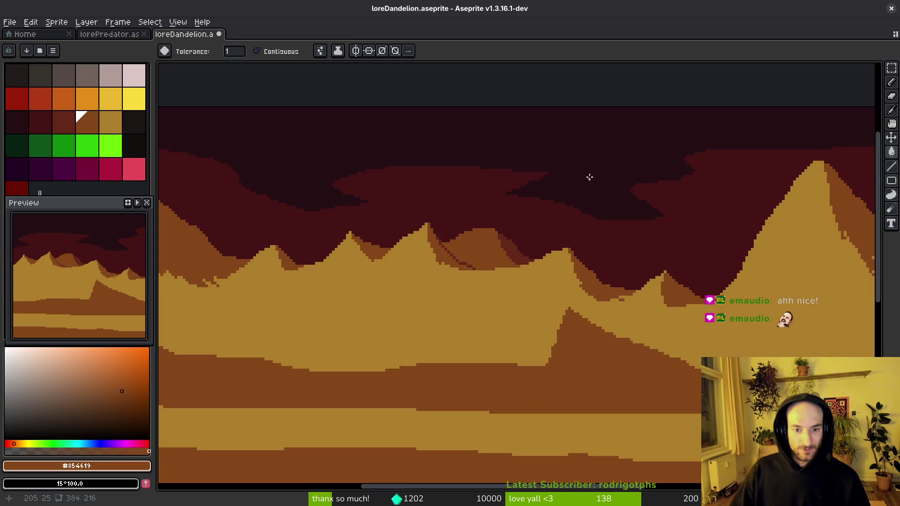
left_click(589, 177, "alt")
left_click(538, 223)
scroll(548, 238, "down", 2)
scroll(548, 237, "up", 3)
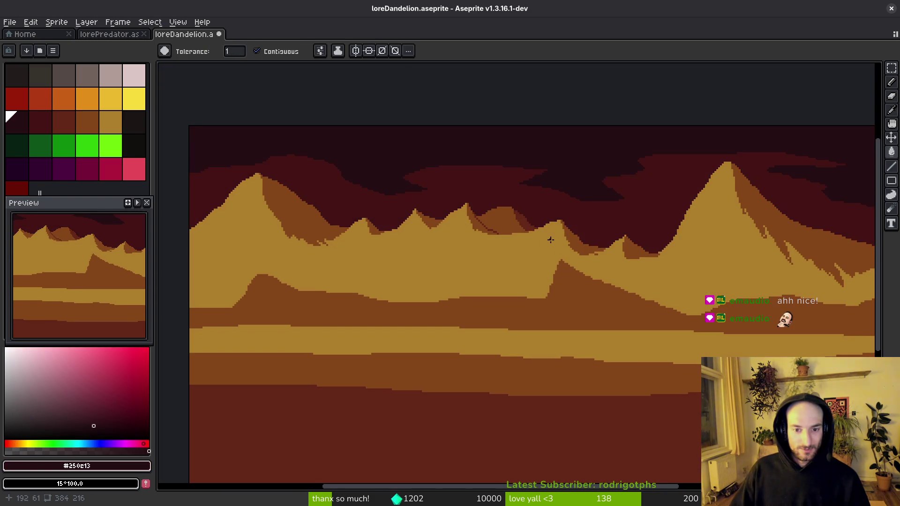
scroll(551, 239, "down", 2)
scroll(586, 259, "up", 2)
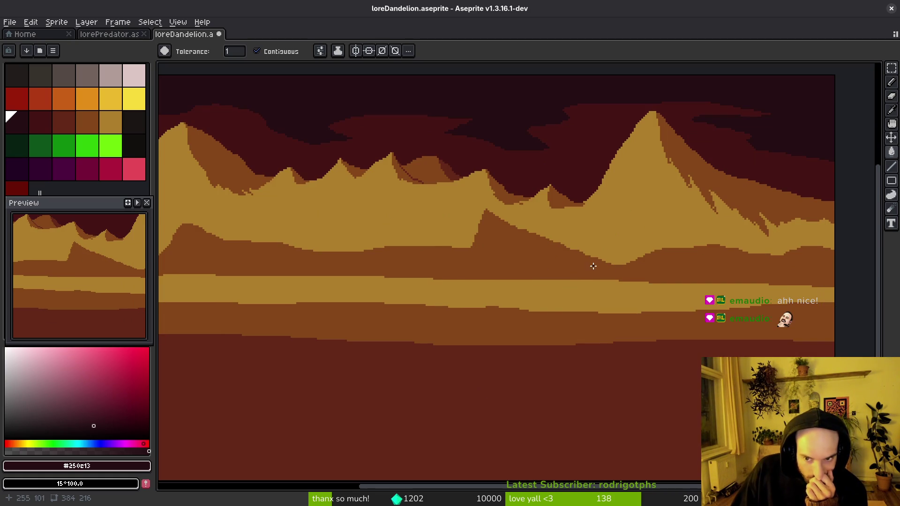
left_click(645, 201, "alt")
scroll(645, 201, "up", 2)
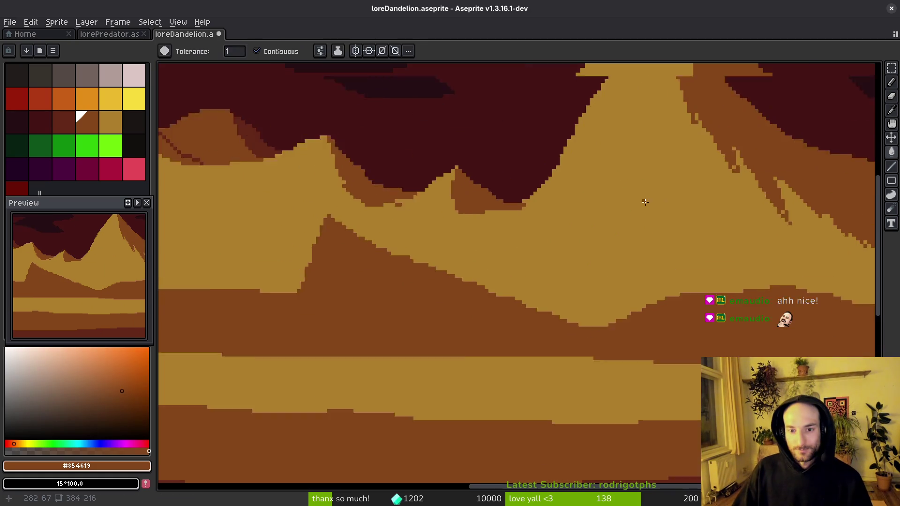
scroll(645, 201, "up", 1)
Step: Pencil a dark-brown stroke along the ridge and bucket-fill the dip below the middle peak
key("b")
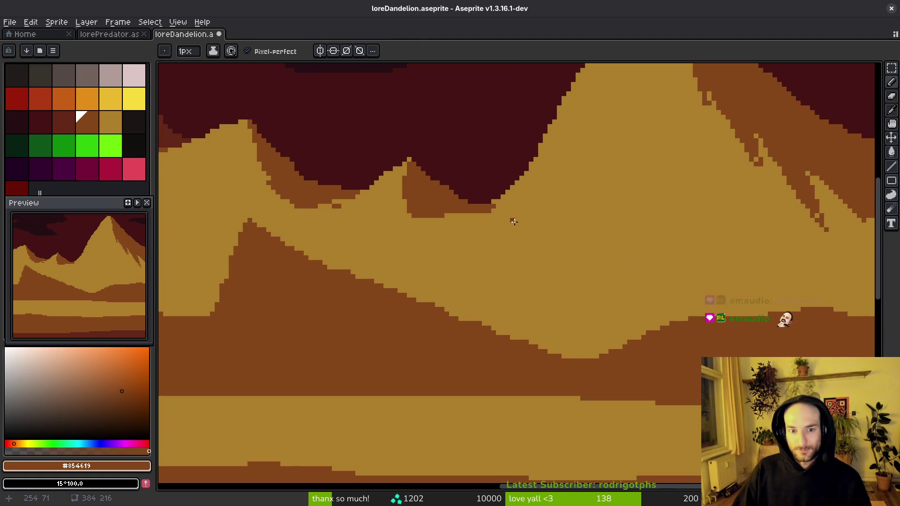
scroll(498, 224, "down", 1)
scroll(498, 224, "up", 1)
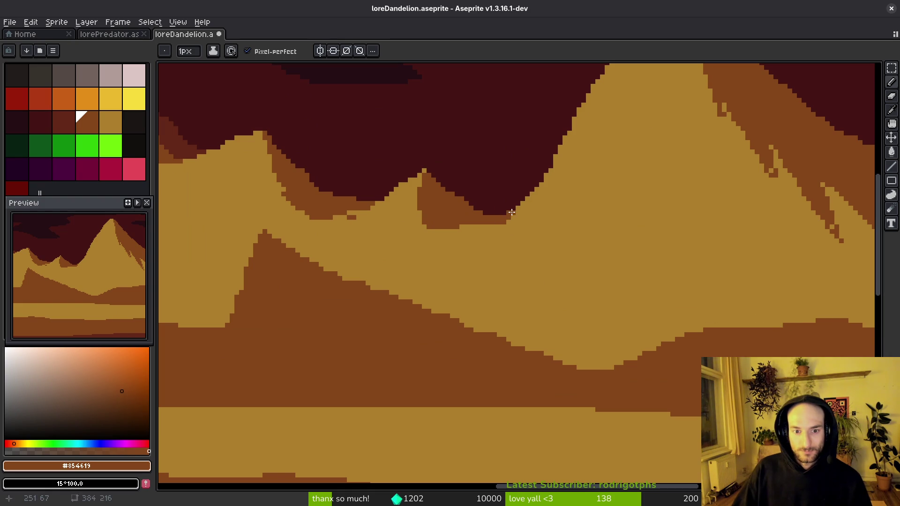
scroll(527, 216, "down", 4)
scroll(527, 230, "up", 4)
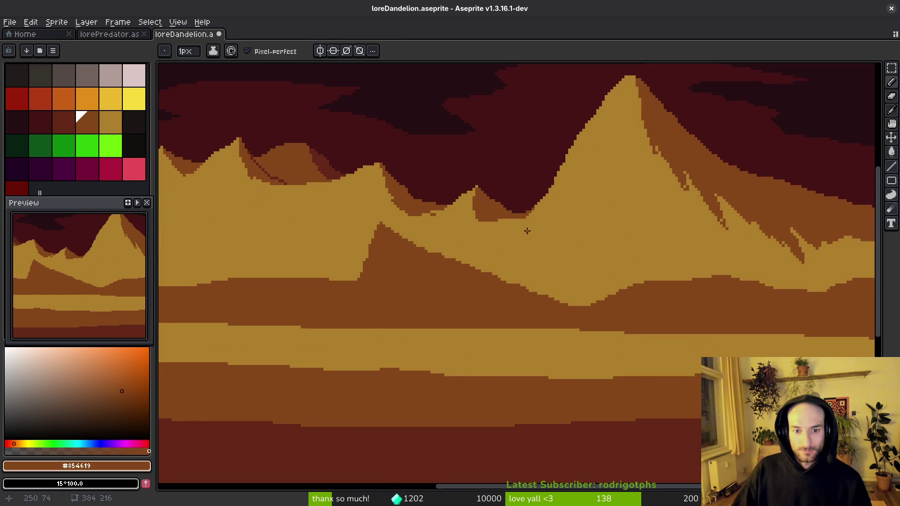
scroll(498, 232, "down", 3)
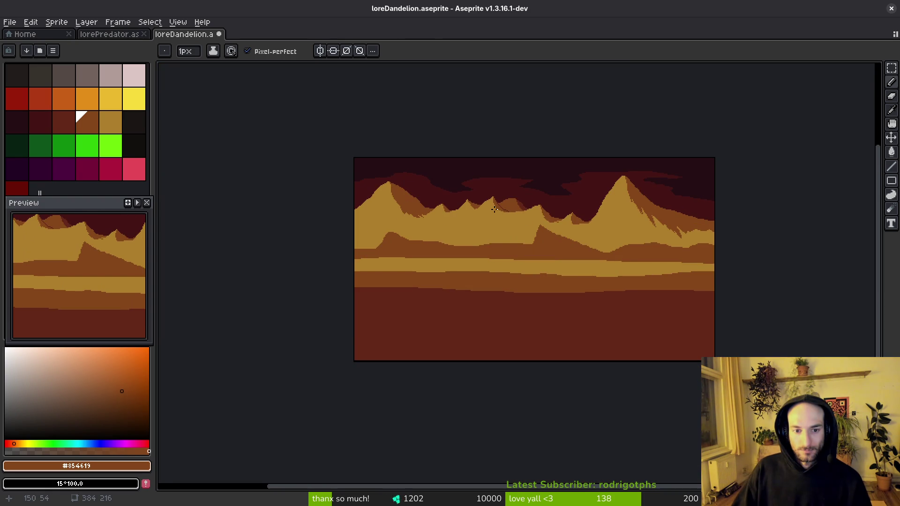
scroll(475, 215, "up", 3)
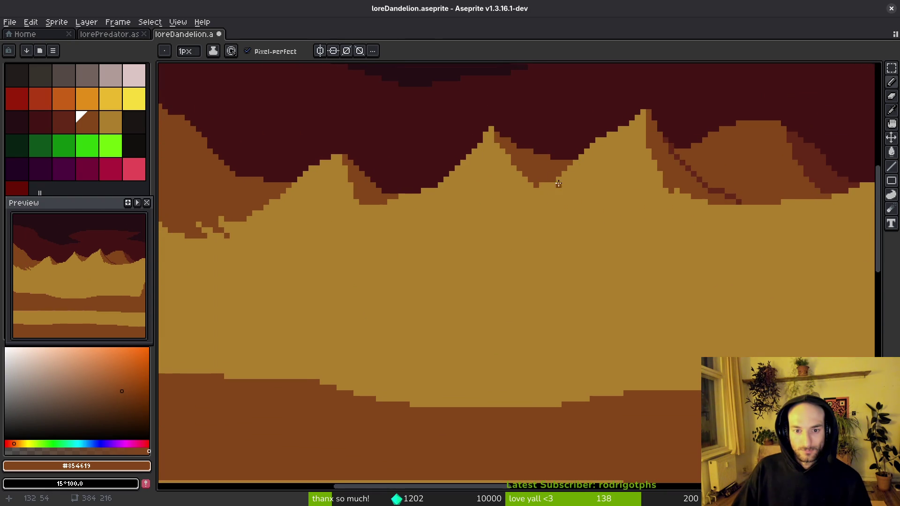
mouse_move(558, 178)
left_mouse_down()
mouse_move(471, 230)
mouse_move(377, 203)
mouse_move(483, 228)
left_mouse_up()
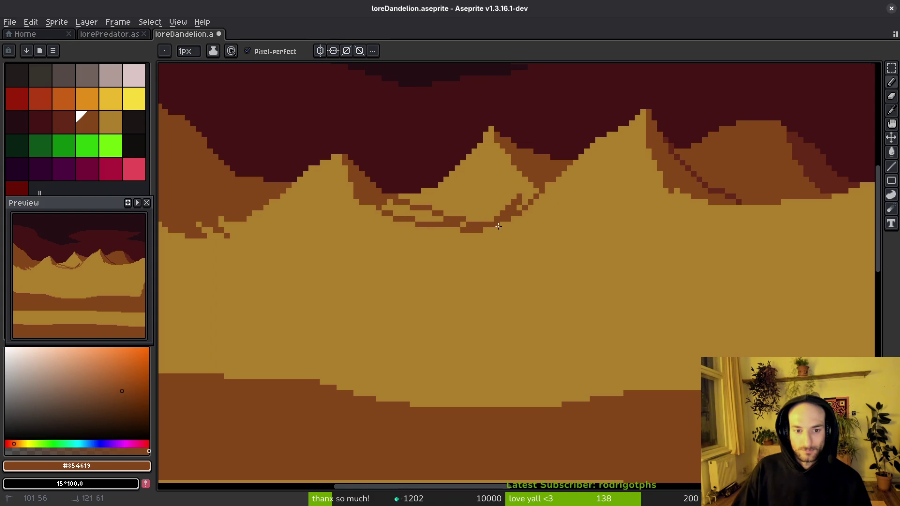
scroll(508, 213, "down", 1)
scroll(508, 213, "down", 1)
scroll(506, 210, "up", 2)
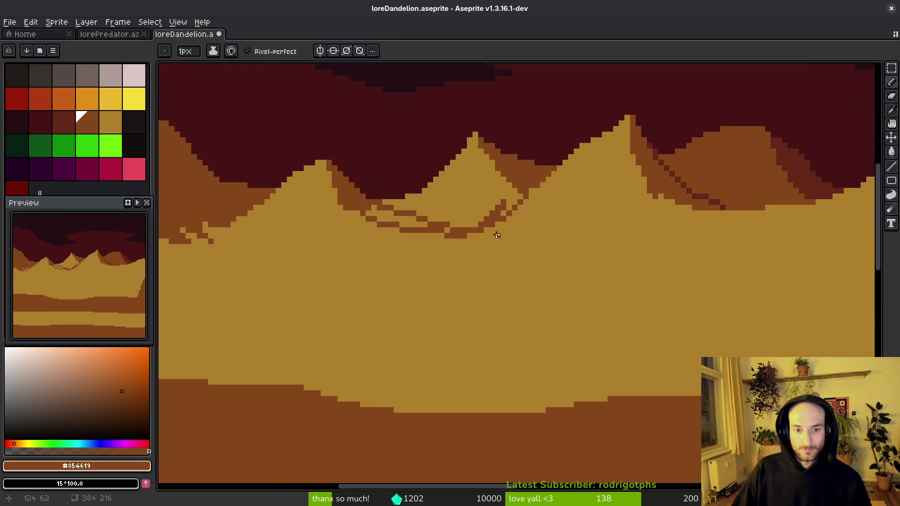
key("g")
left_click(503, 206)
scroll(504, 205, "down", 1)
scroll(504, 205, "up", 1)
key("b")
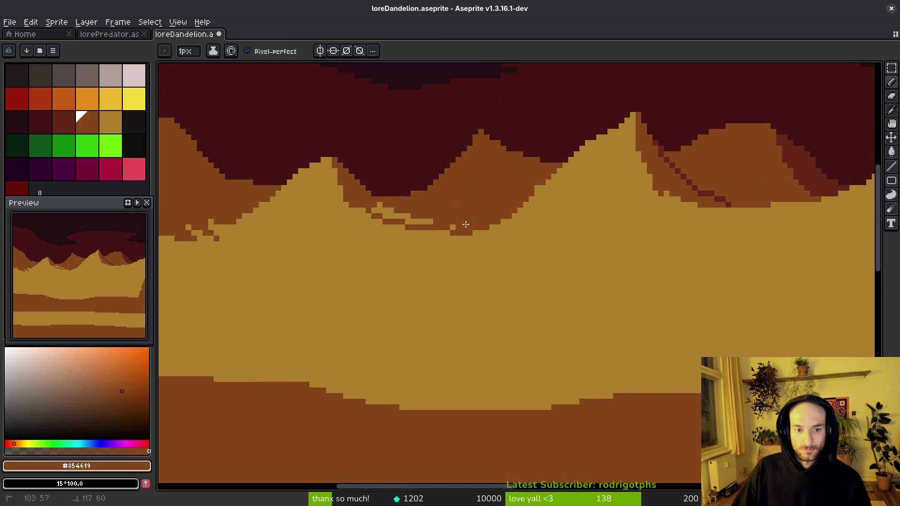
Step: Draw a dark red-brown #632718 diagonal line down the right mountain's slope and bucket-fill the band
left_click(674, 179, "alt")
scroll(674, 178, "up", 3)
mouse_move(646, 119)
left_mouse_down()
mouse_move(715, 199)
mouse_move(582, 181)
mouse_move(620, 217)
mouse_move(667, 231)
mouse_move(656, 232)
left_mouse_up()
left_click(760, 220)
left_click(760, 197)
left_click(524, 130)
left_click(572, 187, "shift")
key("g")
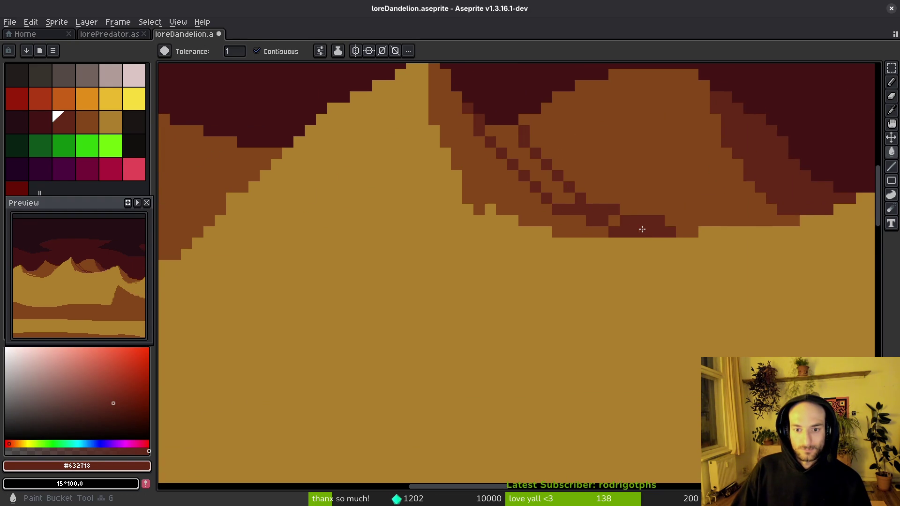
left_click(546, 181)
scroll(615, 218, "down", 4)
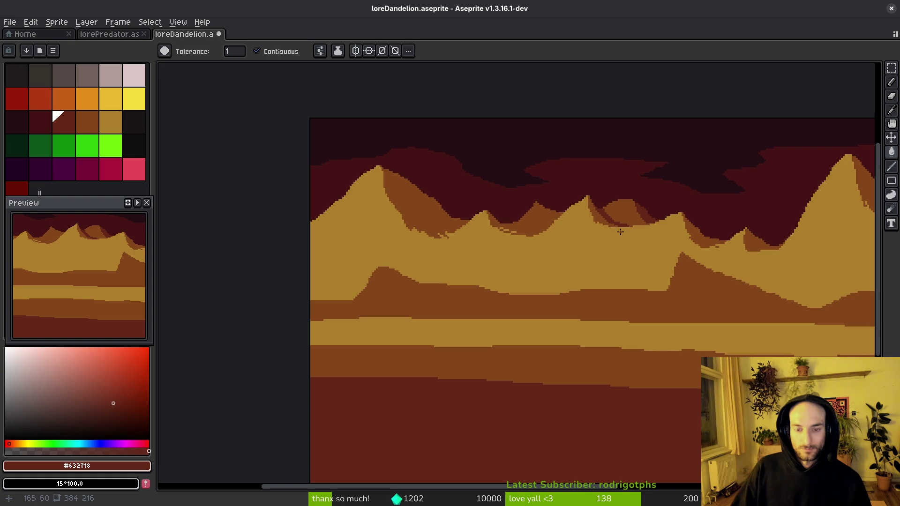
scroll(619, 234, "up", 3)
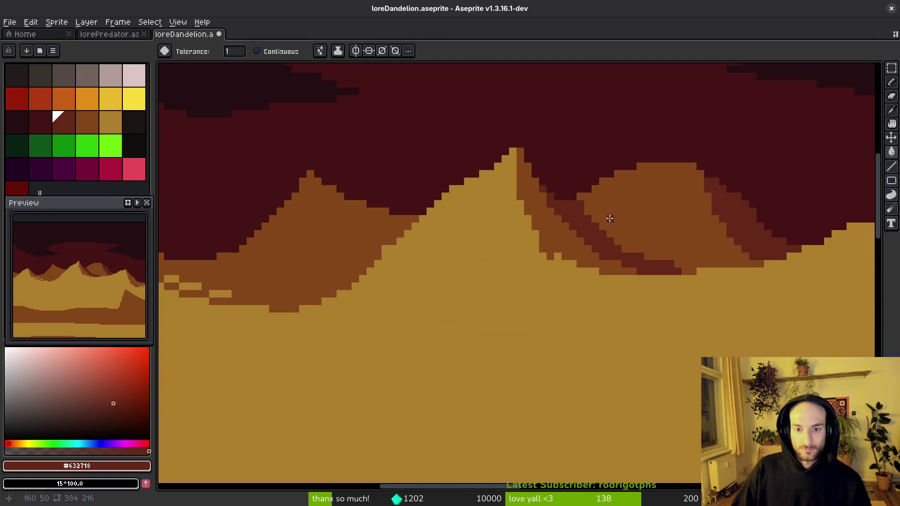
Step: Touch up the slope and strip with #854619 and #ac7c2c brown pixels, undoing a stray fill
left_click(579, 205, "alt")
left_click(573, 205)
key("ctrl+z")
key("b")
left_click(580, 203)
left_click_drag(646, 259, 669, 263)
left_click(656, 263)
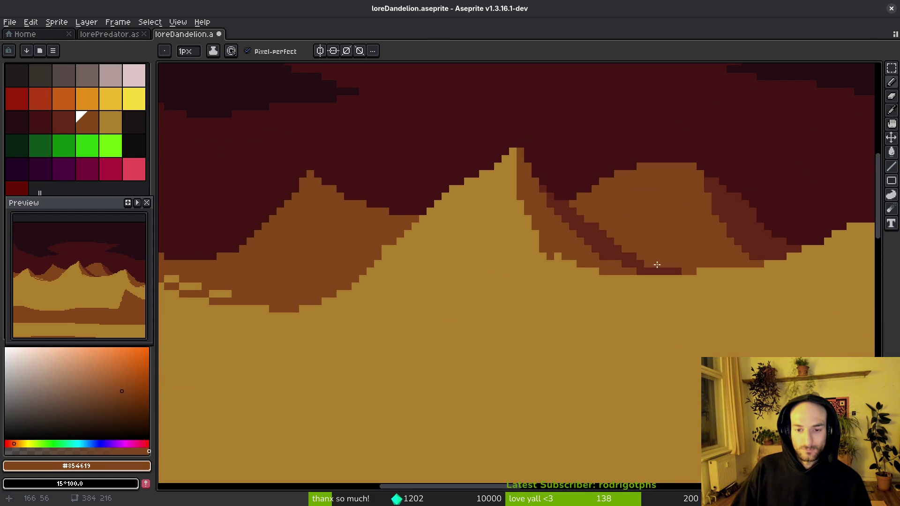
left_click(649, 266, "alt")
left_click(609, 235, "alt")
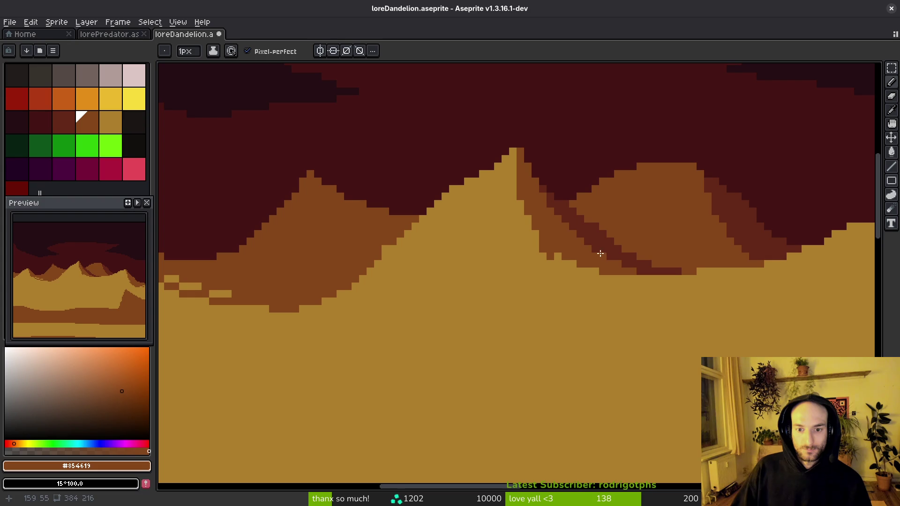
Step: Cover the dark strip beneath with brown strokes, extend it near the base, and save loreDandelion.aseprite
scroll(606, 255, "down", 2)
scroll(592, 267, "up", 2)
scroll(544, 265, "down", 2)
scroll(540, 235, "up", 2)
left_click_drag(532, 251, 577, 263)
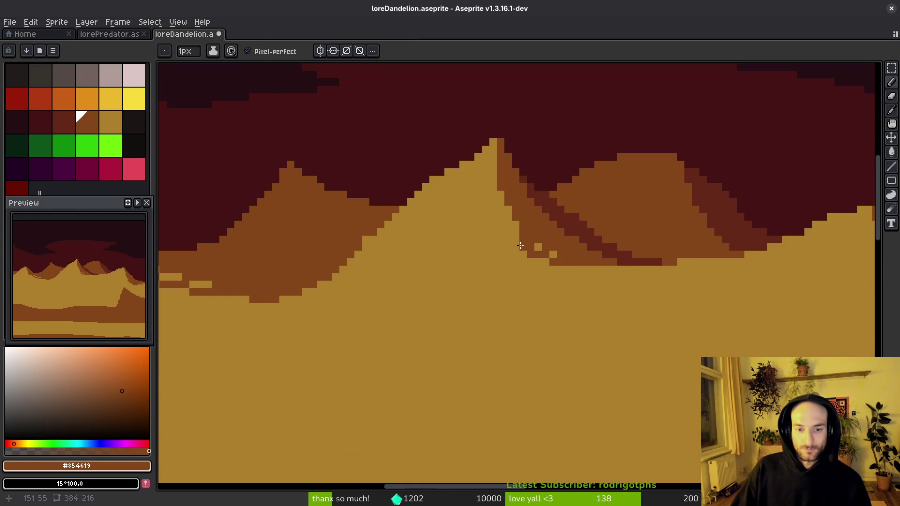
scroll(539, 263, "down", 1)
scroll(539, 263, "up", 1)
left_click(553, 265)
mouse_move(557, 265)
left_mouse_down()
mouse_move(596, 273)
mouse_move(625, 264)
mouse_move(613, 271)
left_mouse_up()
left_click(647, 277, "alt")
key("ctrl+s")
key("Return")
key("Return")
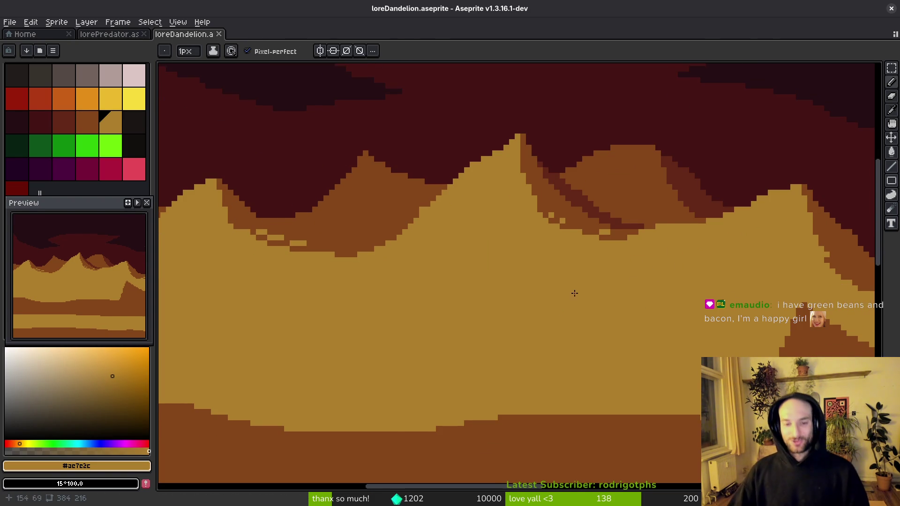
Step: Step to the next animation frame to view the shifted parallax mountain layers
key("Right")
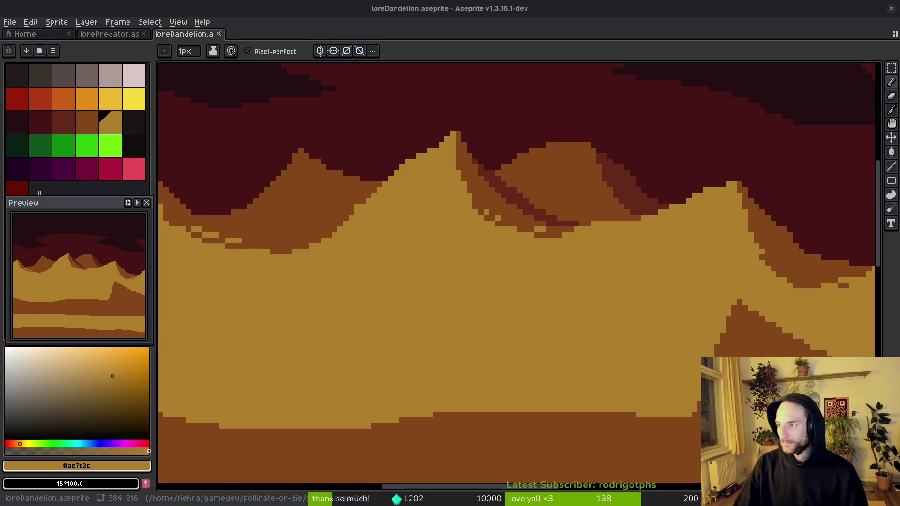
key("alt+Tab")
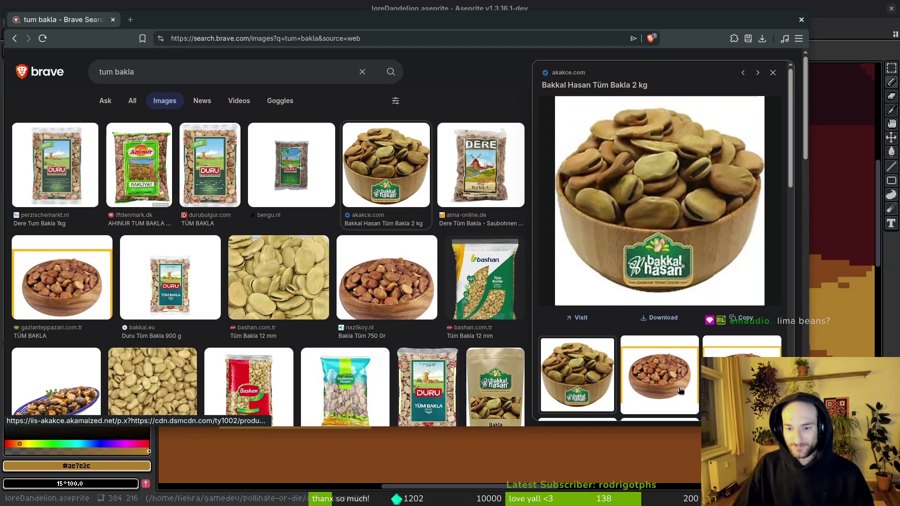
Step: Search images for 'lima beans', then return to the tum bakla results and preview the Tüm Bakla 12 mm image
left_click(201, 66)
type("lima beans")
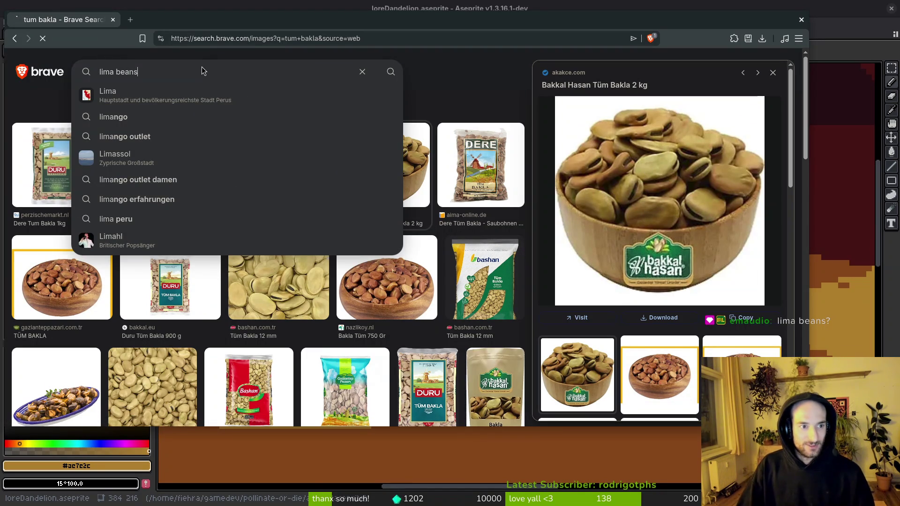
key("Return")
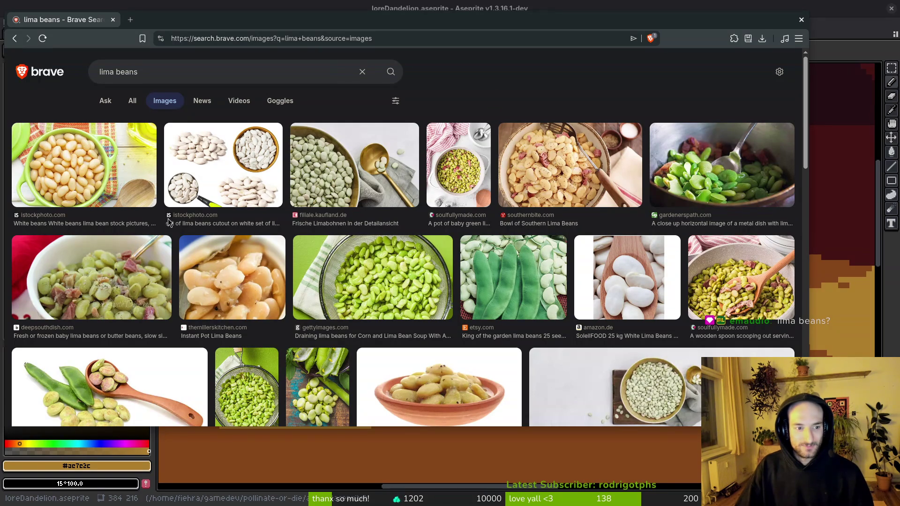
key("alt+Left")
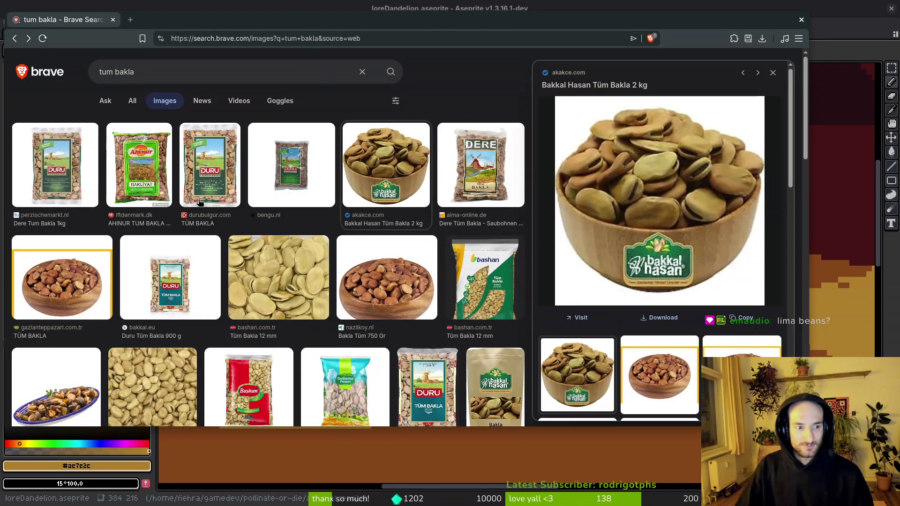
left_click(281, 298)
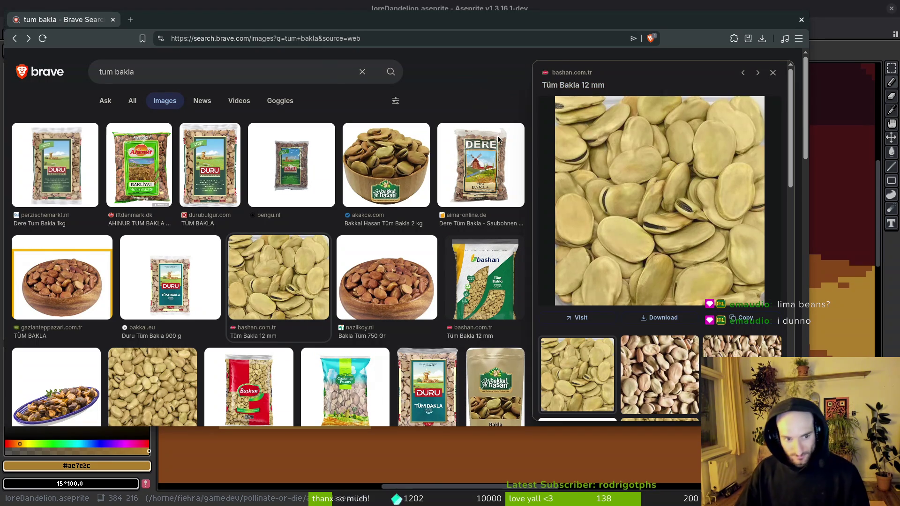
Step: Search images for 'tum bakla plant' and 'bakla plant', then go back to the tum bakla plant results
key("slash")
type("plant")
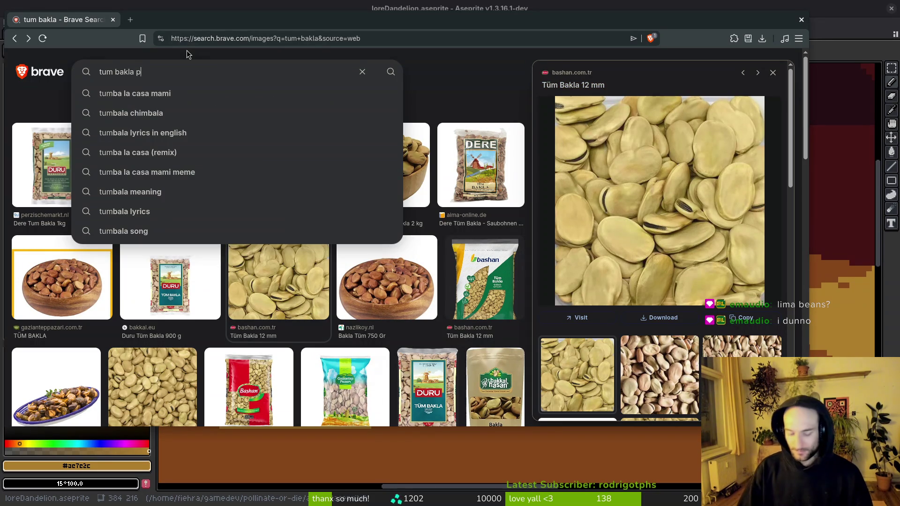
key("Return")
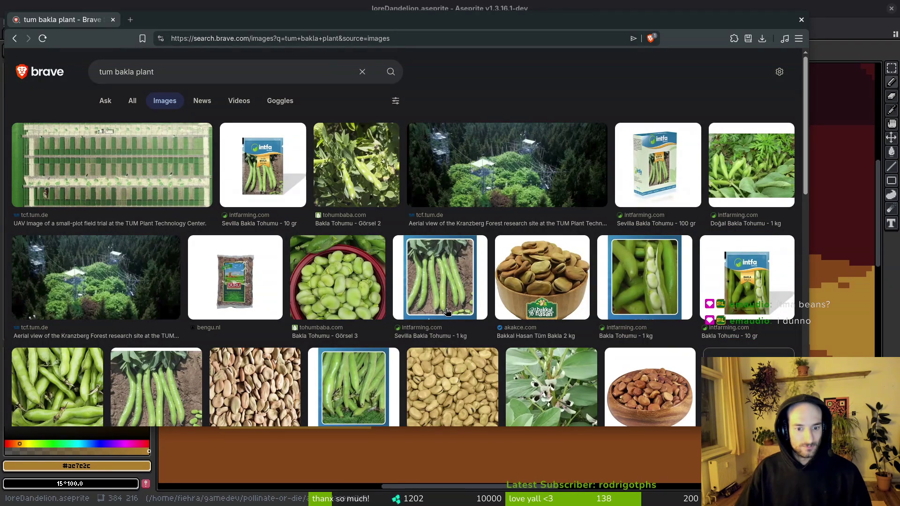
left_click(182, 78)
type("b")
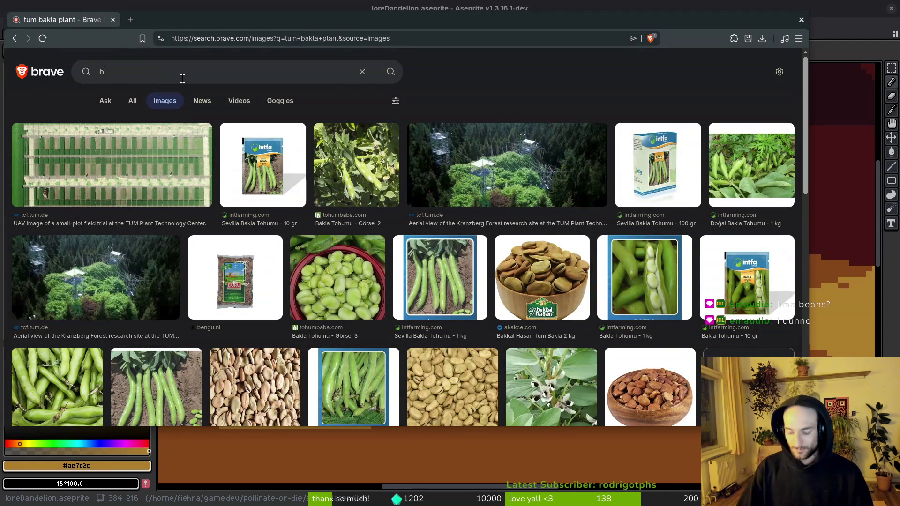
type("akla plant")
key("Return")
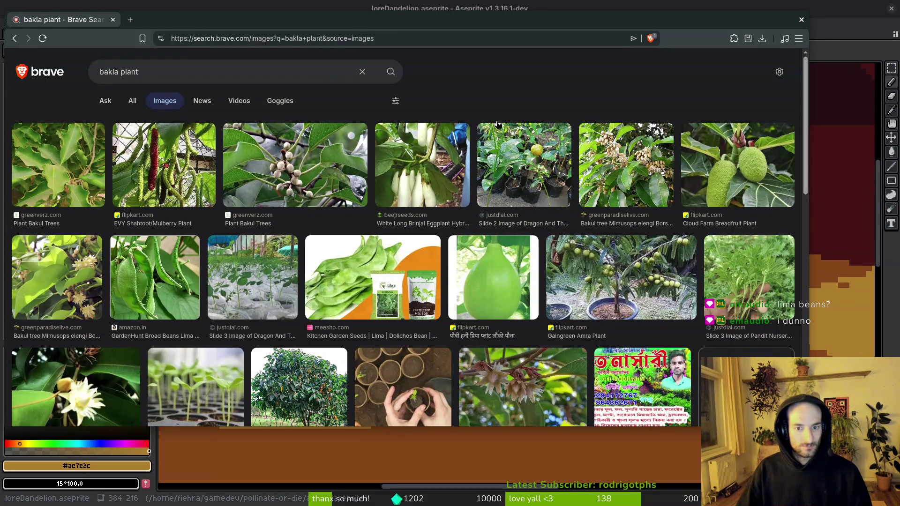
key("alt+Left")
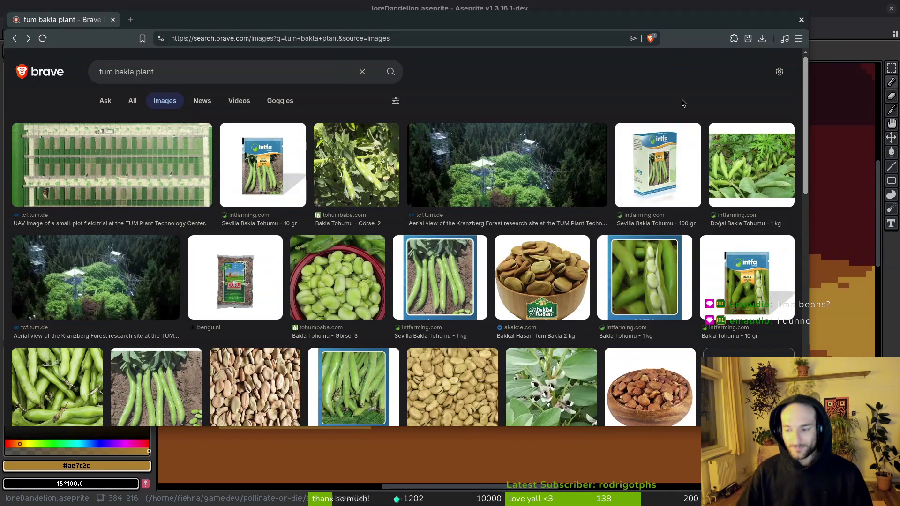
left_click_drag(368, 30, 414, 36)
key("alt+Tab")
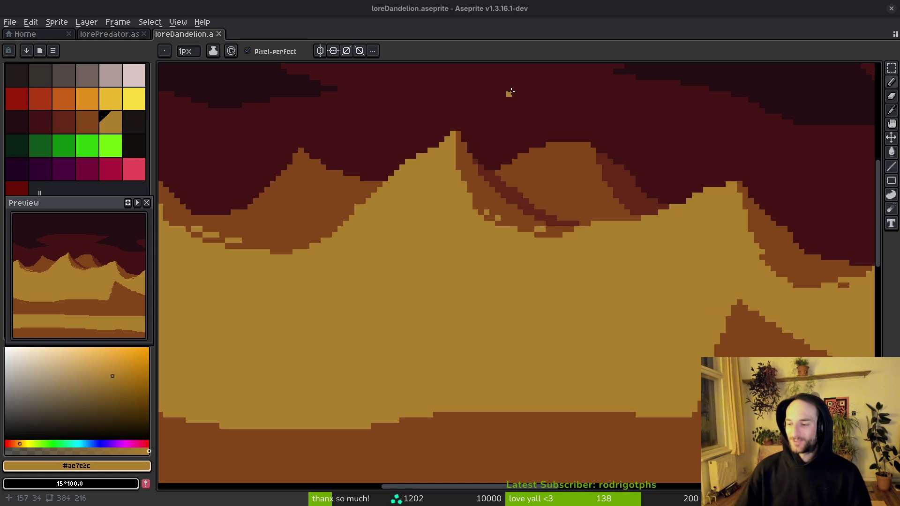
Step: Paint #632718 dark red-brown strokes along the valley and down the peak's right slope
scroll(331, 229, "down", 5)
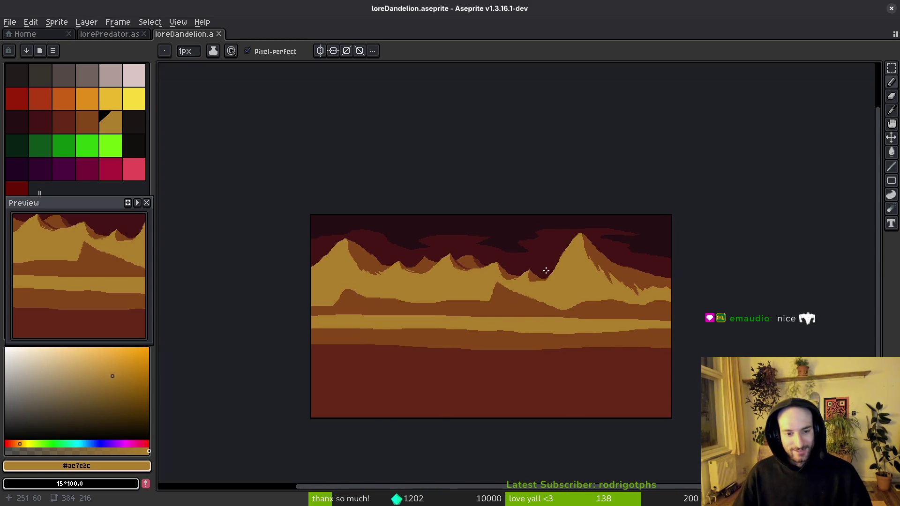
scroll(503, 244, "up", 5)
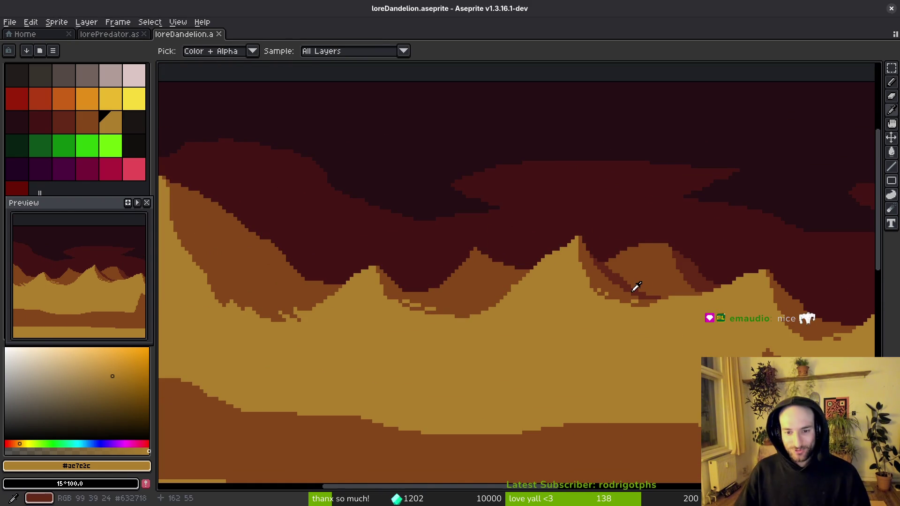
left_click(404, 297, "alt")
scroll(404, 297, "up", 2)
mouse_move(422, 297)
left_mouse_down()
mouse_move(506, 304)
mouse_move(539, 326)
left_mouse_up()
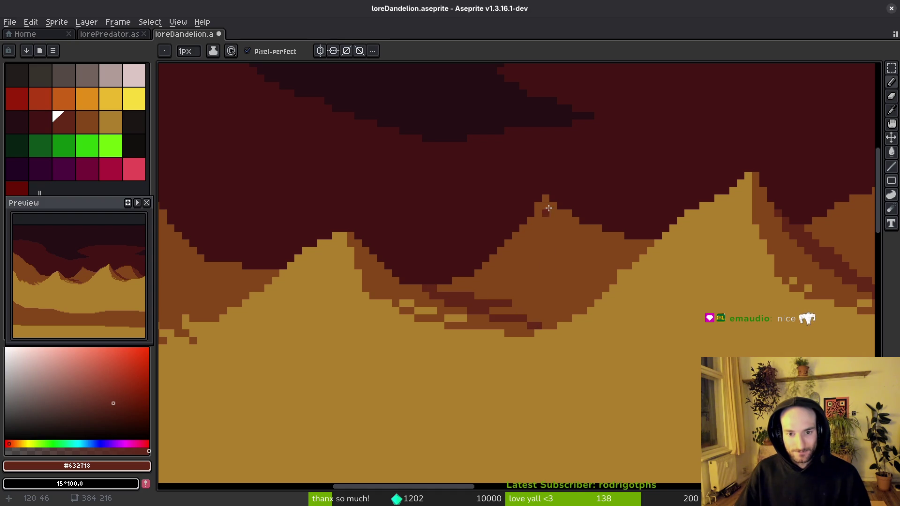
left_click_drag(550, 202, 599, 288)
Step: Pick medium brown #854619 and repaint some of the dark red pixels brown
scroll(593, 262, "down", 2)
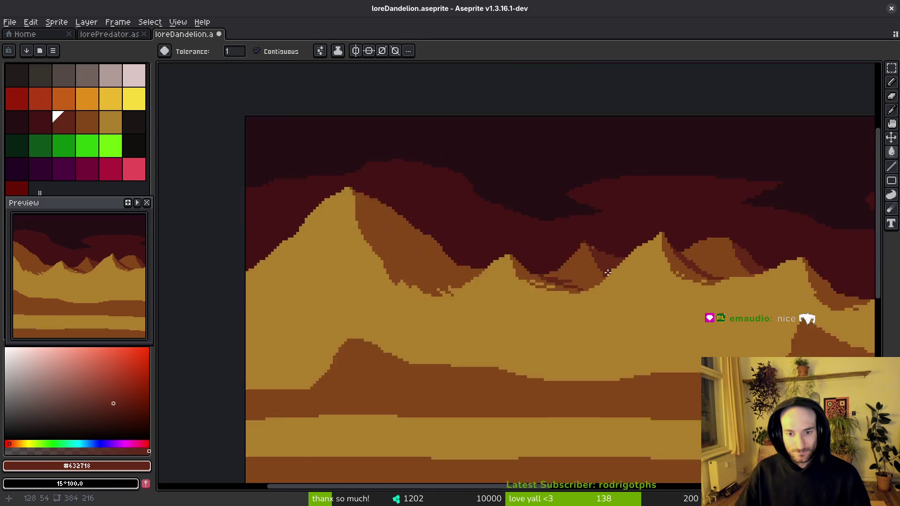
scroll(575, 254, "up", 2)
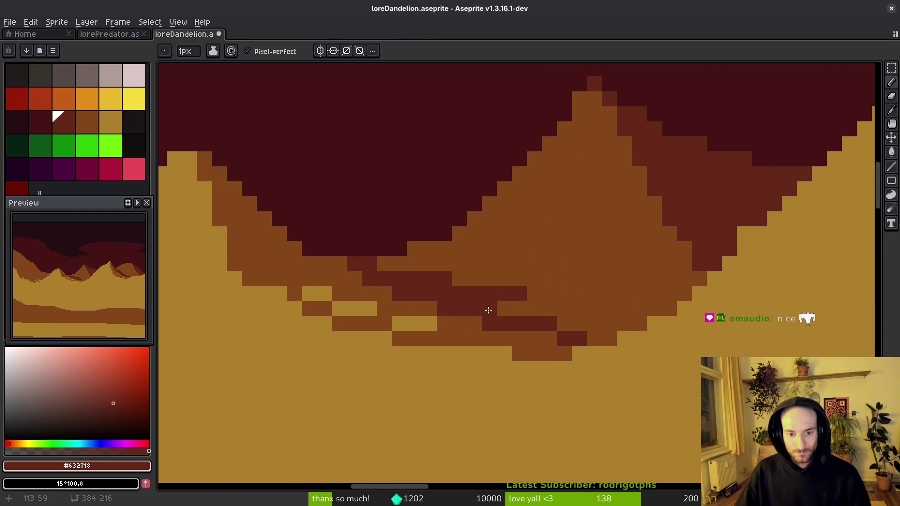
left_click(523, 296, "alt")
left_click_drag(523, 296, 445, 280)
scroll(541, 319, "down", 5)
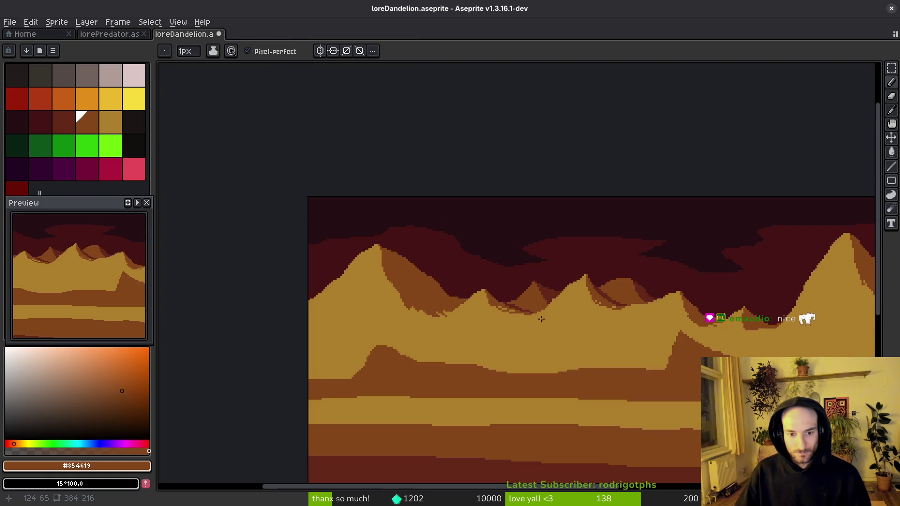
scroll(522, 333, "down", 3)
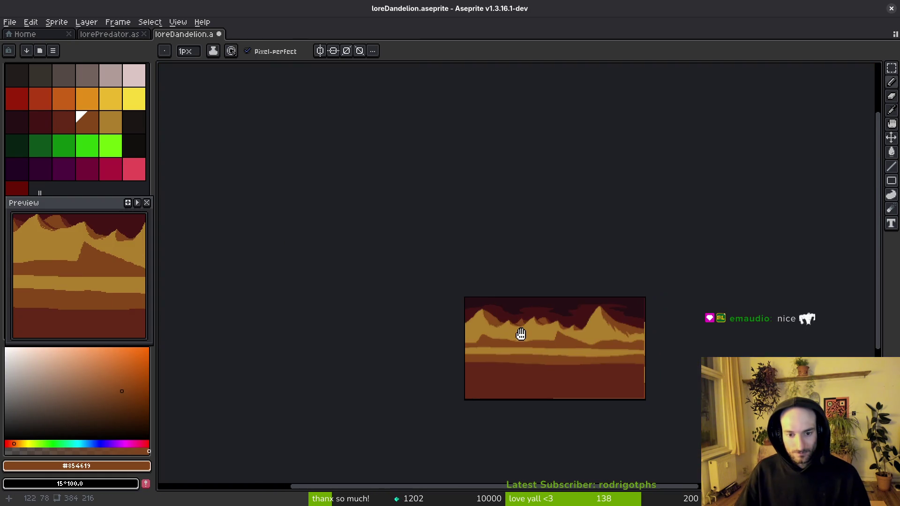
scroll(541, 333, "up", 3)
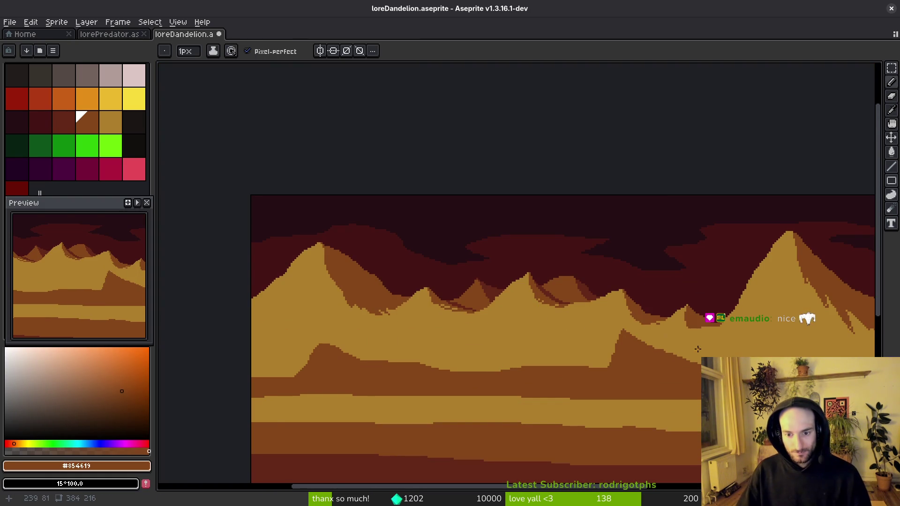
scroll(543, 328, "down", 3)
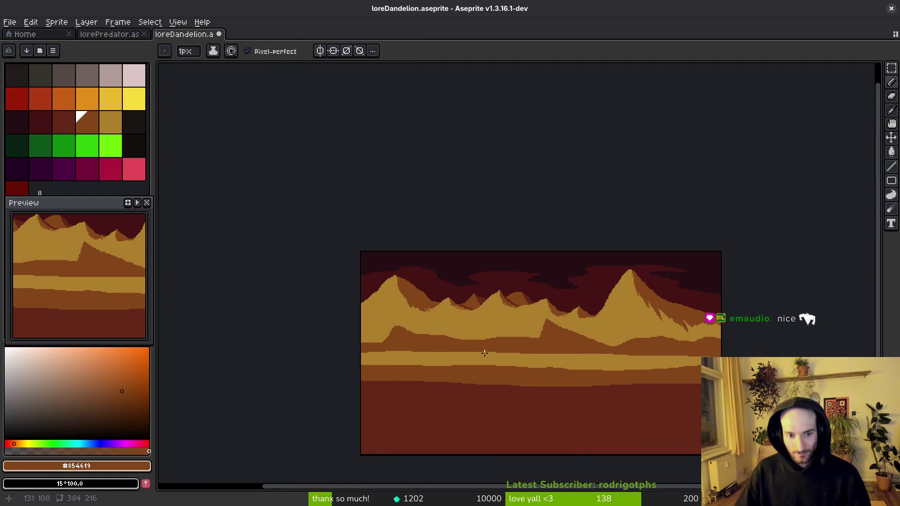
scroll(532, 342, "up", 4)
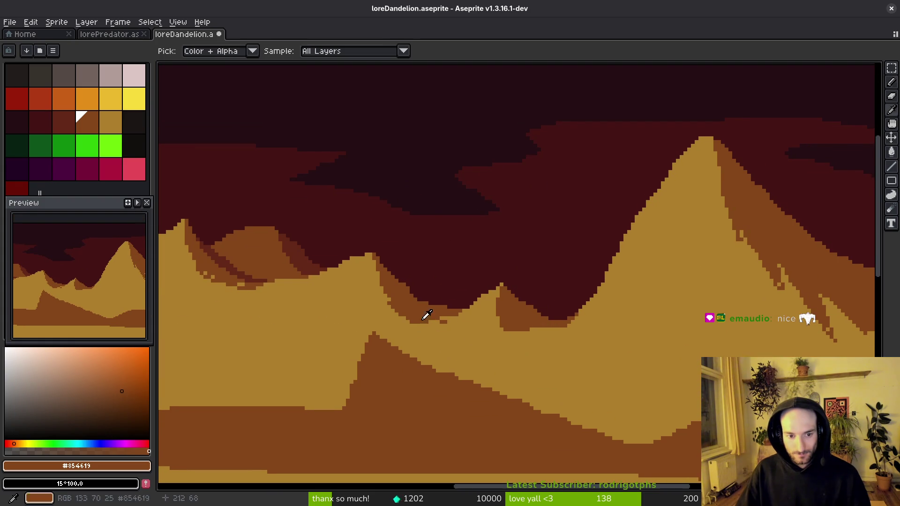
Step: Outline a new brown peak rising into the dark red sky, with a guide line across the ridge
left_click(434, 321, "alt")
scroll(434, 321, "up", 2)
left_click(434, 321, "alt")
mouse_move(434, 320)
left_mouse_down()
mouse_move(443, 334)
mouse_move(546, 355)
mouse_move(621, 330)
left_mouse_up()
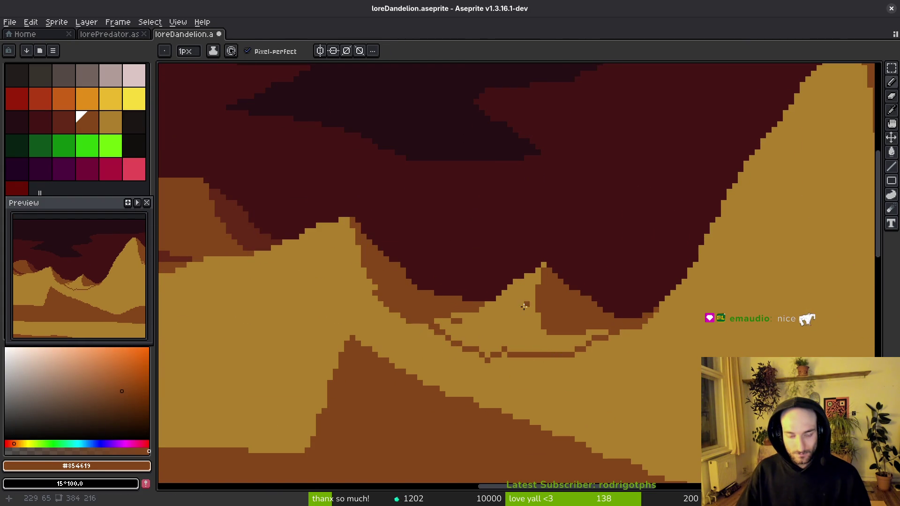
left_click(490, 275, "alt")
left_click(538, 297, "alt")
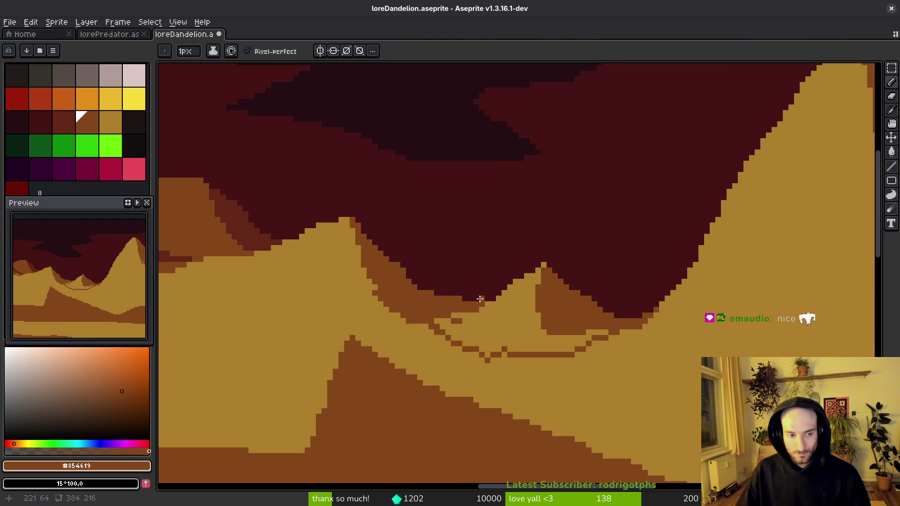
mouse_move(481, 299)
left_mouse_down()
mouse_move(556, 222)
mouse_move(586, 210)
mouse_move(602, 220)
left_mouse_up()
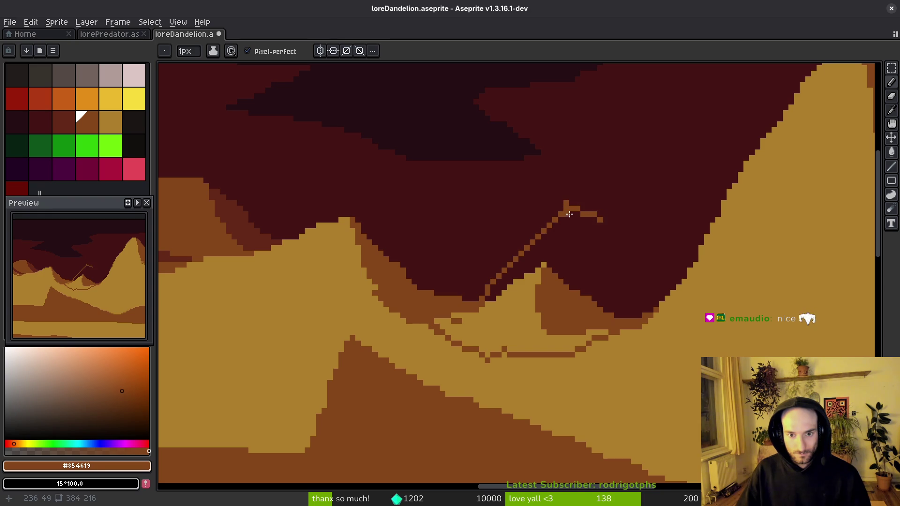
left_click_drag(532, 220, 503, 259)
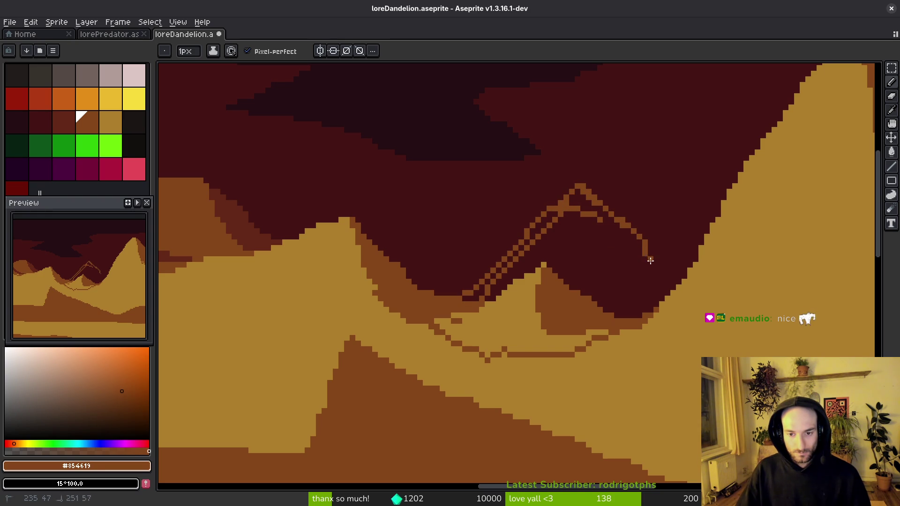
Step: Fill the outlined peak with brown, covering leftover dark diagonal pixels and remaining gaps
key("g")
left_click(609, 263)
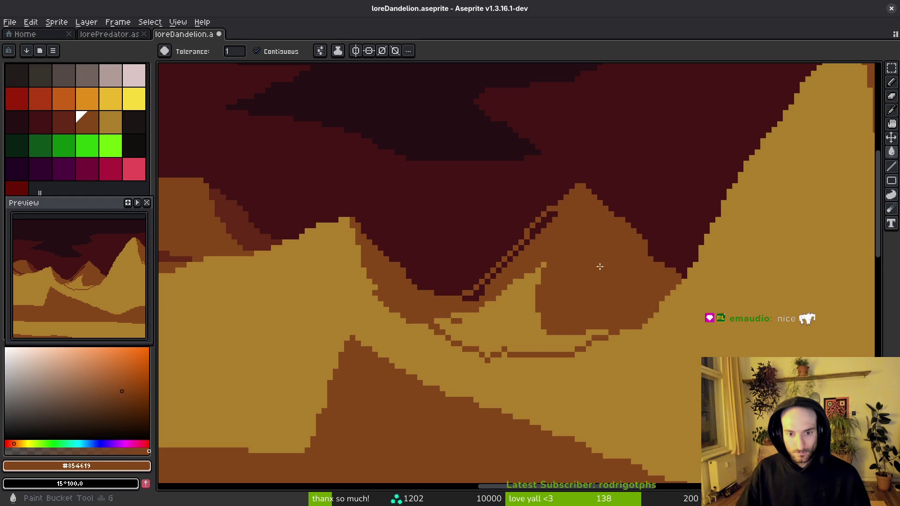
key("b")
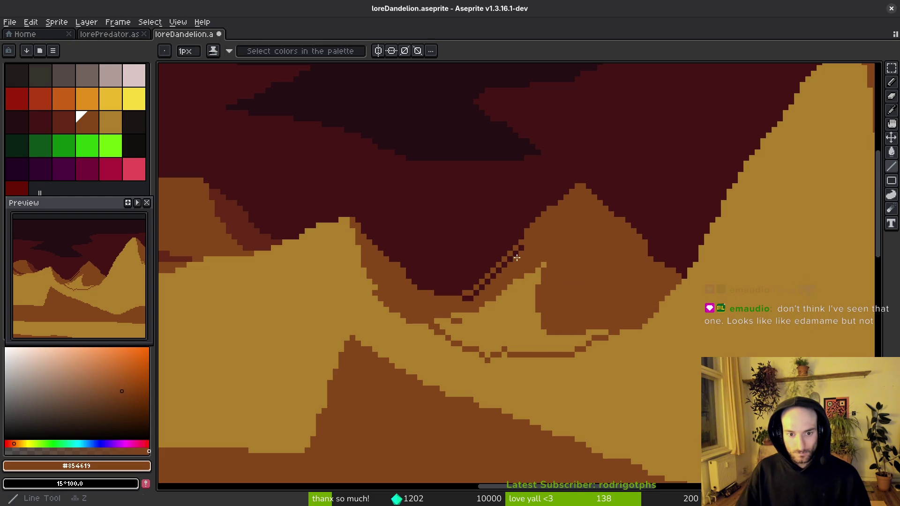
left_click_drag(469, 296, 523, 246)
left_click(464, 298)
key("g")
left_click(509, 333)
scroll(509, 333, "down", 2)
scroll(537, 287, "up", 2)
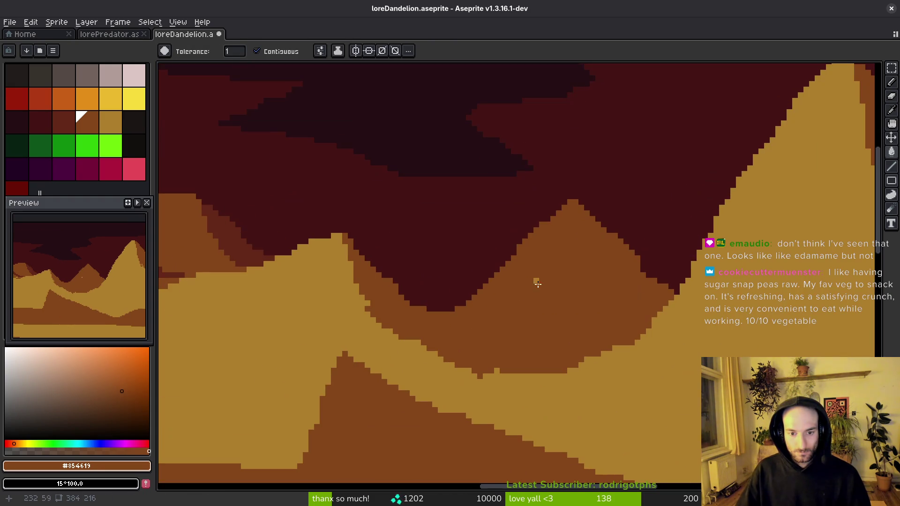
Step: Draw #632718 shadow lines along the peak's base, left slope and right side
left_click(221, 234, "alt")
key("b")
scroll(450, 314, "up", 1)
mouse_move(469, 302)
left_mouse_down()
mouse_move(586, 354)
mouse_move(688, 378)
left_mouse_up()
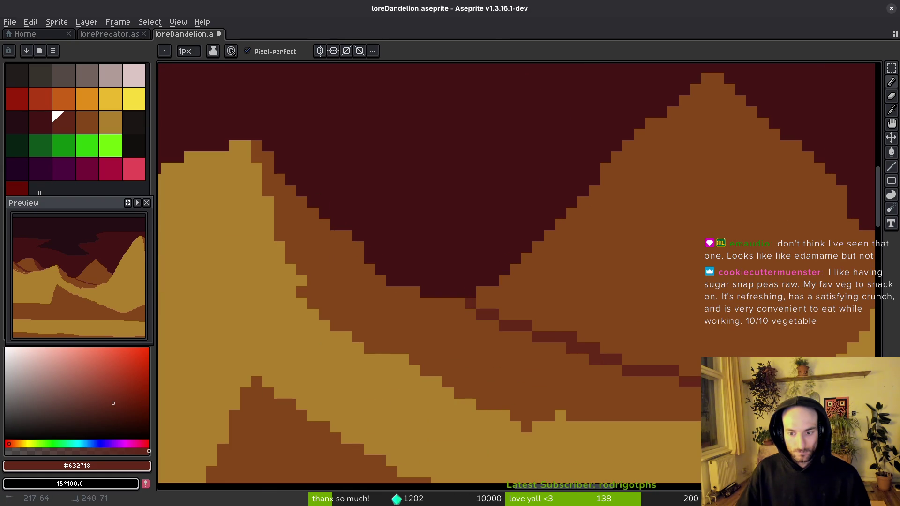
left_click_drag(626, 360, 489, 294)
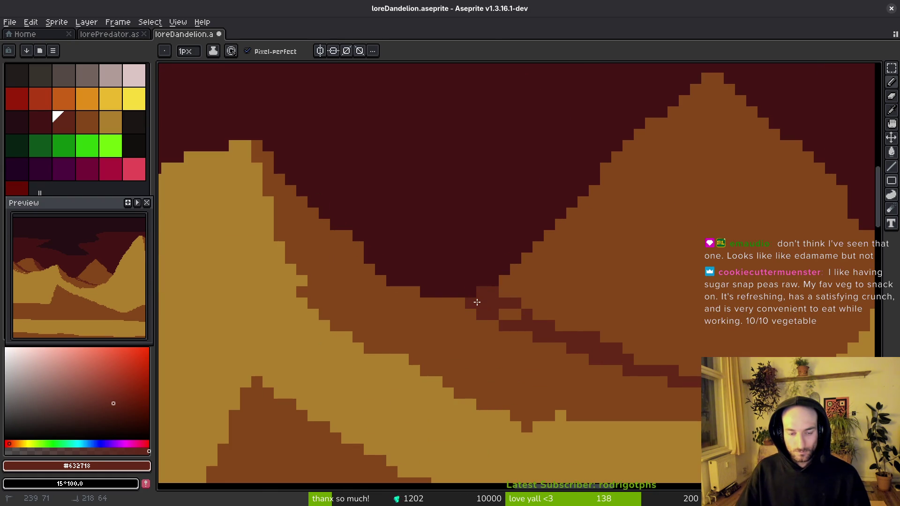
scroll(539, 201, "right", 3)
mouse_move(590, 80)
left_mouse_down()
mouse_move(634, 246)
mouse_move(679, 355)
left_mouse_up()
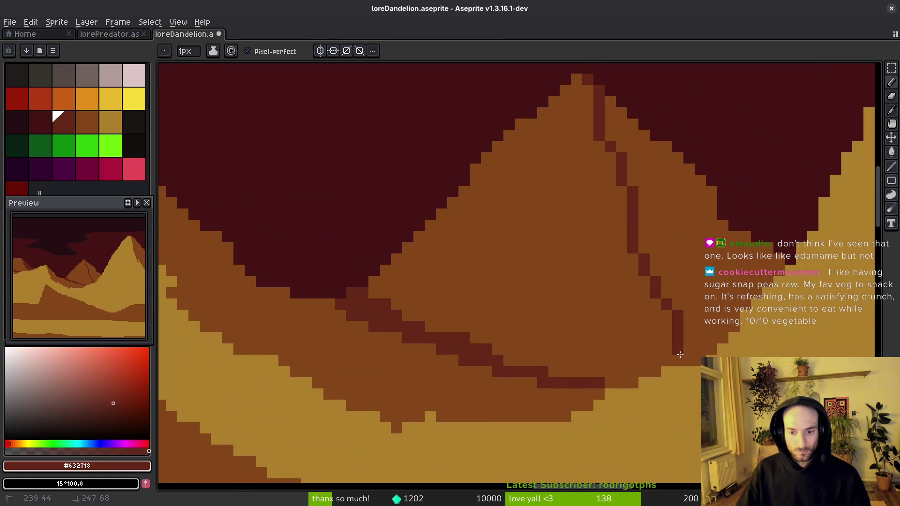
scroll(673, 246, "down", 3)
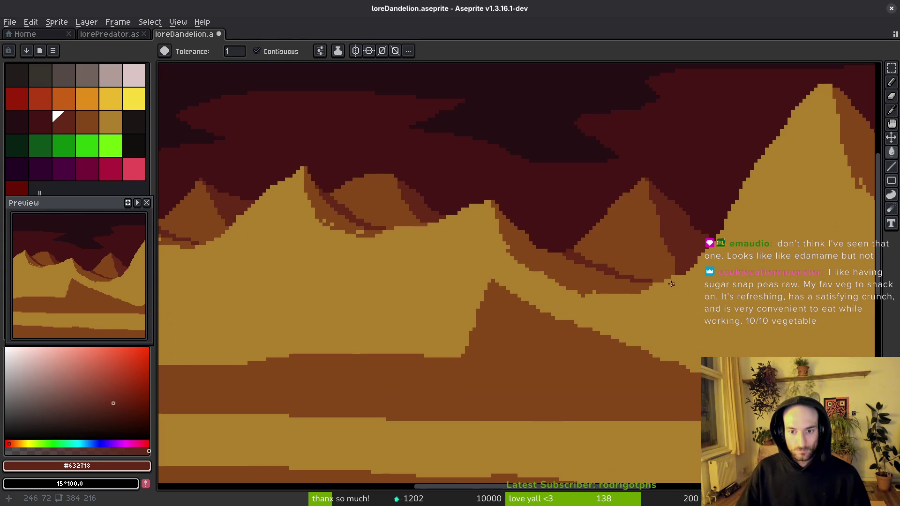
Step: Sample tan from the ridge and paint it over brown edge pixels
key("alt")
left_click(604, 325)
scroll(586, 309, "up", 2)
scroll(563, 310, "down", 5)
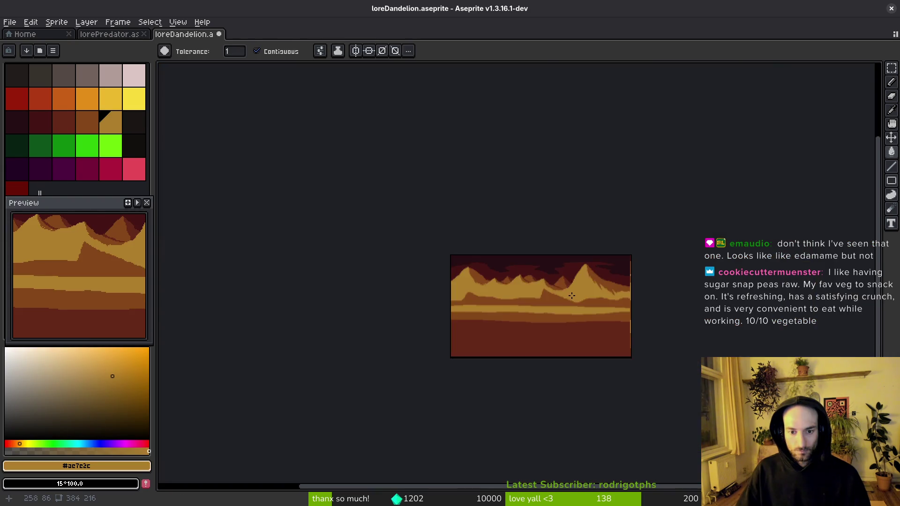
scroll(487, 314, "up", 6)
left_click_drag(481, 314, 481, 310)
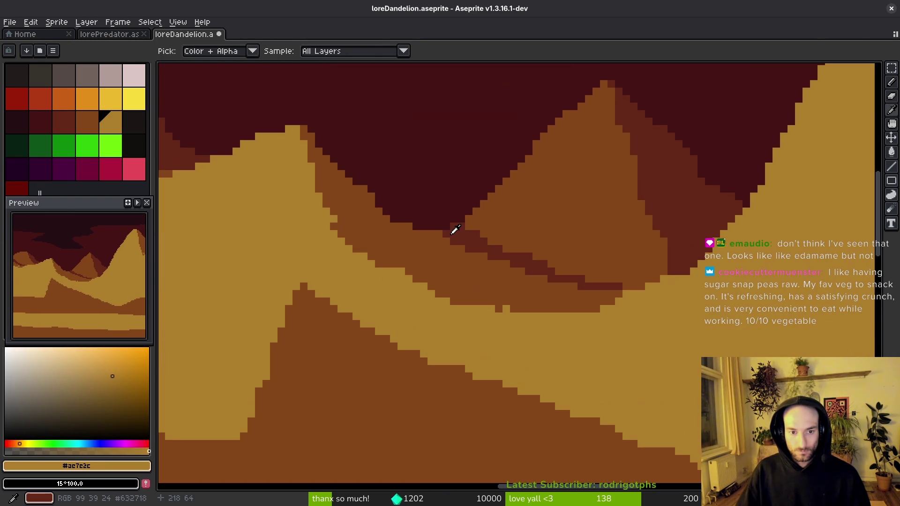
Step: Paint a tan stroke along the brown edge, undo it, and save the artwork
left_click(452, 232, "alt")
scroll(428, 237, "down", 1)
scroll(468, 243, "down", 2)
scroll(364, 217, "up", 2)
left_click(365, 217, "alt")
left_click_drag(380, 216, 442, 262)
scroll(479, 291, "down", 3)
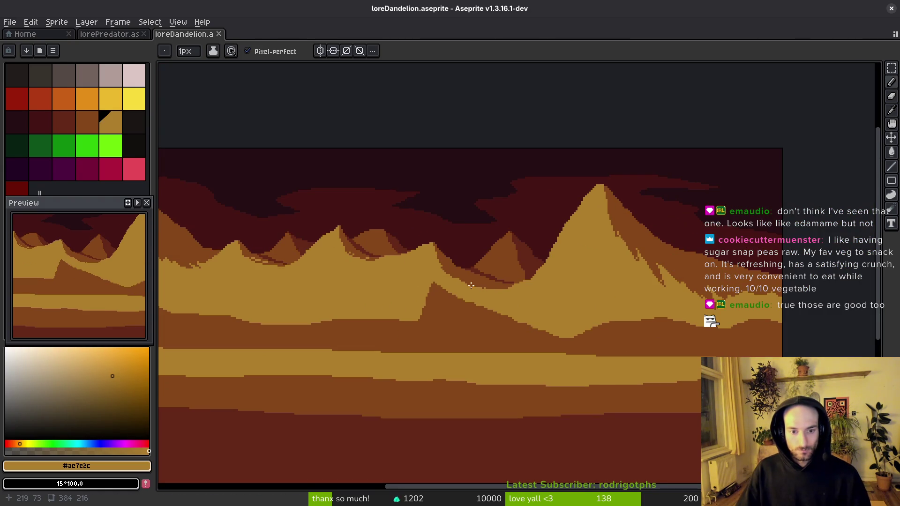
scroll(409, 253, "up", 3)
scroll(426, 266, "up", 1)
key("ctrl+z")
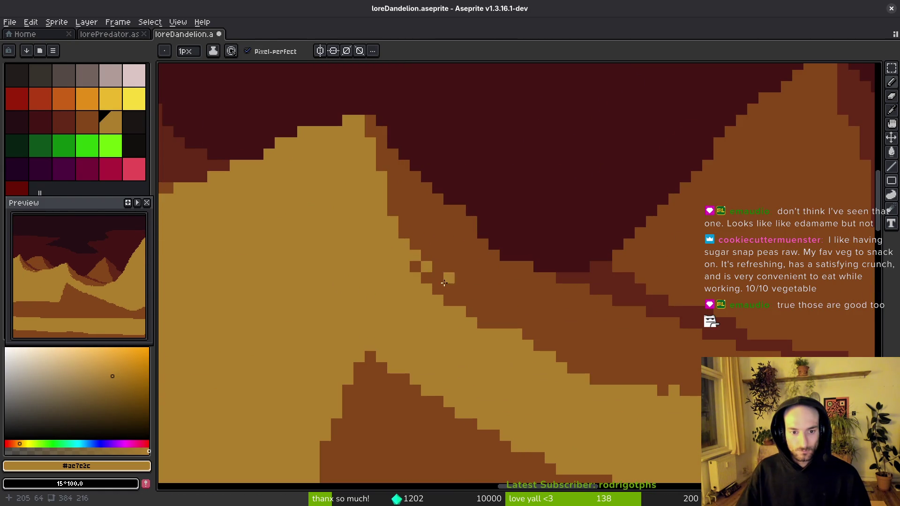
key("ctrl+s")
scroll(592, 281, "down", 2)
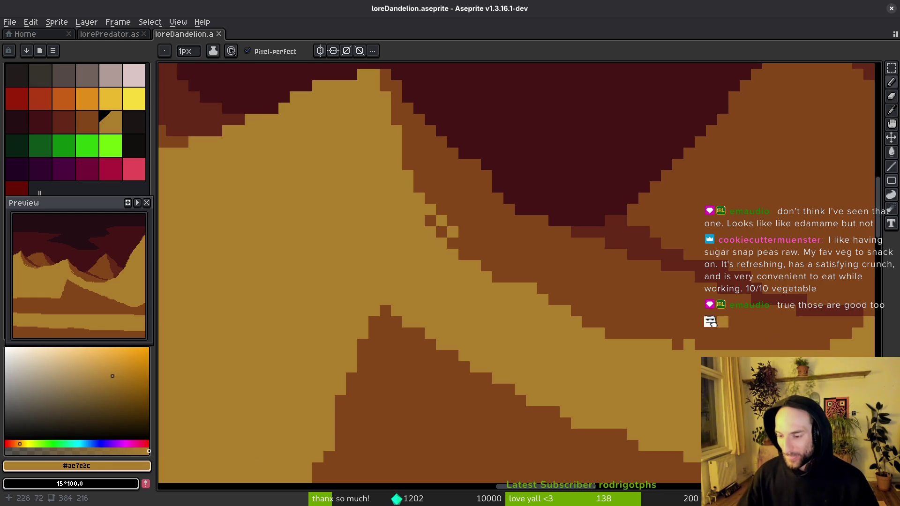
Step: Place a tan pixel, then paint brown dither blocks along the tan ridge edge
left_click(408, 356)
scroll(525, 350, "down", 5)
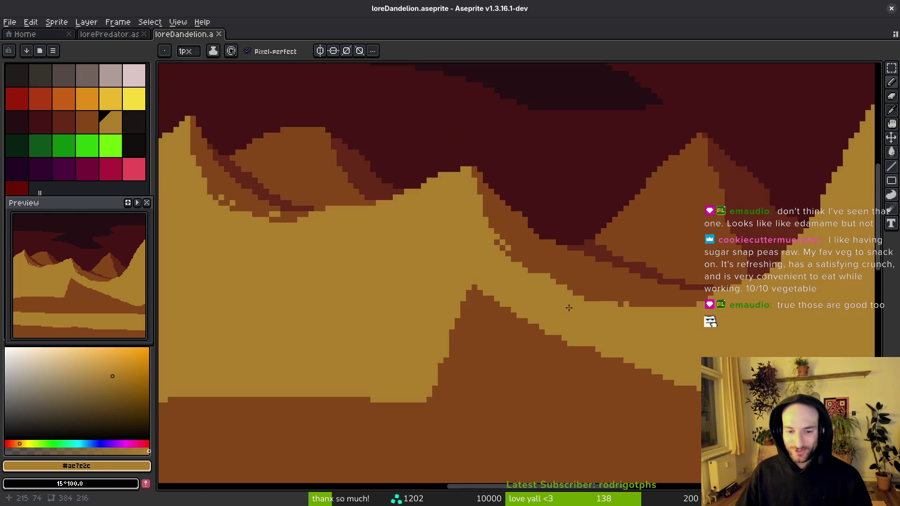
scroll(482, 324, "down", 5)
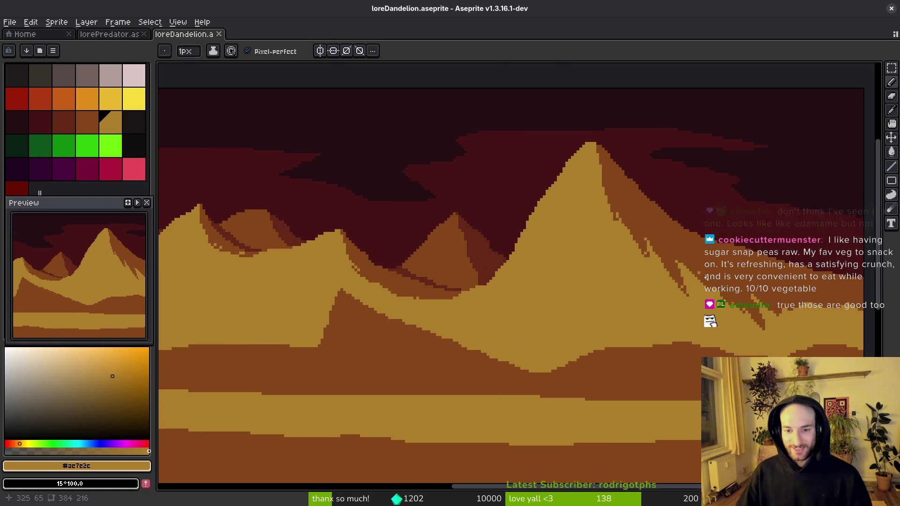
scroll(474, 316, "up", 6)
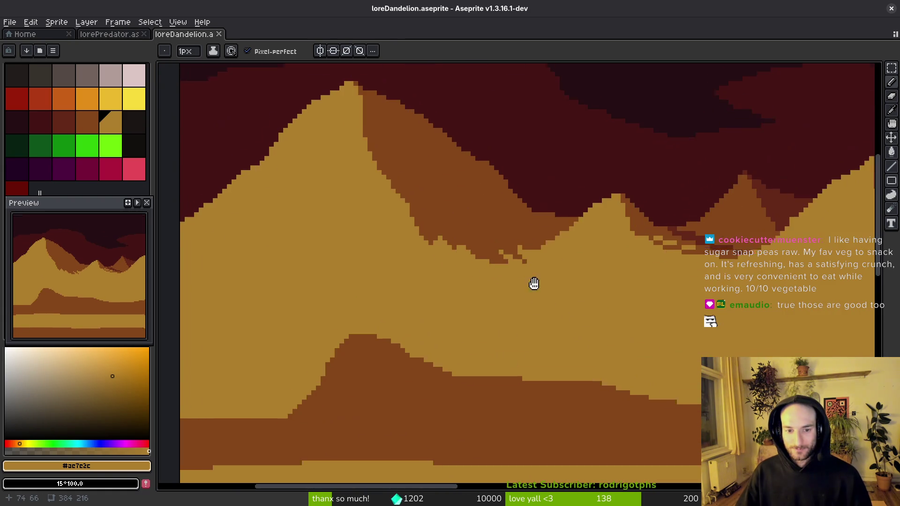
left_click(484, 256, "alt")
scroll(463, 225, "up", 3)
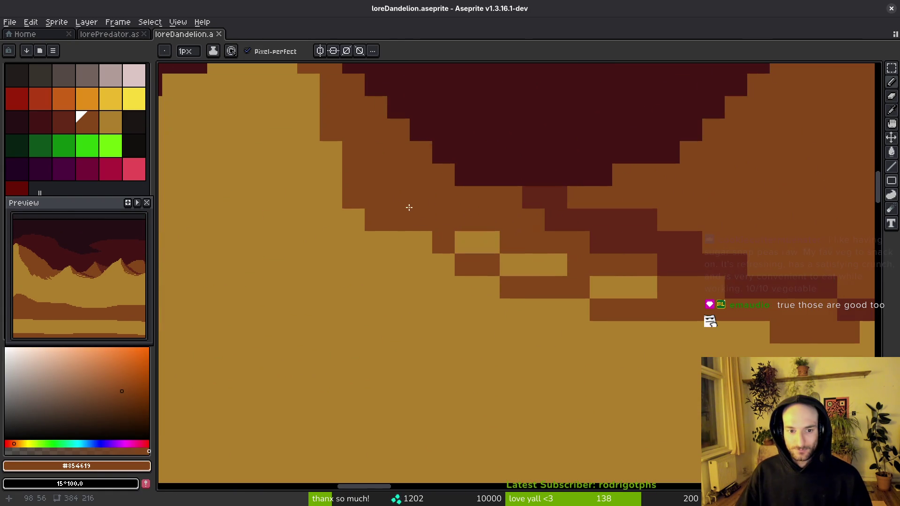
mouse_move(415, 207)
left_mouse_down()
mouse_move(645, 289)
mouse_move(351, 210)
mouse_move(486, 317)
mouse_move(581, 351)
mouse_move(558, 328)
mouse_move(628, 364)
left_mouse_up()
scroll(516, 372, "down", 3)
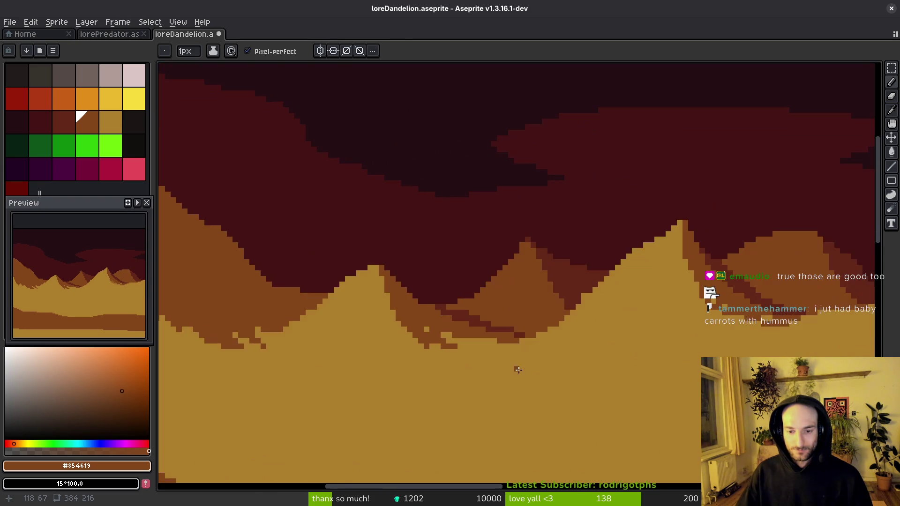
scroll(560, 287, "up", 2)
scroll(593, 277, "up", 2)
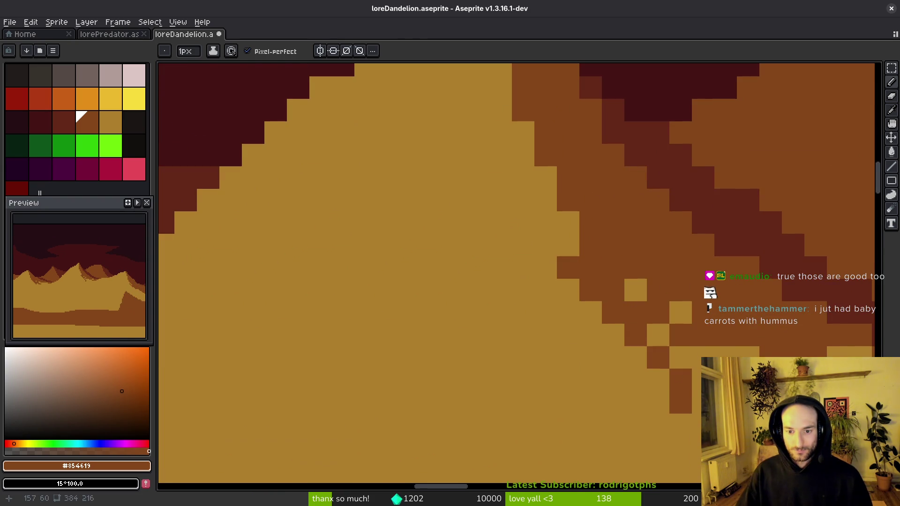
scroll(569, 314, "up", 1)
left_click_drag(570, 314, 517, 287)
mouse_move(555, 256)
left_mouse_down()
mouse_move(645, 300)
mouse_move(644, 345)
left_mouse_up()
Step: Paint tan dither pixels over stray brown blocks on the edge
left_click(715, 340, "alt")
left_click_drag(600, 300, 623, 323)
left_click(622, 299)
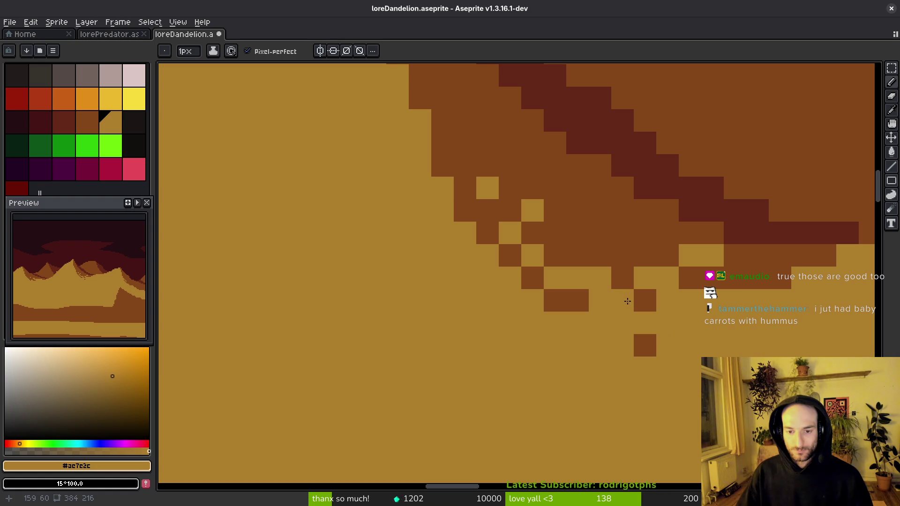
left_click(644, 345)
scroll(496, 324, "down", 3)
scroll(642, 353, "up", 2)
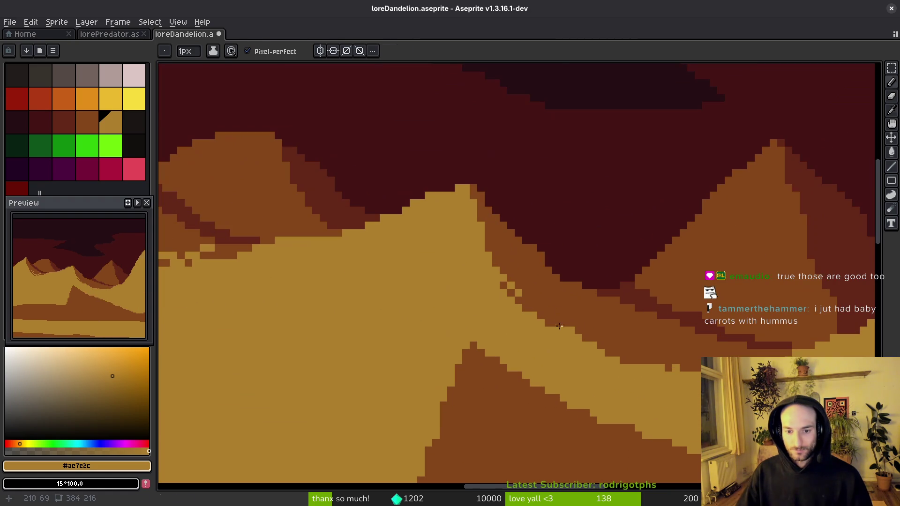
Step: Add a brown checker staircase of dither blocks along the edge and save loreDandelion.aseprite
left_click(526, 302, "alt")
scroll(526, 303, "up", 1)
left_click_drag(520, 319, 616, 413)
mouse_move(616, 368)
left_mouse_down()
mouse_move(616, 390)
mouse_move(683, 437)
left_mouse_up()
left_click(631, 398)
scroll(526, 352, "down", 1)
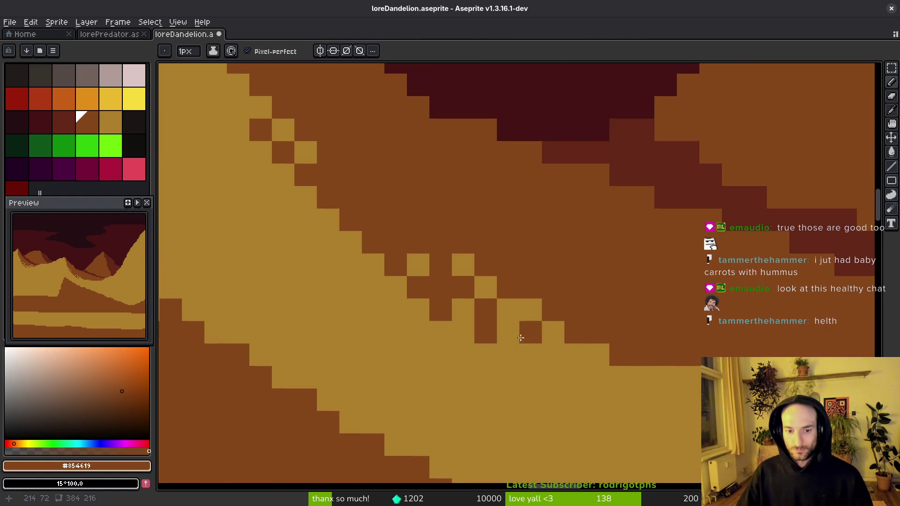
left_click(502, 375, "alt")
scroll(501, 375, "down", 1)
scroll(509, 379, "down", 2)
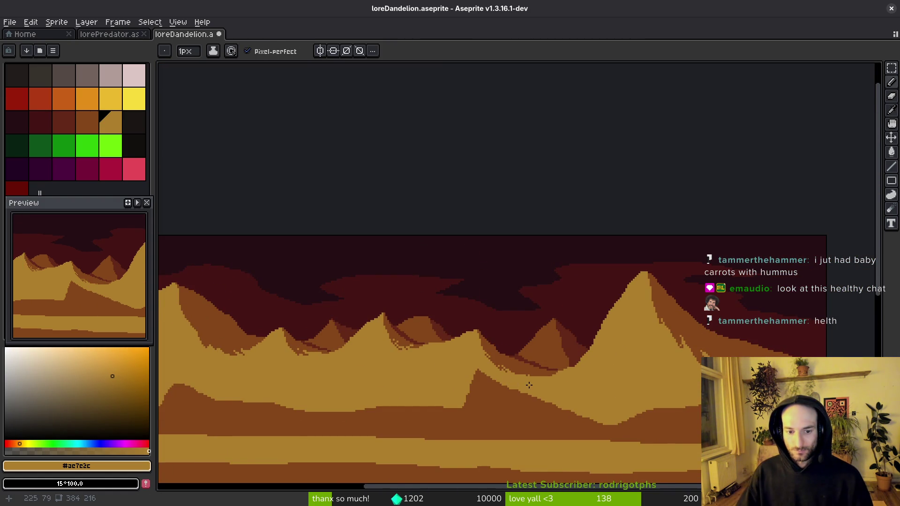
key("ctrl+s")
scroll(619, 342, "up", 4)
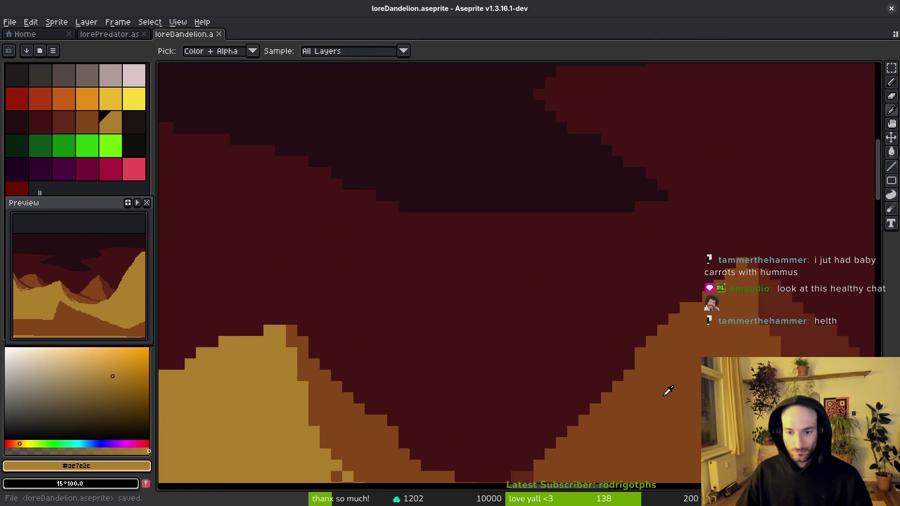
Step: Sample the ridge brown and paint brown pixels along the ridge edge
left_click(668, 386, "alt")
scroll(679, 328, "down", 3)
left_click_drag(593, 300, 639, 255)
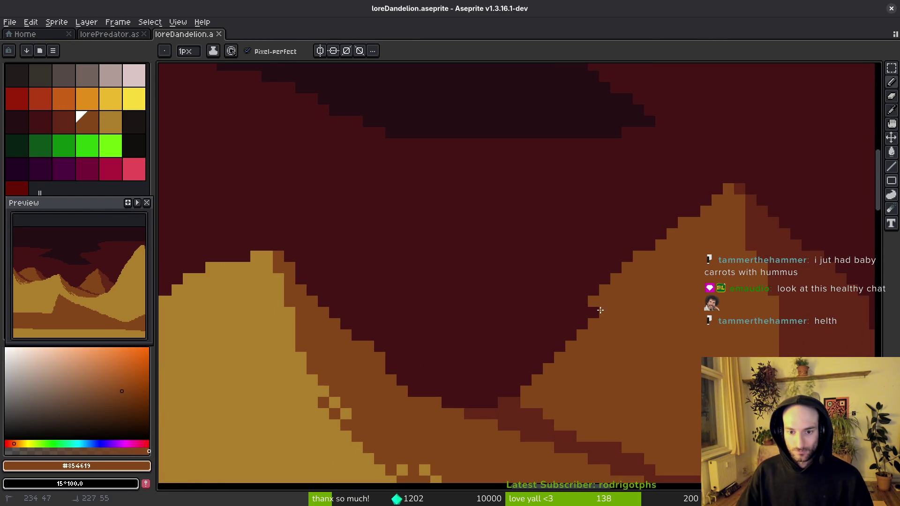
scroll(590, 337, "down", 3)
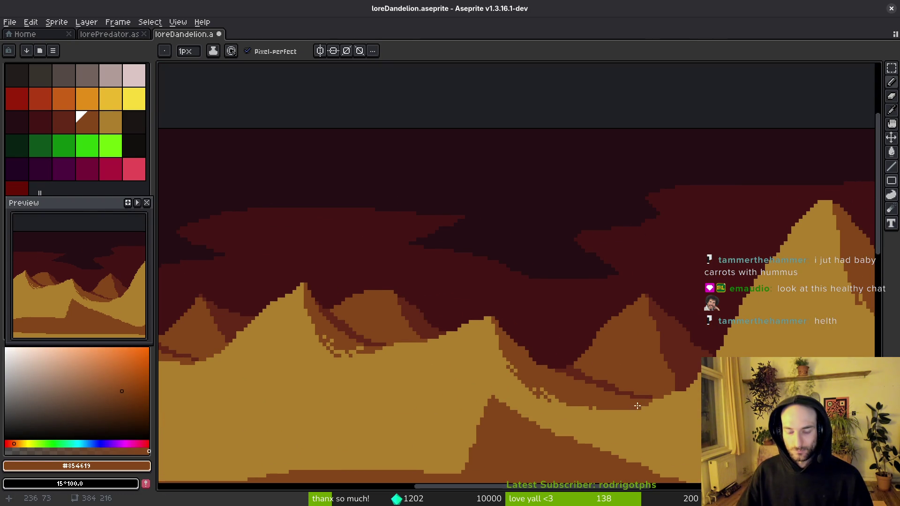
scroll(609, 347, "up", 2)
Step: Sample the dark red-brown, paint a dithered diagonal shadow across the ridge, and save
left_click(645, 343, "alt")
scroll(548, 304, "up", 2)
scroll(544, 335, "down", 2)
scroll(544, 335, "up", 2)
mouse_move(460, 334)
left_mouse_down()
mouse_move(492, 380)
mouse_move(558, 408)
mouse_move(597, 394)
left_mouse_up()
scroll(528, 305, "down", 2)
key("ctrl+z")
mouse_move(515, 240)
left_mouse_down()
mouse_move(481, 332)
mouse_move(589, 300)
mouse_move(639, 375)
mouse_move(693, 396)
left_mouse_up()
mouse_move(579, 362)
left_mouse_down()
mouse_move(500, 341)
mouse_move(415, 286)
mouse_move(456, 301)
left_mouse_up()
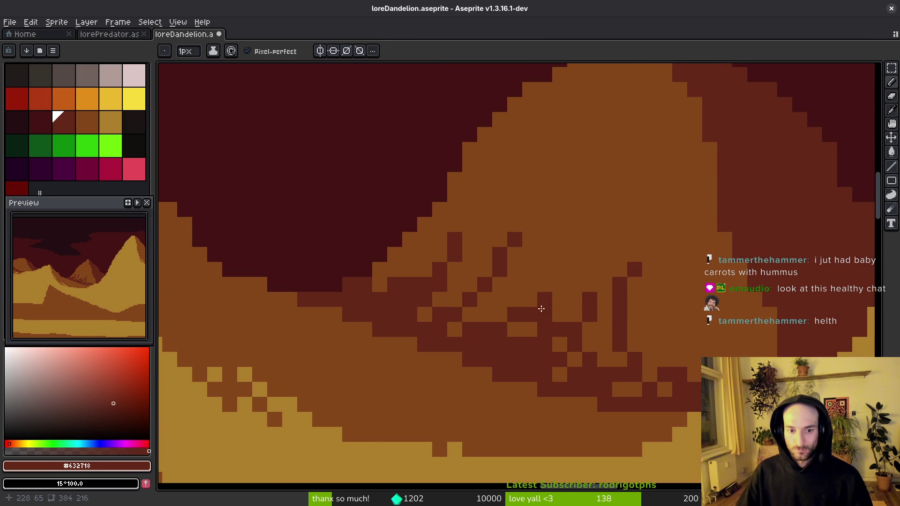
scroll(475, 307, "down", 9)
scroll(618, 356, "down", 2)
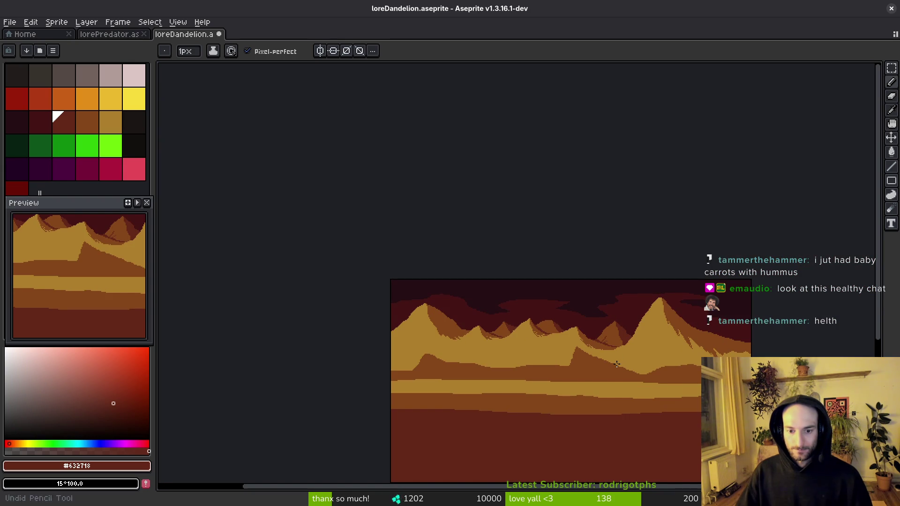
key("ctrl+s")
Step: Pick ridge brown #854619, save loreDandelion.aseprite, and show all windows in the overview
scroll(605, 347, "up", 2)
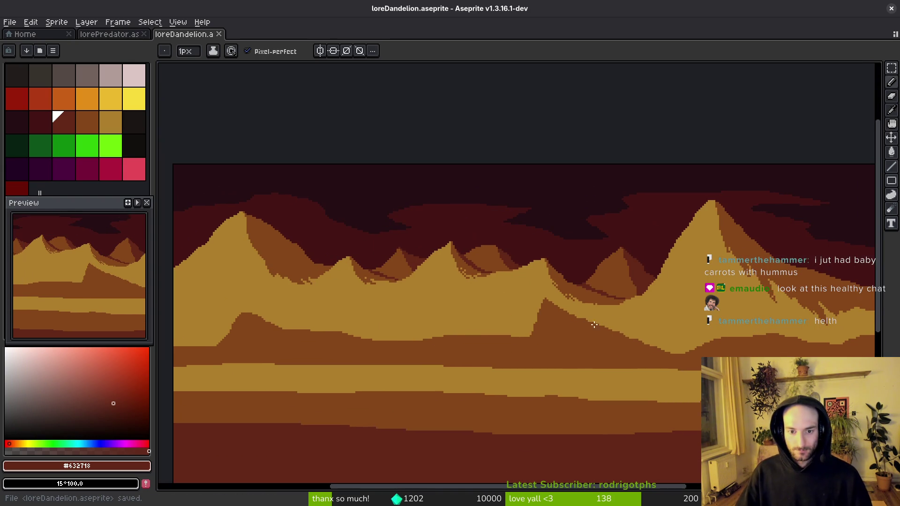
left_click_drag(544, 321, 528, 283)
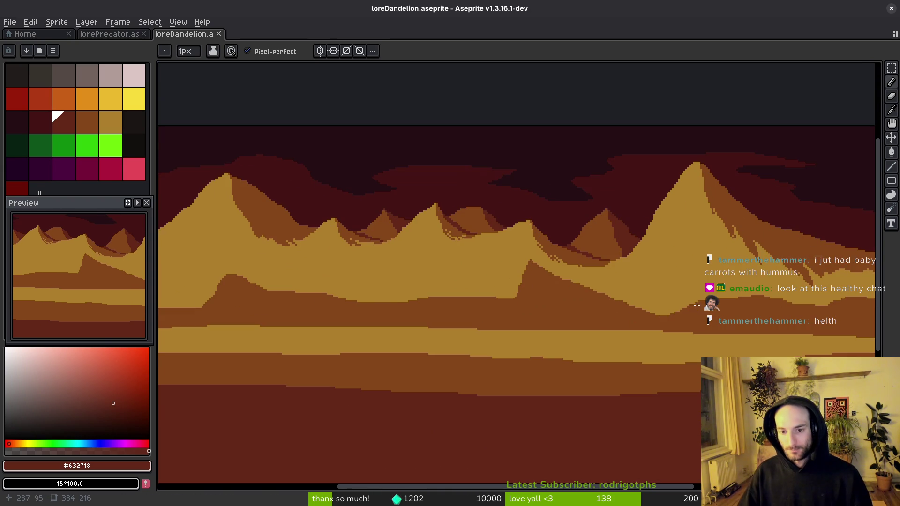
left_click(574, 297, "alt")
scroll(512, 283, "up", 2)
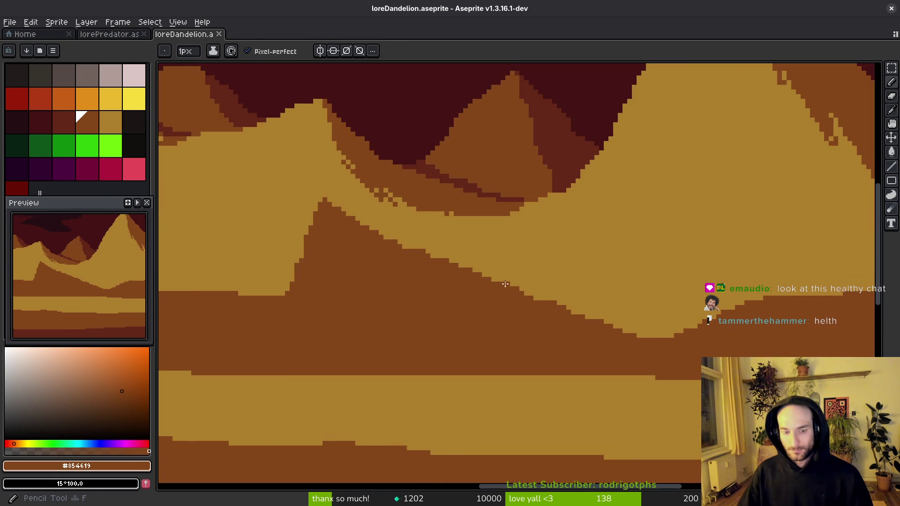
scroll(513, 294, "down", 5)
mouse_move(464, 299)
left_mouse_down()
mouse_move(581, 313)
mouse_move(577, 296)
left_mouse_up()
key("ctrl+s")
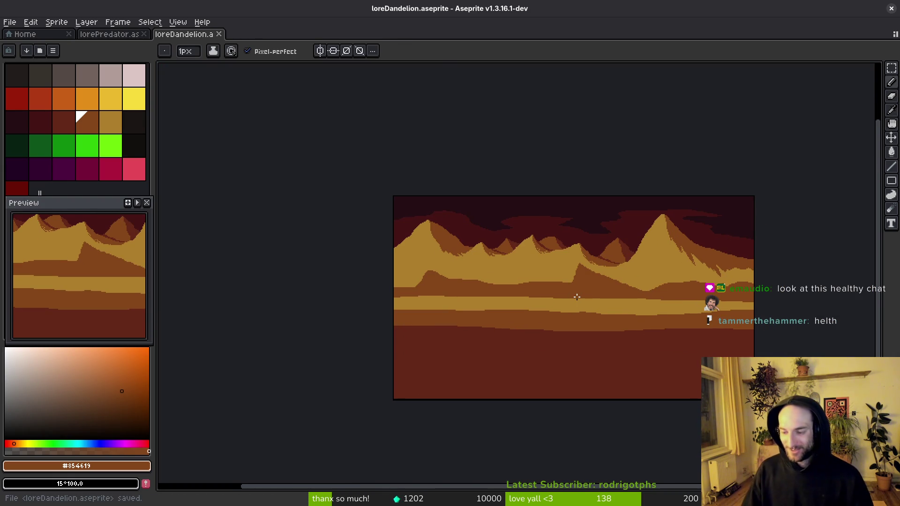
key("super")
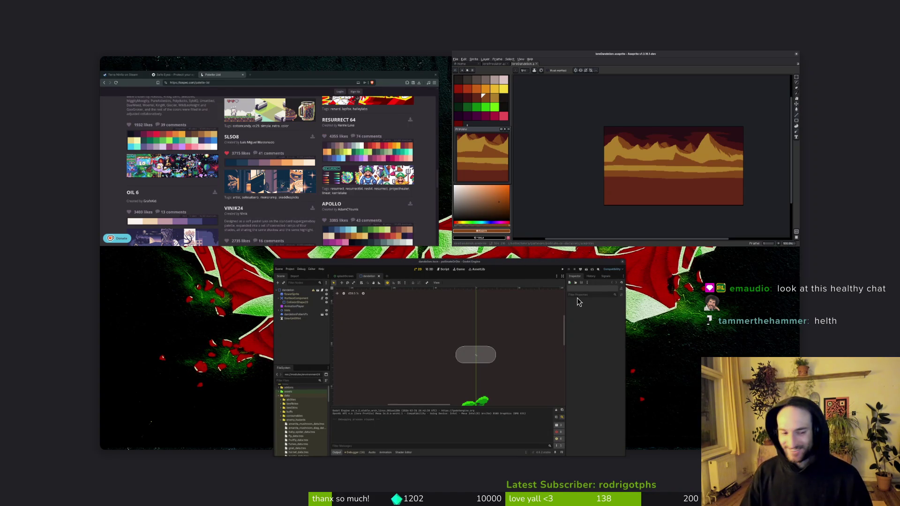
Step: Glance at the Godot dandelion scene, return to Aseprite, and close the browser's palette tabs
left_click(582, 348)
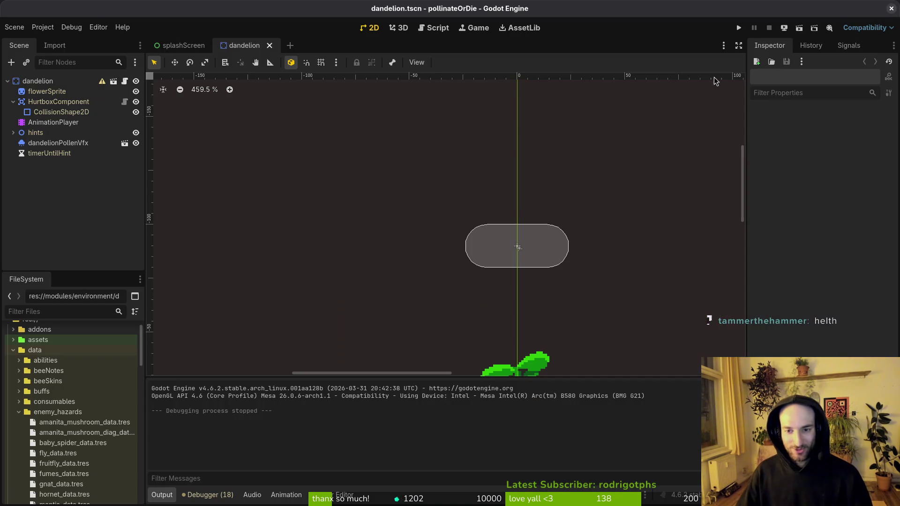
left_click(891, 9)
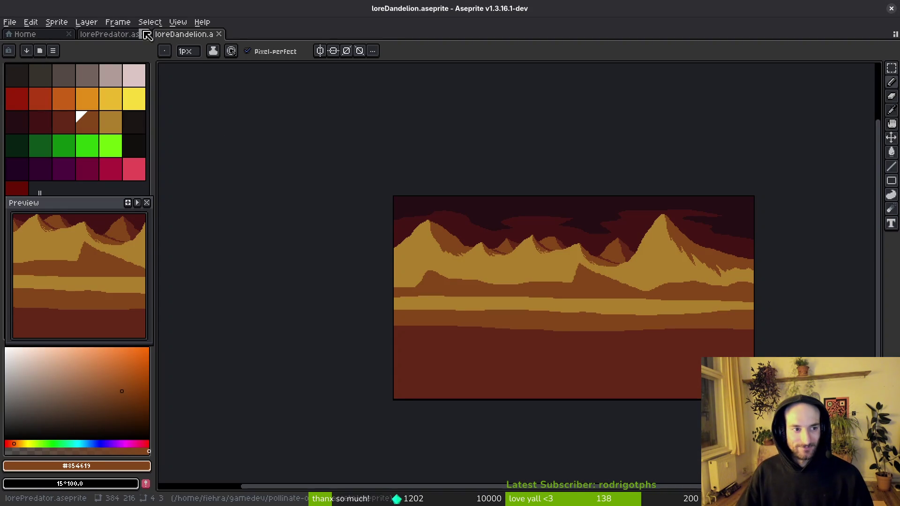
key("alt+Tab")
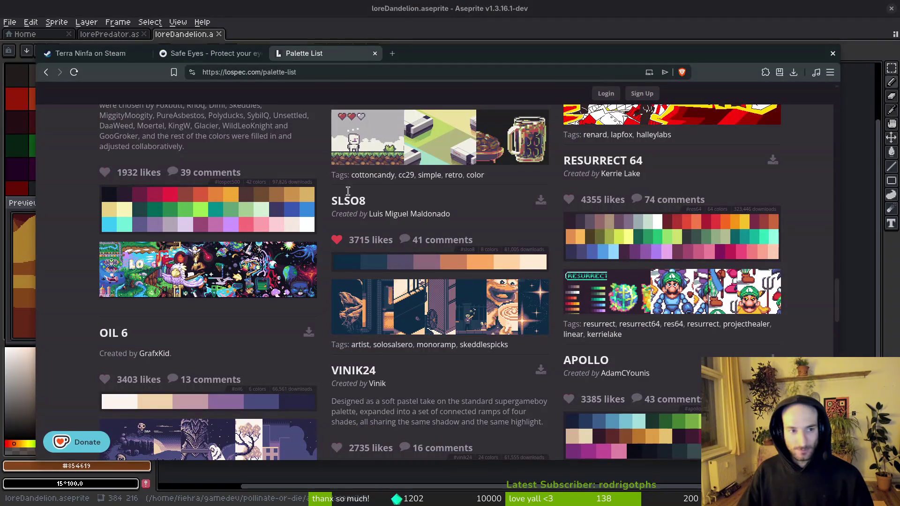
key("ctrl+w")
key("ctrl+w")
key("ctrl+w")
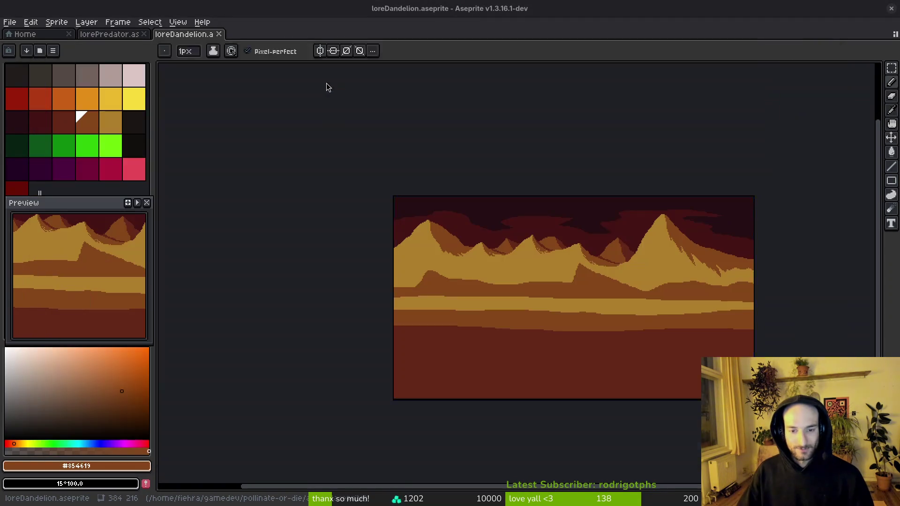
Step: Launch the Files manager at the home folder via the 'files' app search
key("super")
type("files")
key("Return")
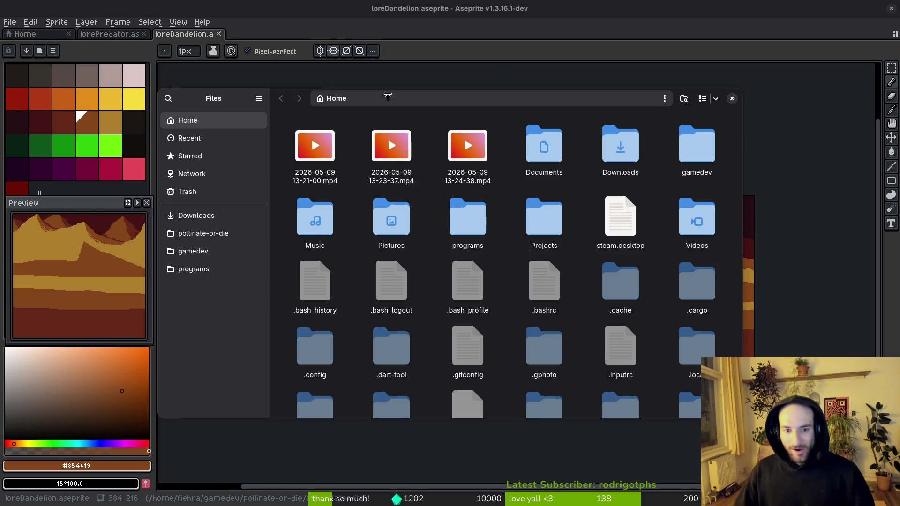
Step: Browse the pollinate-or-die project and exports folders, go back home, and close Files
left_click(203, 233)
left_click(384, 219)
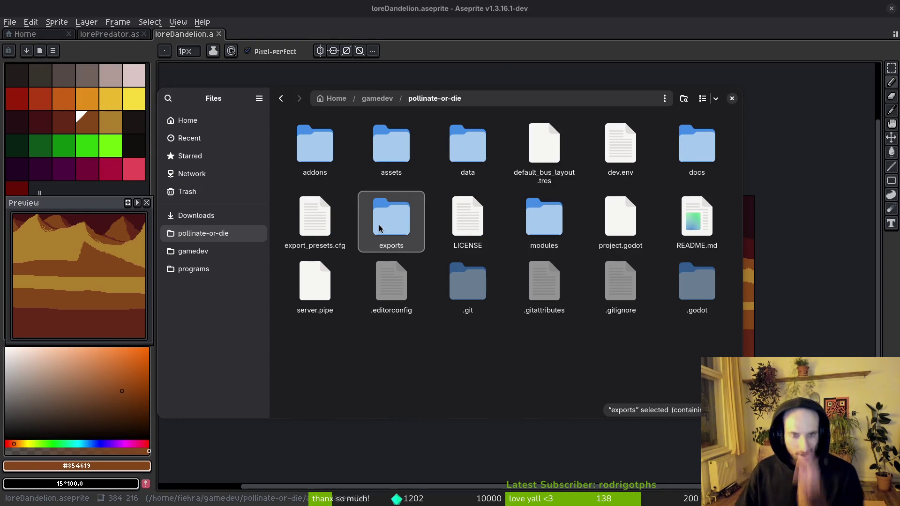
key("alt+Left")
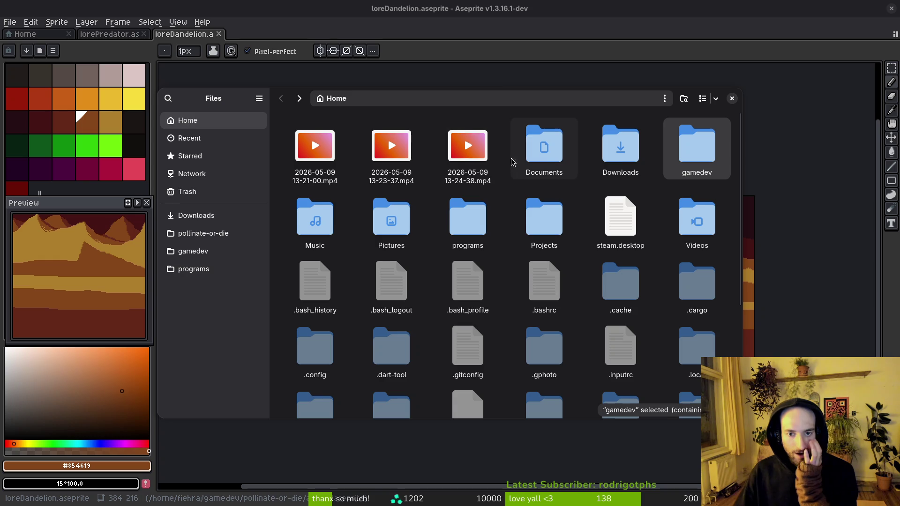
key("ctrl+w")
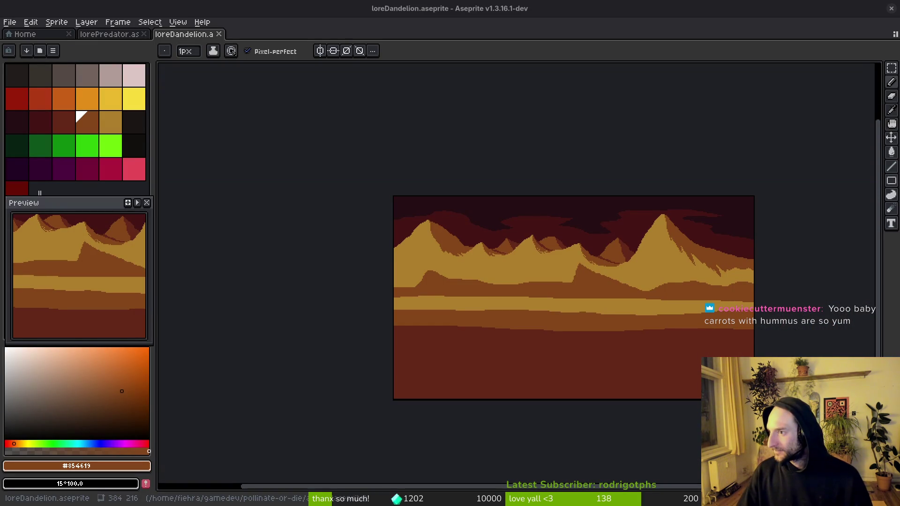
Step: View the désert folder's purple-flower desert photo, close Files, and start opening a file in Aseprite
key("alt+Tab")
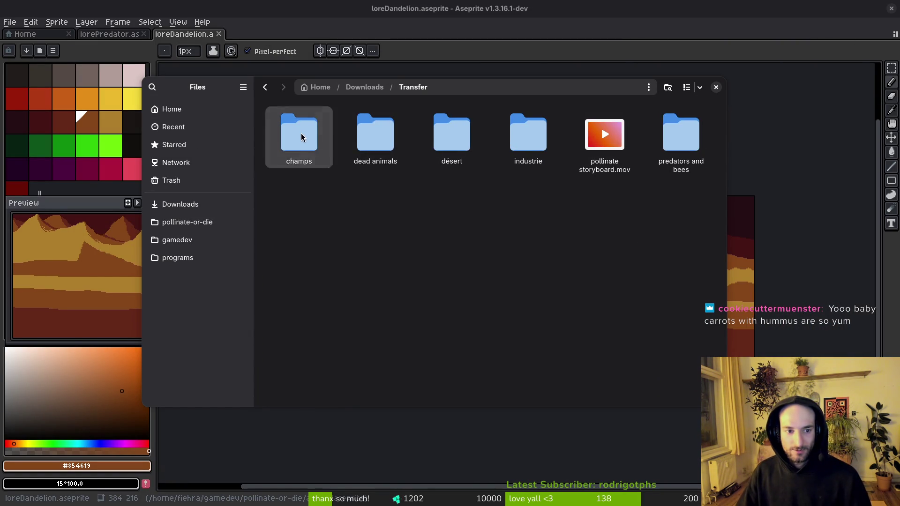
double_click(452, 138)
key("alt+Left")
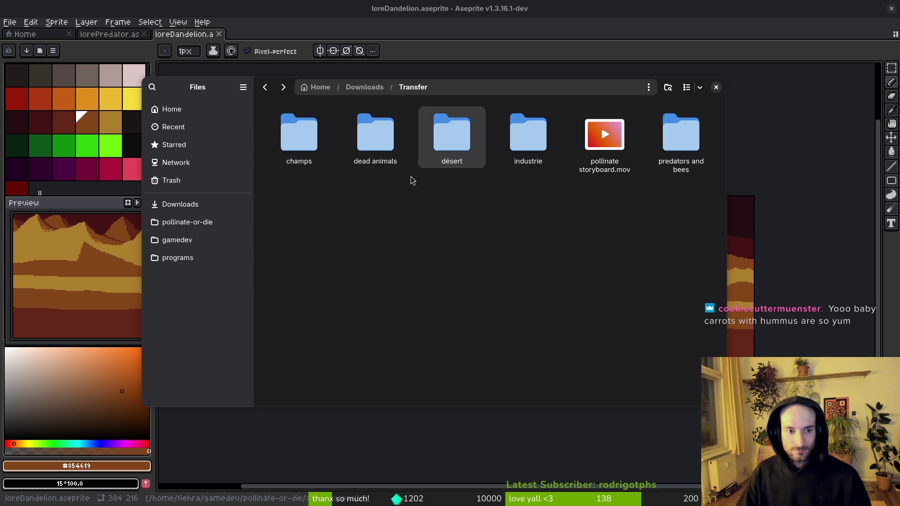
key("Return")
key("Return")
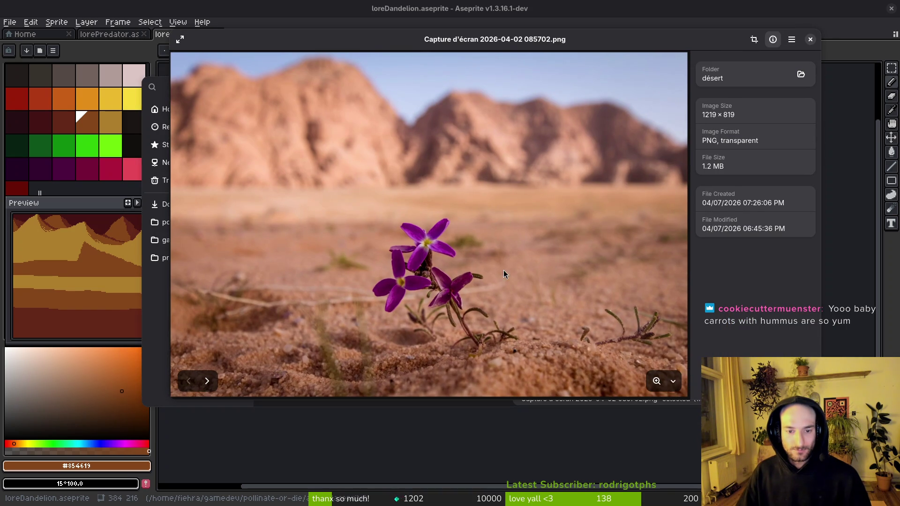
mouse_move(483, 78)
left_mouse_down()
mouse_move(578, 113)
mouse_move(557, 109)
left_mouse_up()
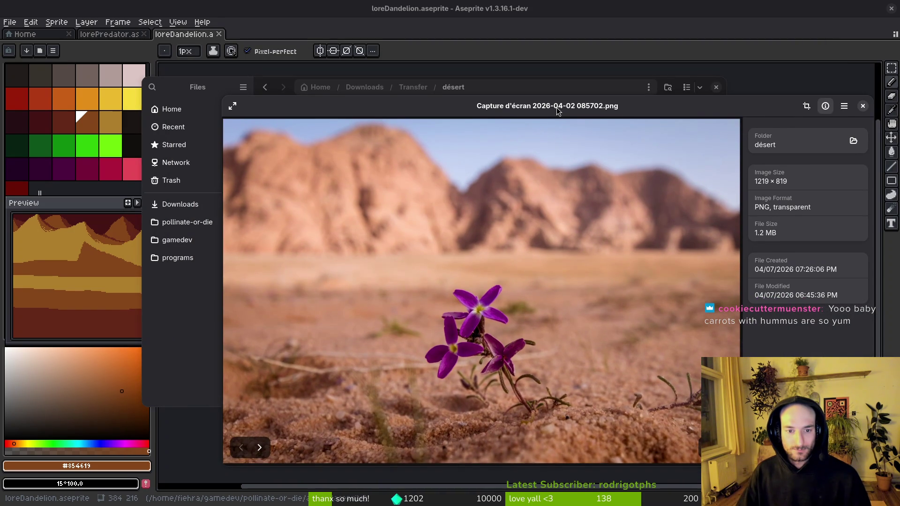
left_click(716, 87)
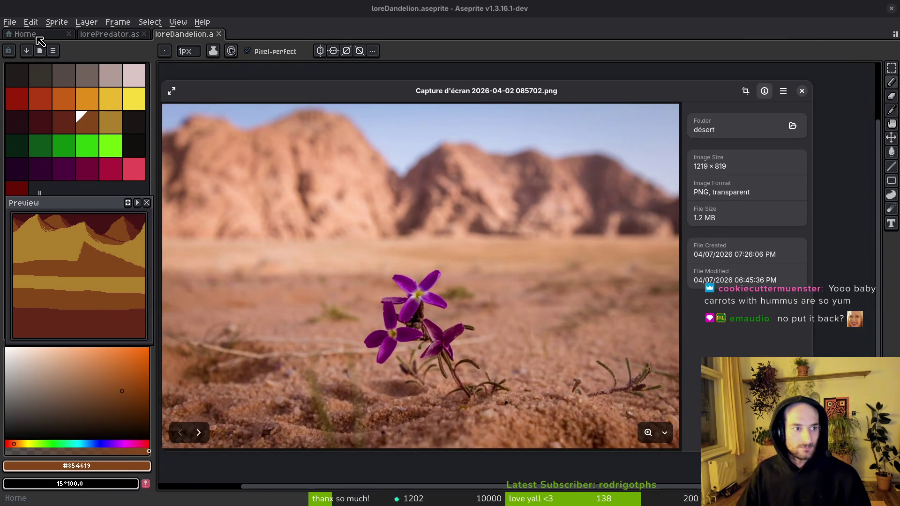
left_click(38, 36)
left_click(54, 64)
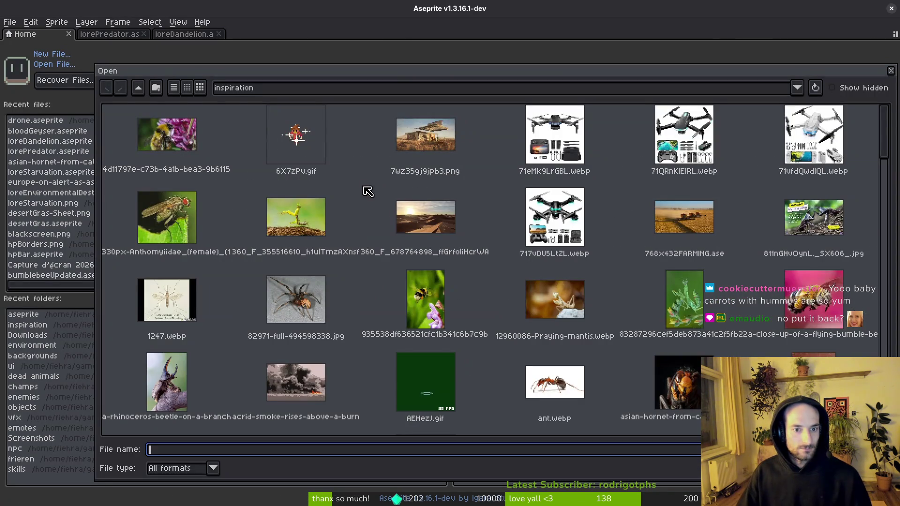
Step: Move the Open dialog up through assets, pollinate-or-die, gamedev and home into Downloads
scroll(568, 296, "down", 5)
scroll(539, 305, "down", 3)
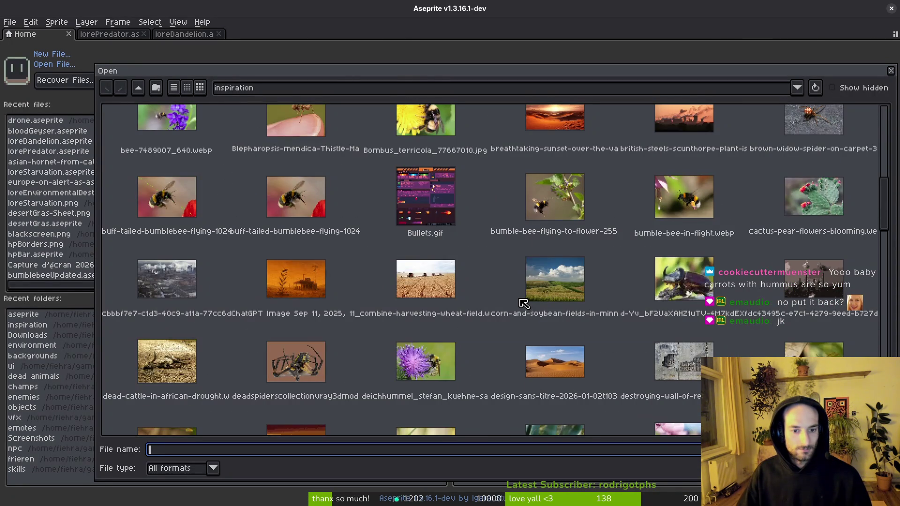
scroll(519, 311, "down", 3)
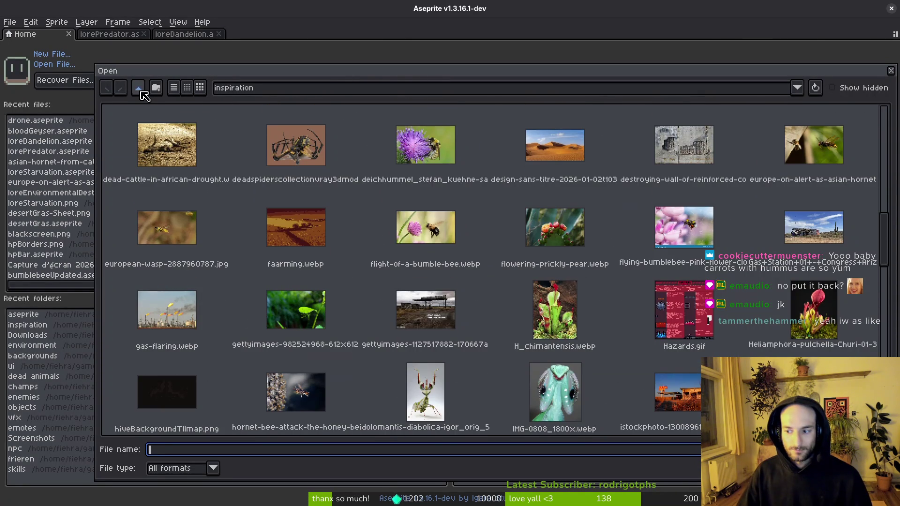
left_click(138, 88)
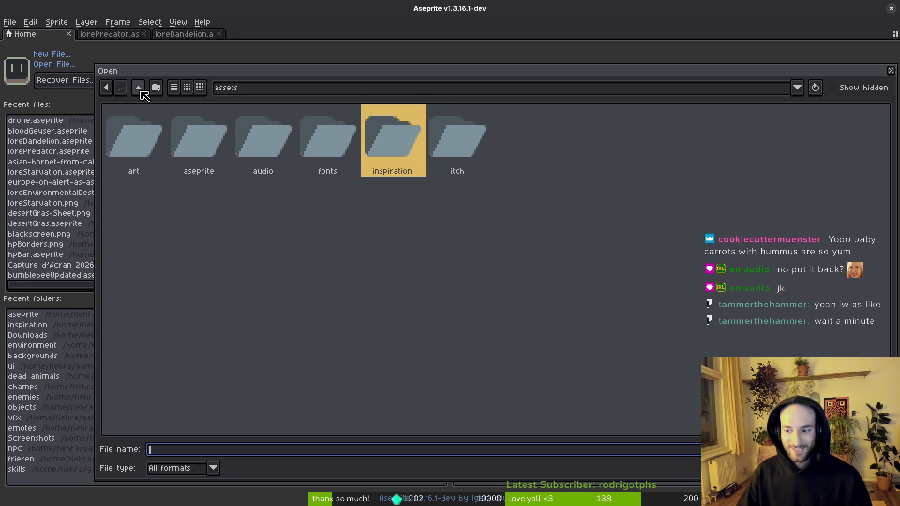
left_click(138, 88)
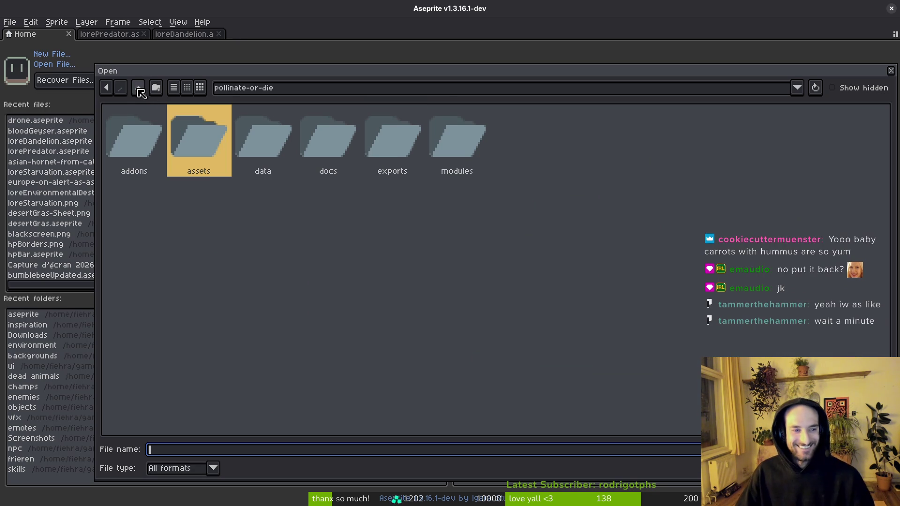
left_click(138, 88)
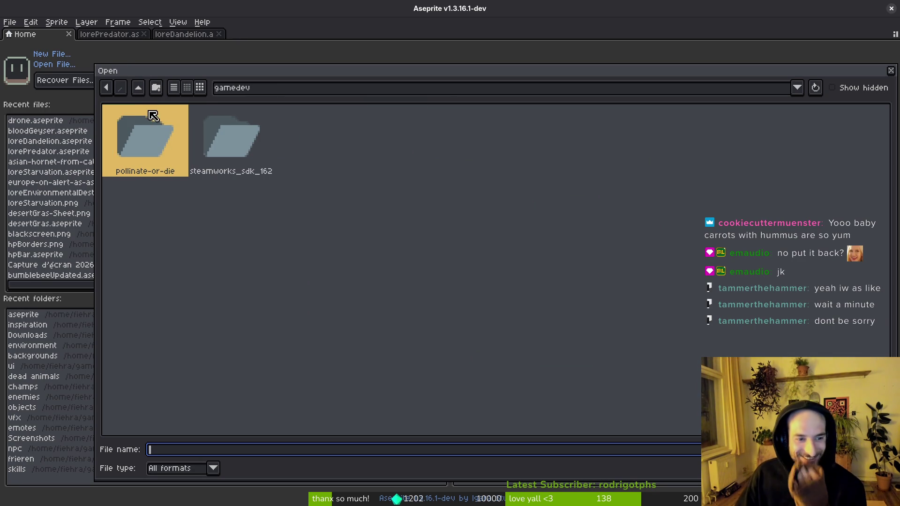
left_click(139, 88)
double_click(212, 155)
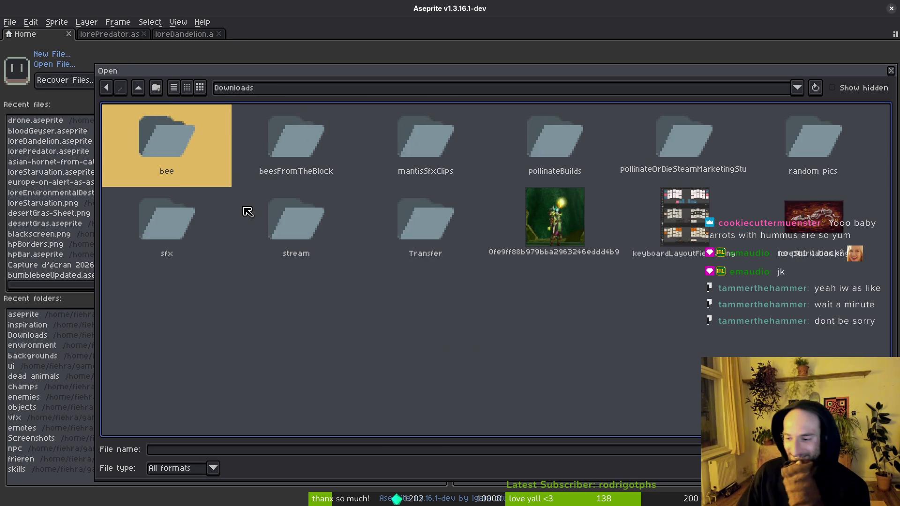
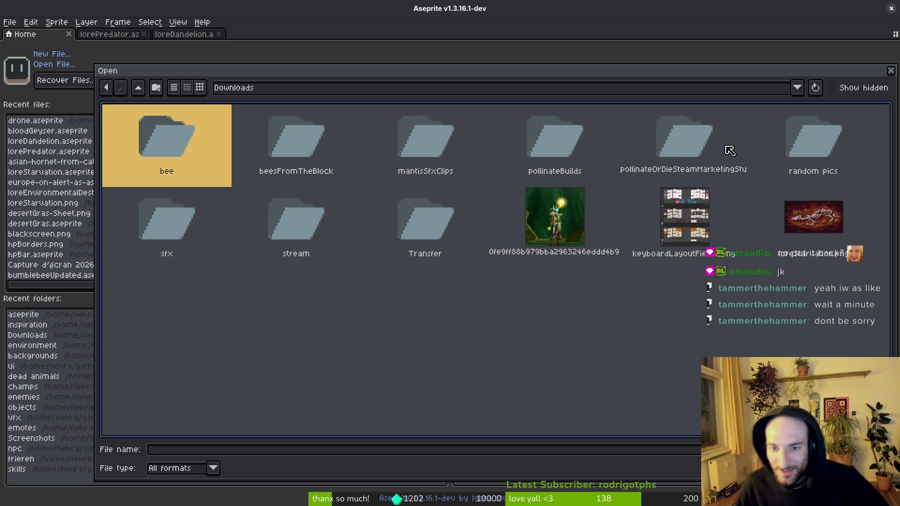
Step: Open the first desert screenshot from the Transfer > désert folder
double_click(417, 258)
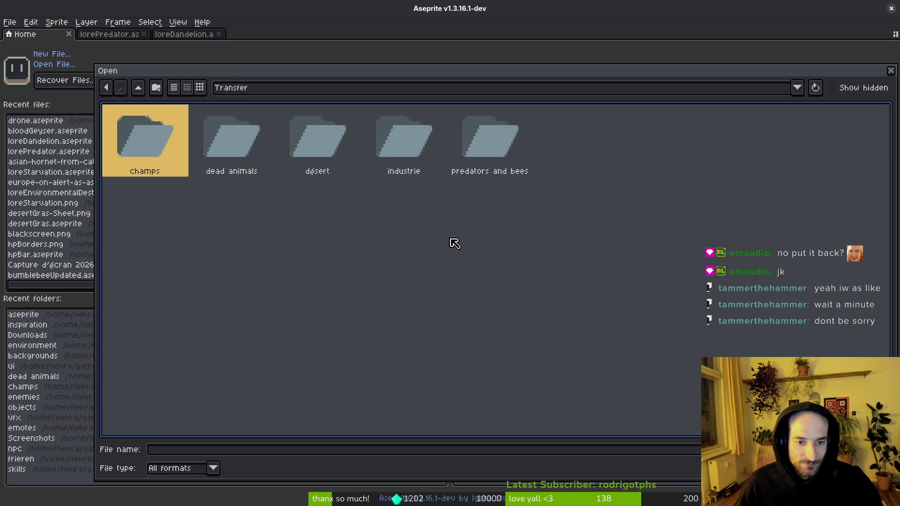
double_click(337, 155)
double_click(190, 143)
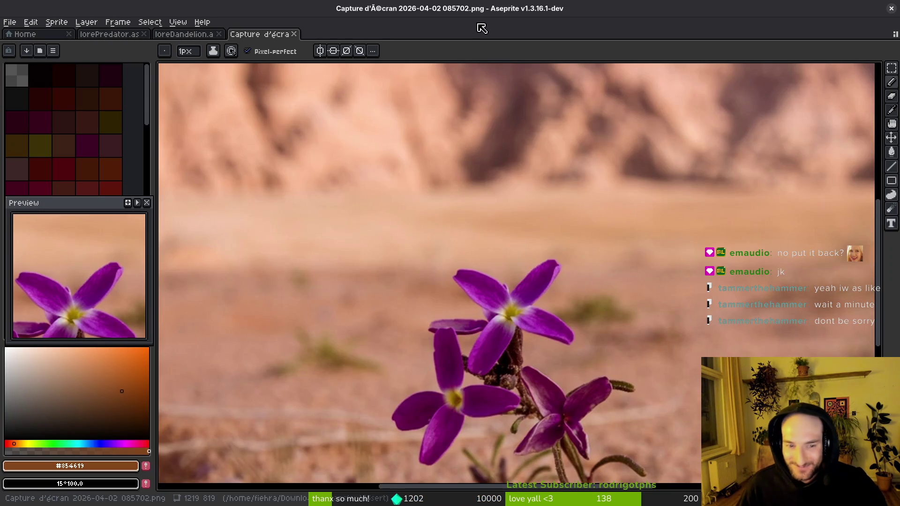
Step: Dock the desert-flower reference photo beside loreDandelion and return to the landscape sprite
mouse_move(262, 34)
left_mouse_down()
mouse_move(223, 111)
mouse_move(154, 124)
mouse_move(208, 74)
left_mouse_up()
scroll(229, 248, "down", 5)
left_click_drag(229, 248, 234, 124)
left_click(468, 178)
scroll(516, 201, "down", 3)
key("Tab")
key("Tab")
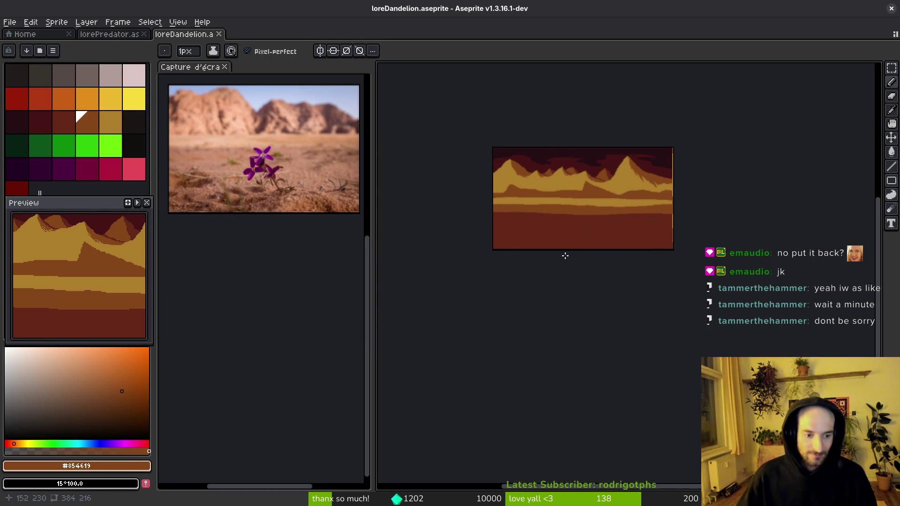
Step: Select the whole landscape canvas and shift it down 20 pixels
scroll(579, 233, "up", 3)
scroll(609, 262, "down", 3)
scroll(647, 292, "up", 1)
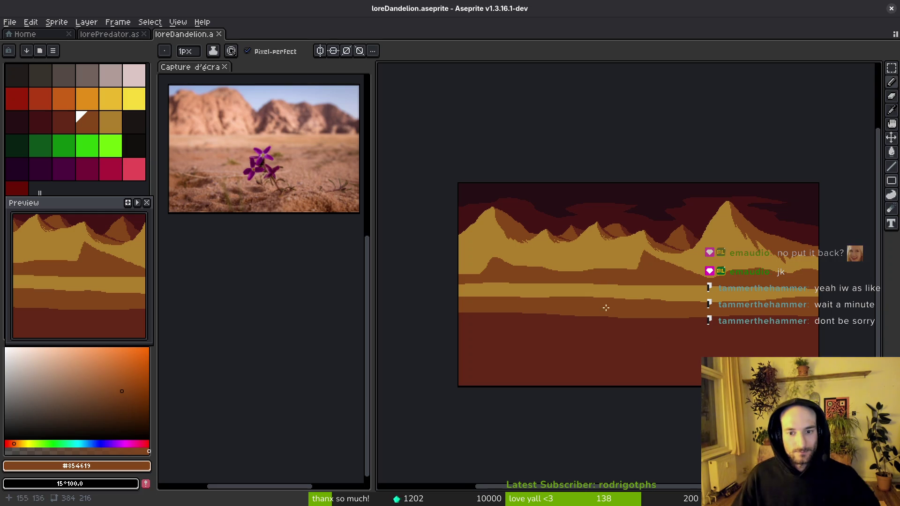
scroll(634, 285, "right", 2)
key("m")
mouse_move(446, 169)
left_mouse_down()
mouse_move(533, 271)
mouse_move(827, 428)
left_mouse_up()
key("Down")
key("Down")
key("Down")
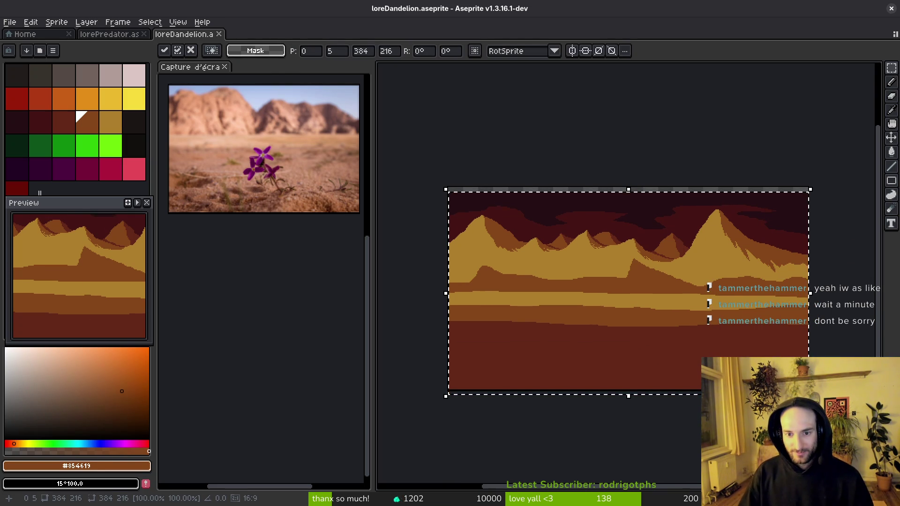
key("ctrl+d")
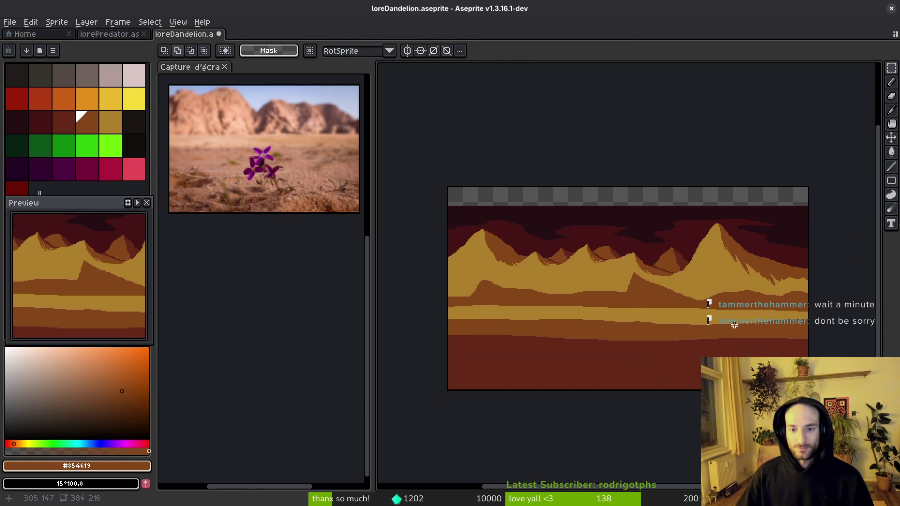
Step: Flood-fill the empty top strip with the sampled dark sky colour and save
key("g")
left_click(653, 214, "alt")
left_click(655, 202)
scroll(655, 201, "down", 3)
scroll(663, 233, "up", 3)
key("ctrl+s")
scroll(647, 225, "up", 2)
scroll(666, 255, "down", 2)
left_click_drag(660, 280, 644, 276)
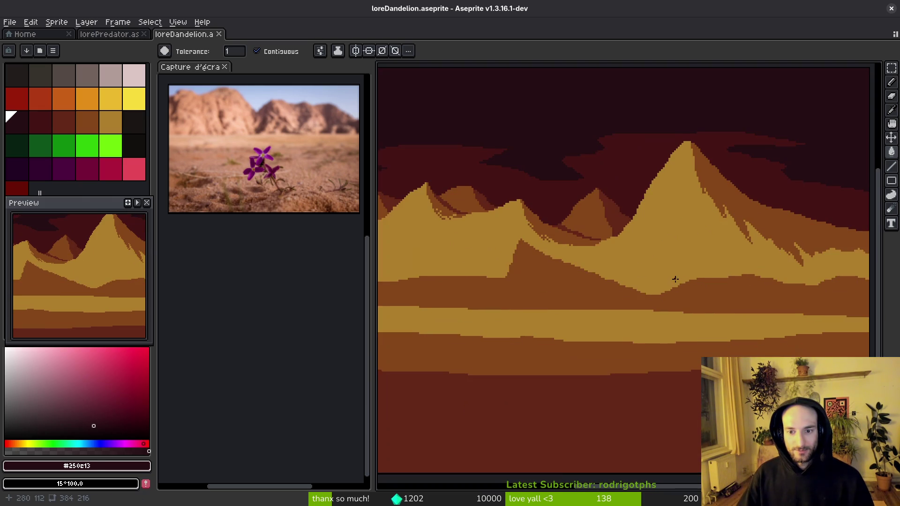
Step: Sample the mid brown, save, and try dark brown slope-edge strokes, then undo them
scroll(679, 270, "up", 2)
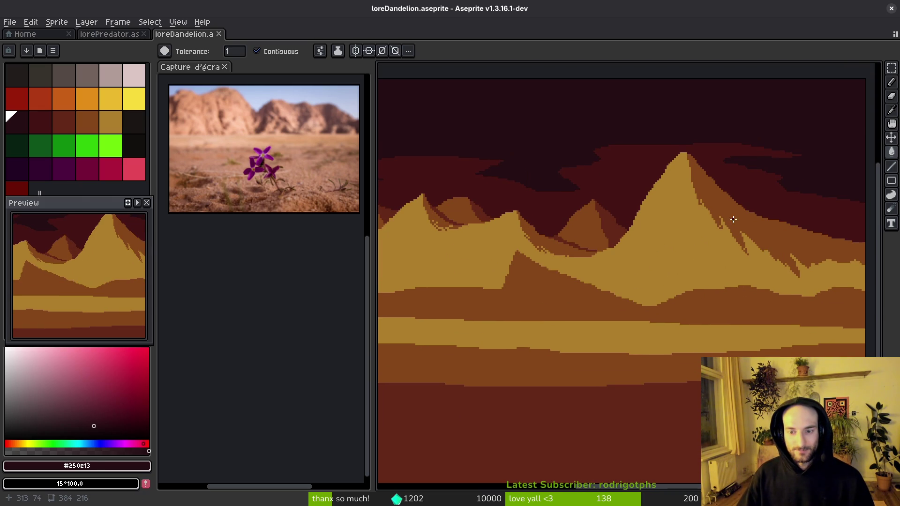
left_click(720, 297, "alt")
scroll(749, 271, "up", 2)
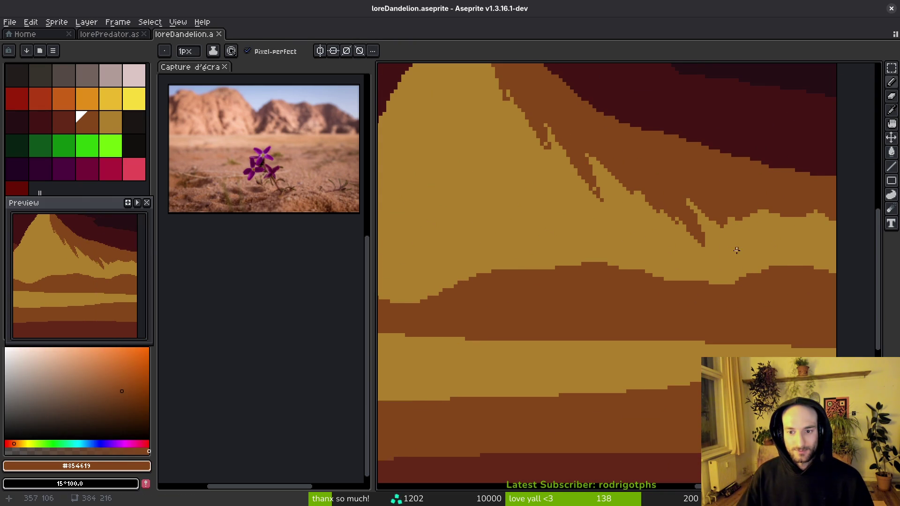
key("ctrl+s")
mouse_move(585, 196)
left_mouse_down()
mouse_move(693, 257)
mouse_move(676, 251)
mouse_move(701, 240)
mouse_move(568, 234)
mouse_move(591, 247)
mouse_move(541, 236)
mouse_move(629, 256)
mouse_move(633, 240)
left_mouse_up()
key("ctrl+z")
key("ctrl+z")
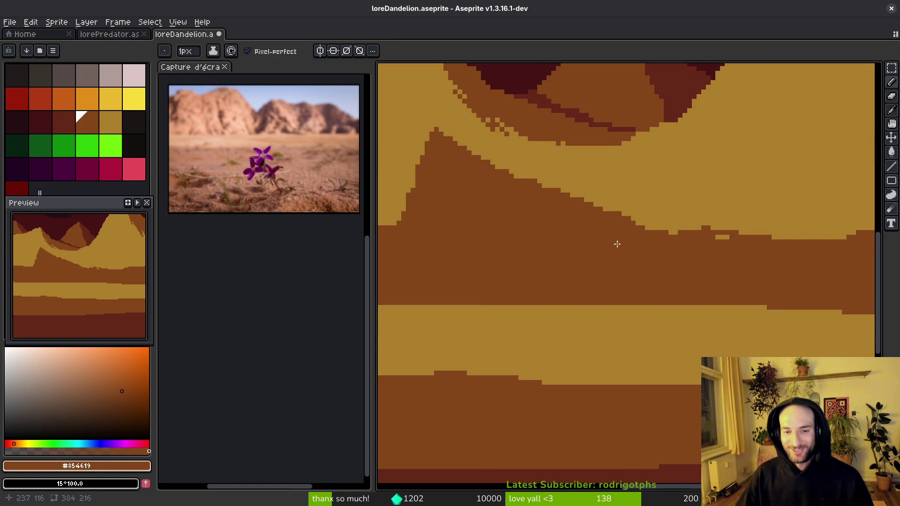
mouse_move(730, 221)
left_mouse_down()
mouse_move(656, 216)
mouse_move(703, 230)
left_mouse_up()
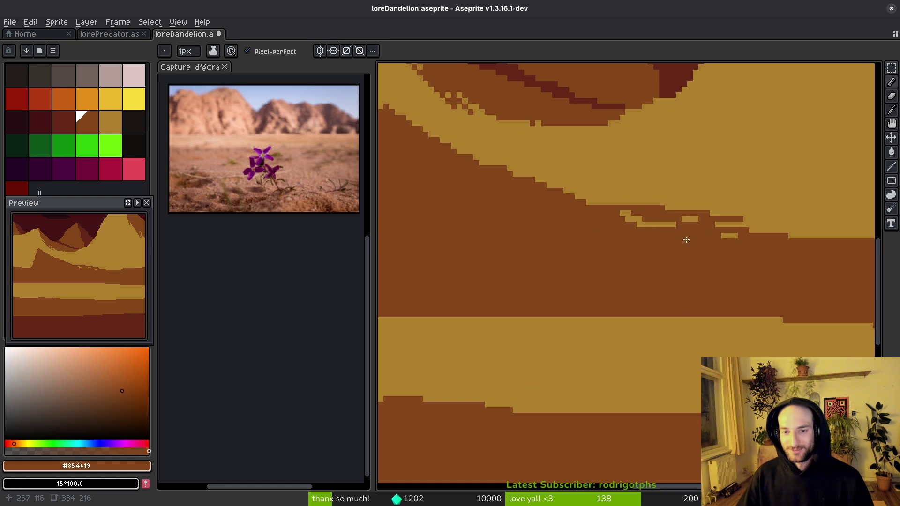
key("ctrl+z")
key("ctrl+z")
key("ctrl+z")
Step: Repaint the dark slope edge and the dark brown triangle in light tan
left_click(733, 218, "alt")
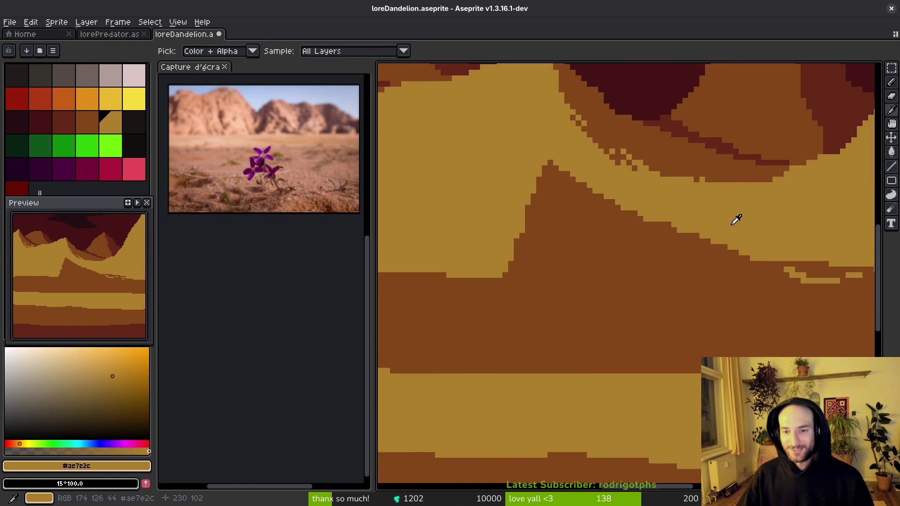
mouse_move(555, 207)
left_mouse_down()
mouse_move(609, 221)
mouse_move(530, 220)
mouse_move(592, 235)
left_mouse_up()
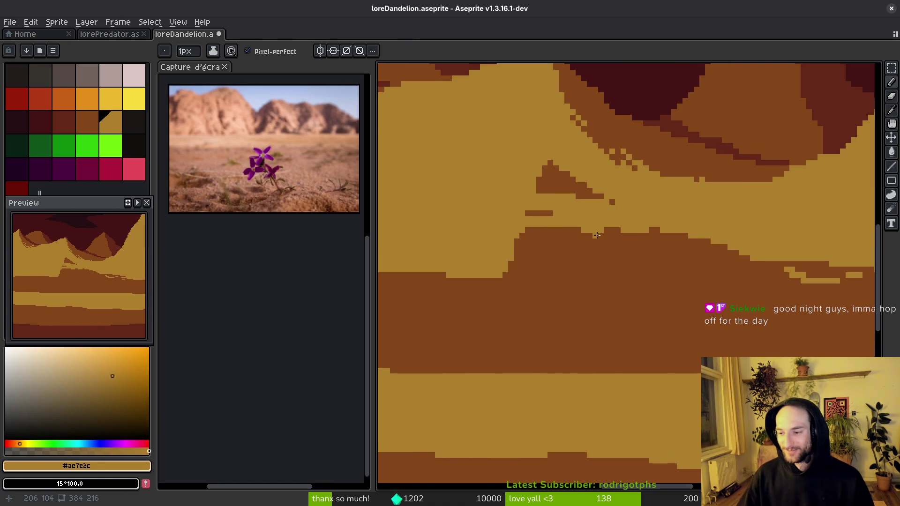
mouse_move(588, 190)
left_mouse_down()
mouse_move(545, 174)
mouse_move(553, 168)
mouse_move(578, 196)
left_mouse_up()
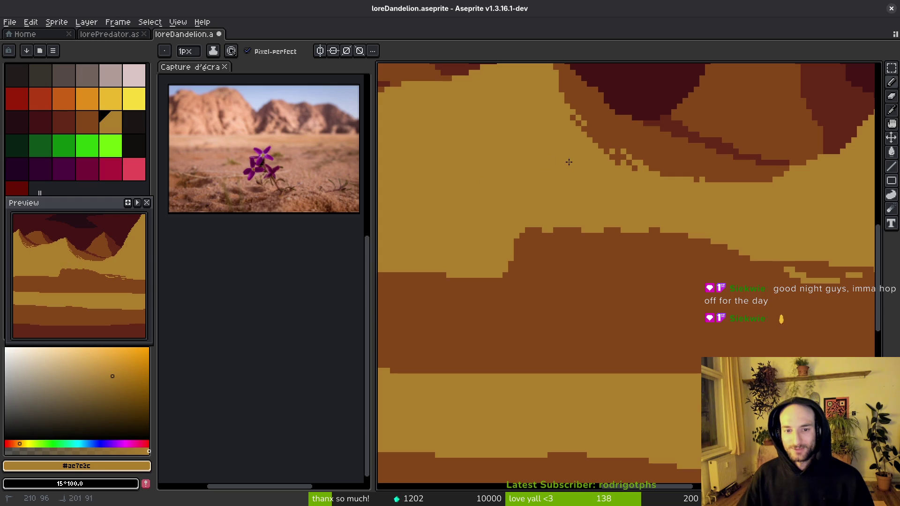
Step: Add dark brown along the slope base, cover the leftover strip with tan, and save
left_click(623, 281, "alt")
mouse_move(628, 229)
left_mouse_down()
mouse_move(504, 217)
mouse_move(626, 201)
left_mouse_up()
scroll(759, 209, "down", 3)
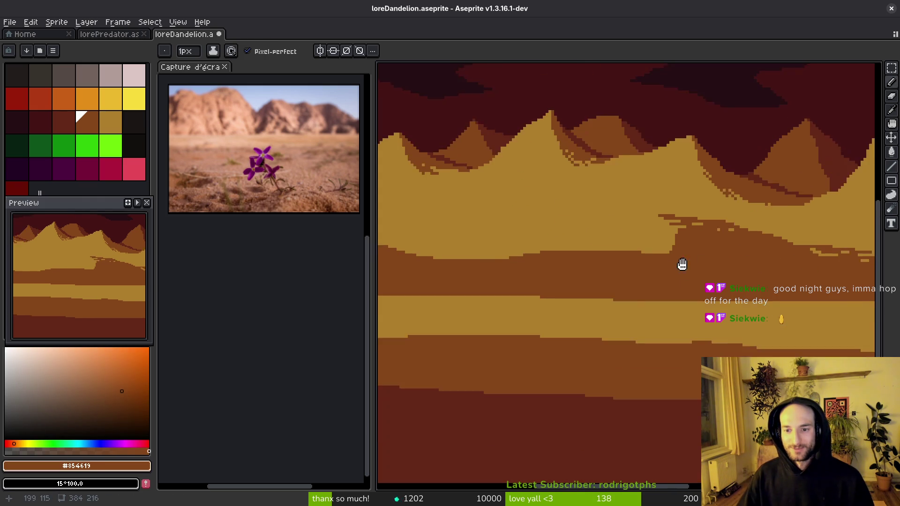
scroll(680, 197, "up", 3)
left_click(676, 193, "alt")
mouse_move(605, 199)
left_mouse_down()
mouse_move(764, 225)
mouse_move(698, 209)
mouse_move(758, 226)
mouse_move(641, 209)
mouse_move(693, 210)
mouse_move(614, 241)
mouse_move(632, 239)
left_mouse_up()
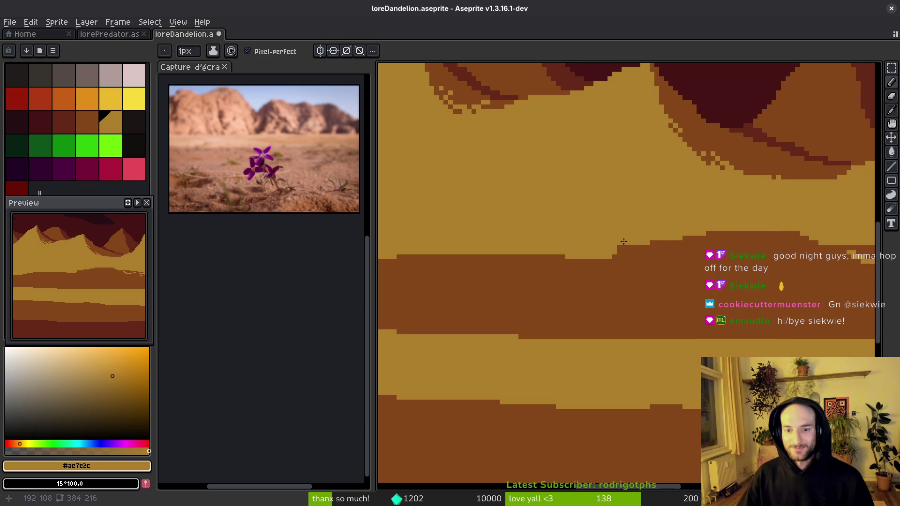
key("ctrl+s")
scroll(647, 235, "down", 1)
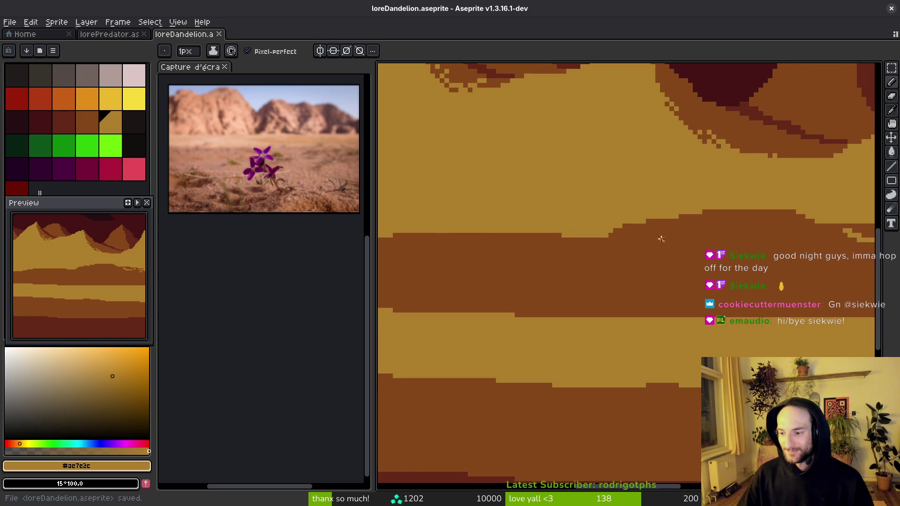
scroll(672, 261, "down", 1)
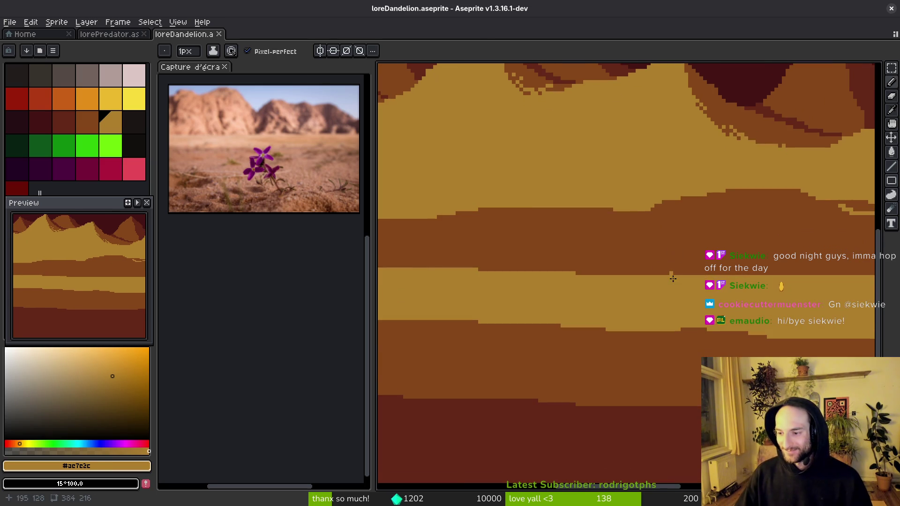
scroll(538, 233, "down", 3)
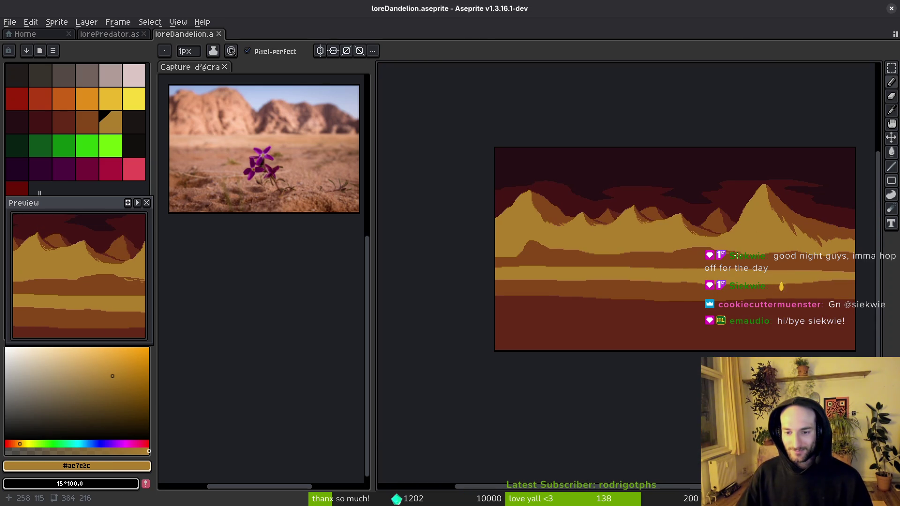
scroll(720, 264, "up", 3)
scroll(665, 269, "down", 4)
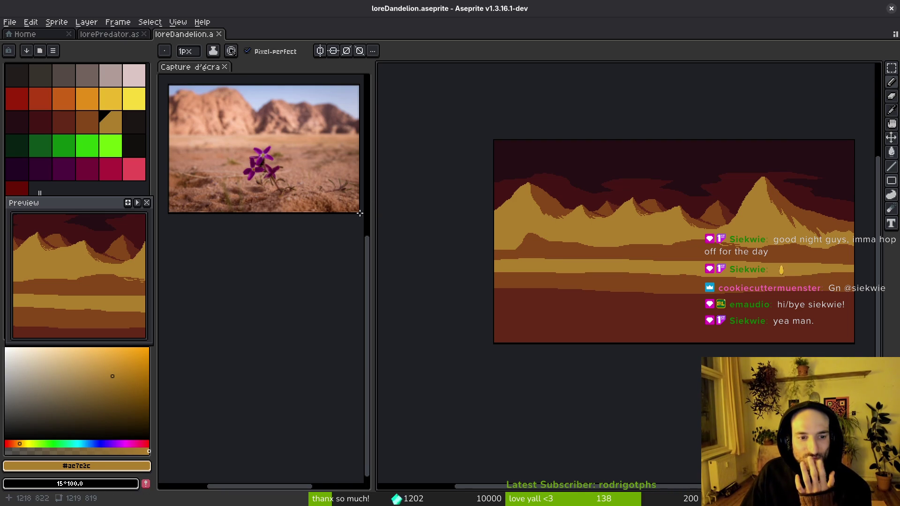
left_click_drag(672, 312, 653, 317)
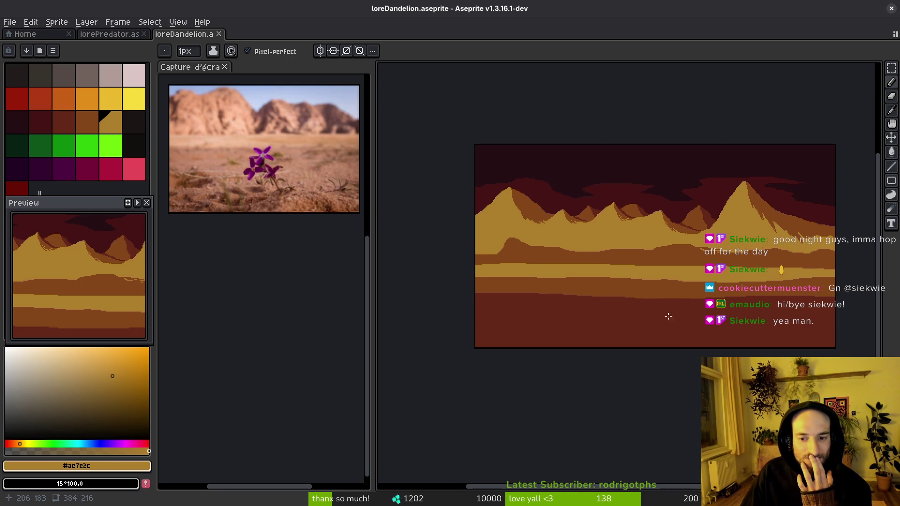
scroll(628, 297, "down", 2)
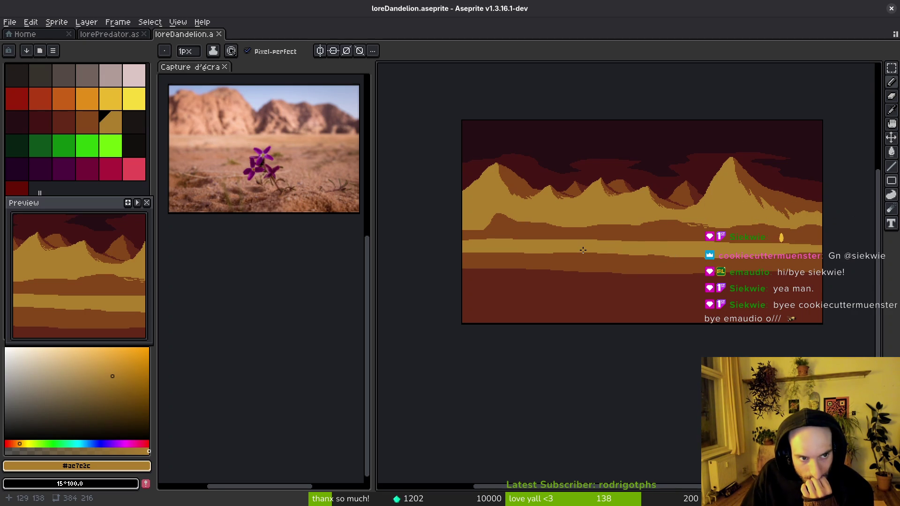
scroll(591, 245, "up", 1)
scroll(587, 247, "right", 1)
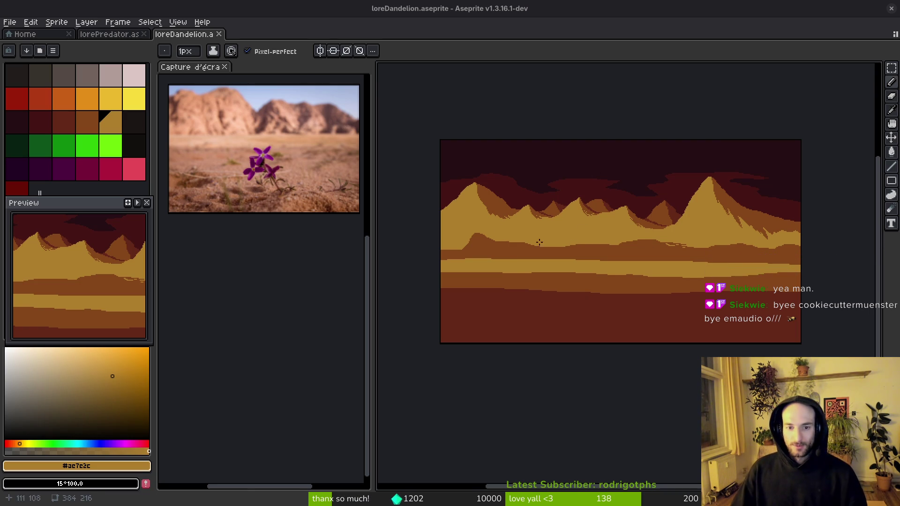
scroll(605, 230, "up", 3)
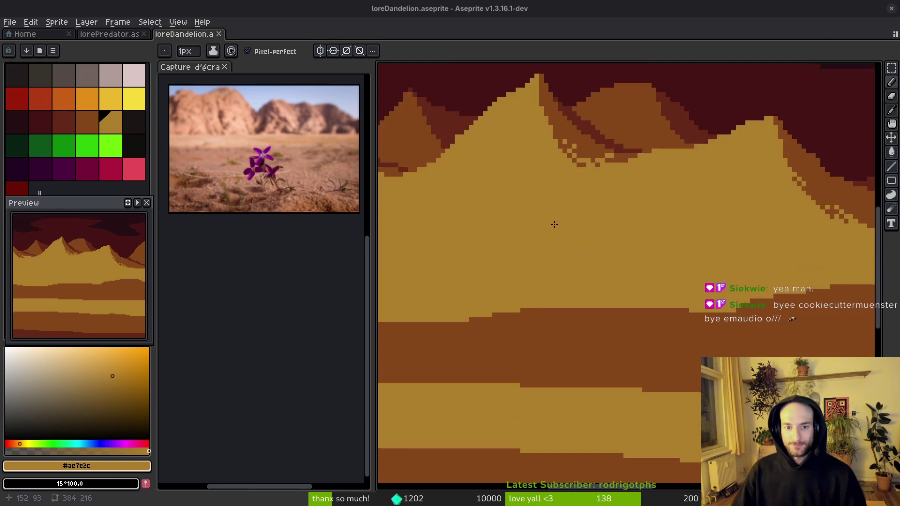
Step: Sample the mid brown and draw dark brown strokes across the tan band
scroll(660, 262, "down", 2)
scroll(549, 235, "down", 1)
scroll(621, 255, "down", 2)
scroll(672, 256, "up", 5)
scroll(616, 253, "down", 2)
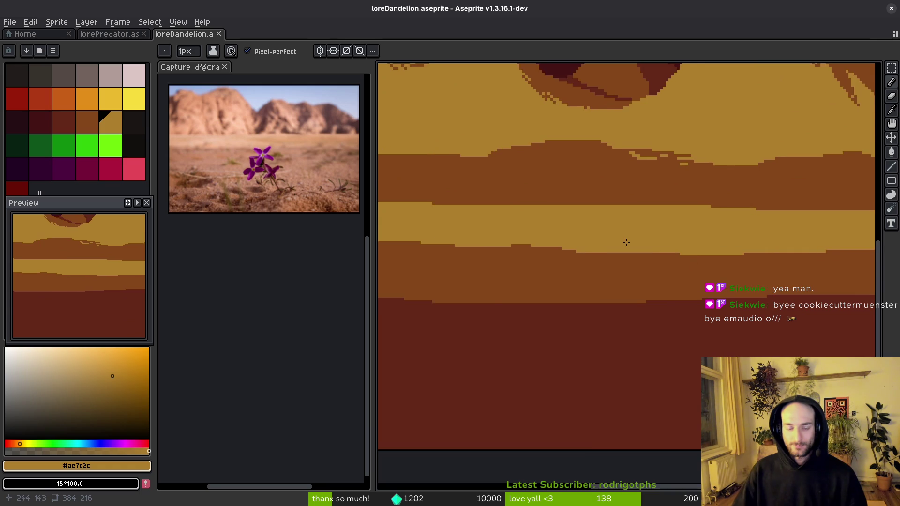
scroll(673, 257, "down", 3)
scroll(635, 267, "up", 5)
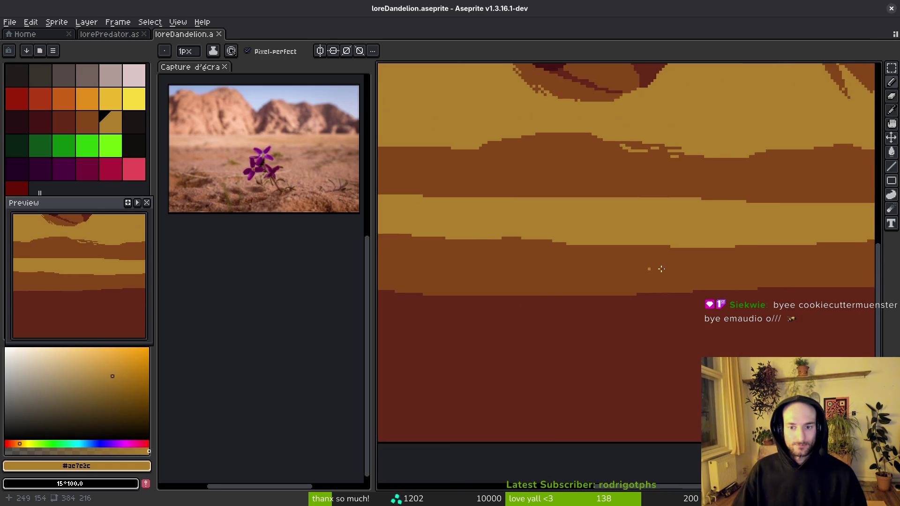
left_click(562, 252, "alt")
scroll(541, 251, "up", 1)
mouse_move(512, 216)
left_mouse_down()
mouse_move(764, 225)
mouse_move(792, 217)
left_mouse_up()
mouse_move(422, 226)
left_mouse_down()
mouse_move(562, 227)
mouse_move(473, 206)
mouse_move(450, 220)
left_mouse_up()
mouse_move(450, 220)
left_mouse_down()
mouse_move(536, 214)
mouse_move(630, 229)
mouse_move(623, 209)
mouse_move(741, 218)
left_mouse_up()
mouse_move(510, 218)
left_mouse_down()
mouse_move(699, 247)
mouse_move(608, 233)
mouse_move(445, 245)
mouse_move(500, 235)
mouse_move(721, 245)
mouse_move(492, 241)
mouse_move(761, 247)
mouse_move(450, 244)
mouse_move(467, 227)
mouse_move(675, 246)
left_mouse_up()
Step: Sample light tan and hatch tan strokes along the sand band and across the dark mound
scroll(585, 276, "down", 5)
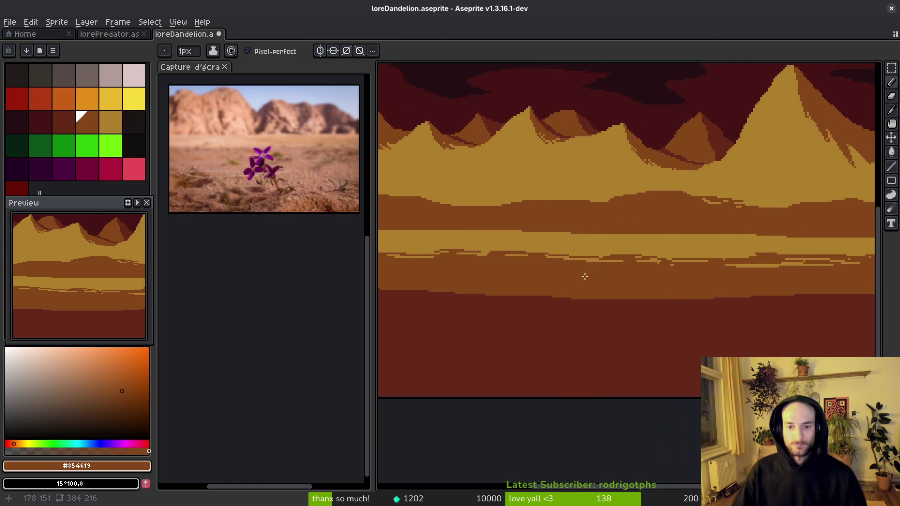
scroll(619, 265, "up", 2)
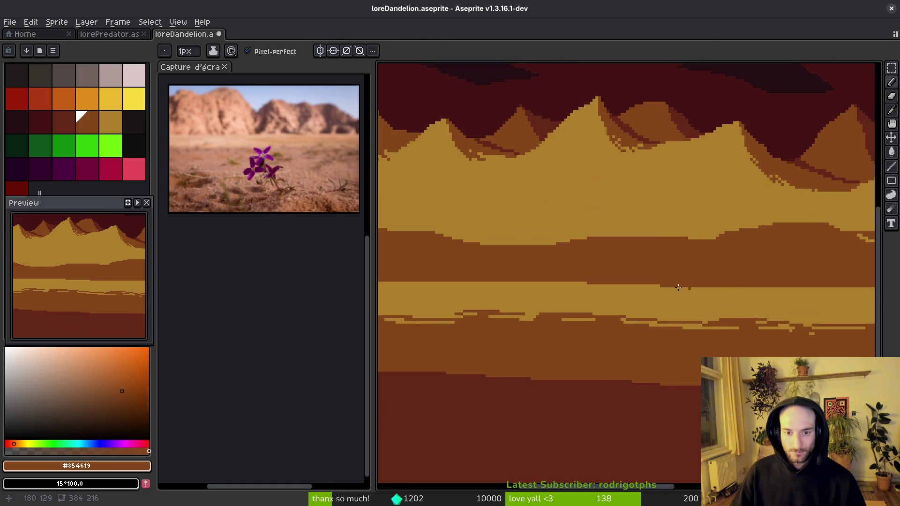
scroll(642, 277, "up", 2)
left_click(549, 243, "alt")
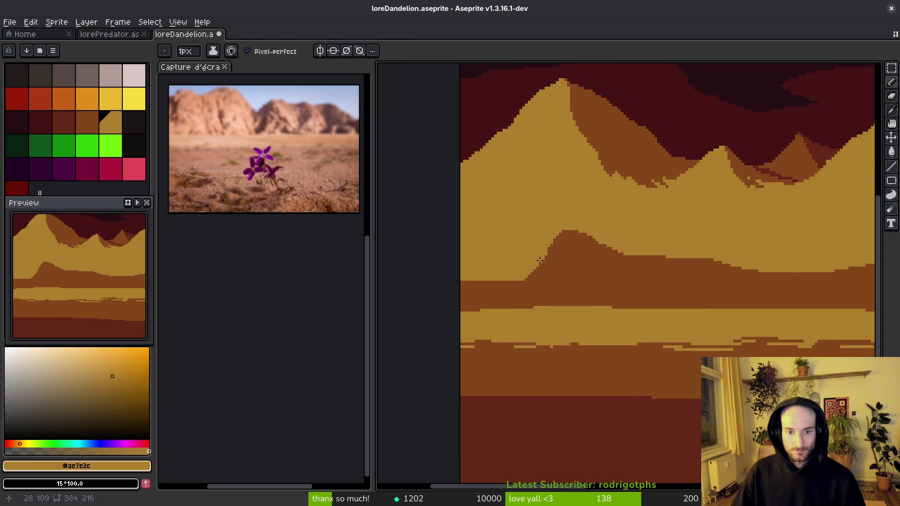
scroll(558, 253, "up", 1)
mouse_move(581, 268)
left_mouse_down()
mouse_move(563, 274)
mouse_move(792, 262)
left_mouse_up()
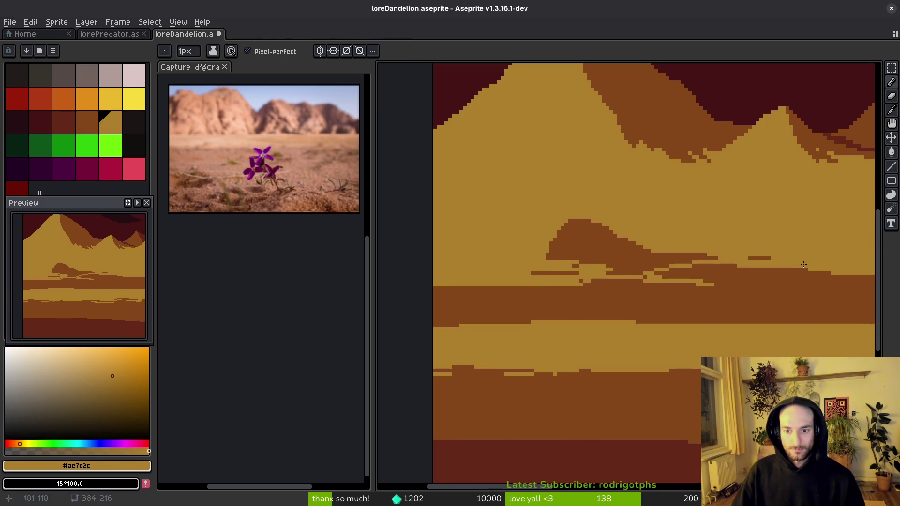
scroll(792, 265, "right", 2)
left_click_drag(569, 277, 777, 266)
mouse_move(661, 265)
left_mouse_down()
mouse_move(511, 253)
mouse_move(586, 225)
left_mouse_up()
Step: Raise the brush to 5 px and paint tan over the remaining dark stripes
key("plus")
key("plus")
key("plus")
mouse_move(586, 257)
left_mouse_down()
mouse_move(553, 236)
mouse_move(506, 275)
mouse_move(659, 264)
left_mouse_up()
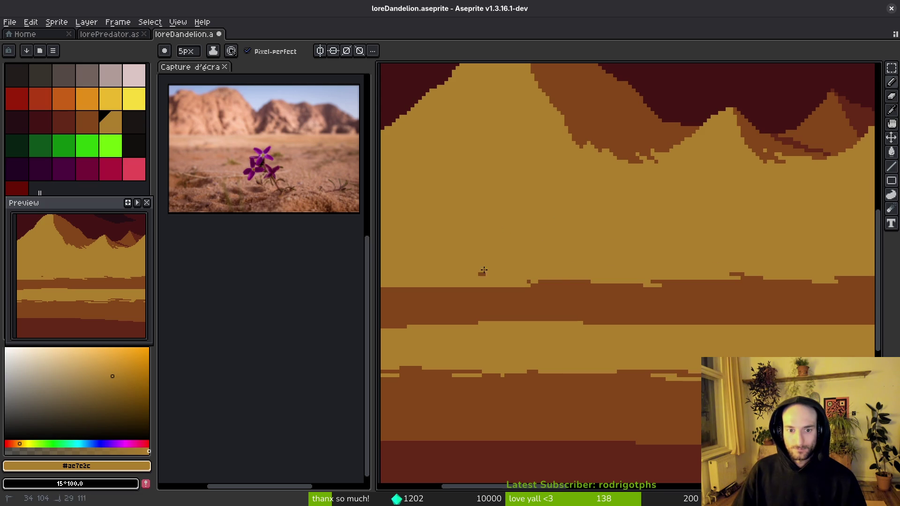
scroll(597, 267, "down", 3)
scroll(539, 265, "right", 2)
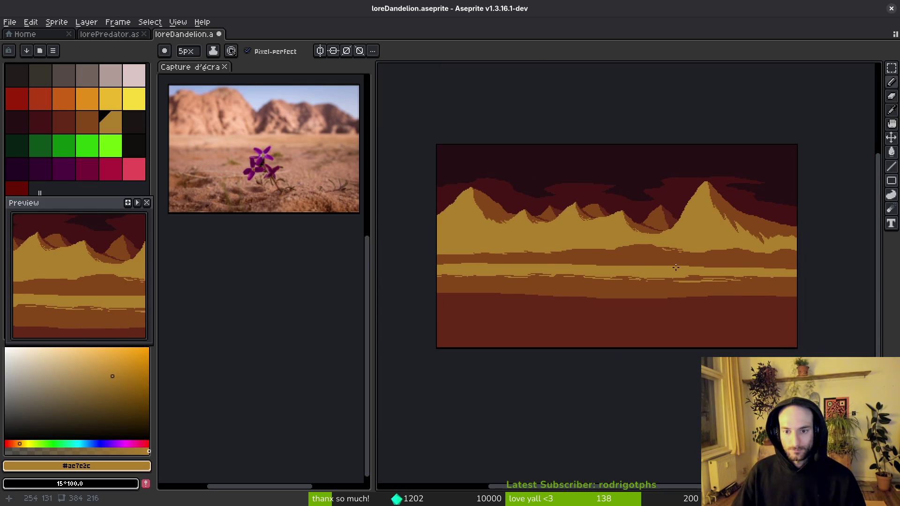
Step: Return to a 1 px brush and add thin tan and ochre strokes along the band edge
scroll(496, 264, "up", 3)
key("minus")
key("minus")
key("minus")
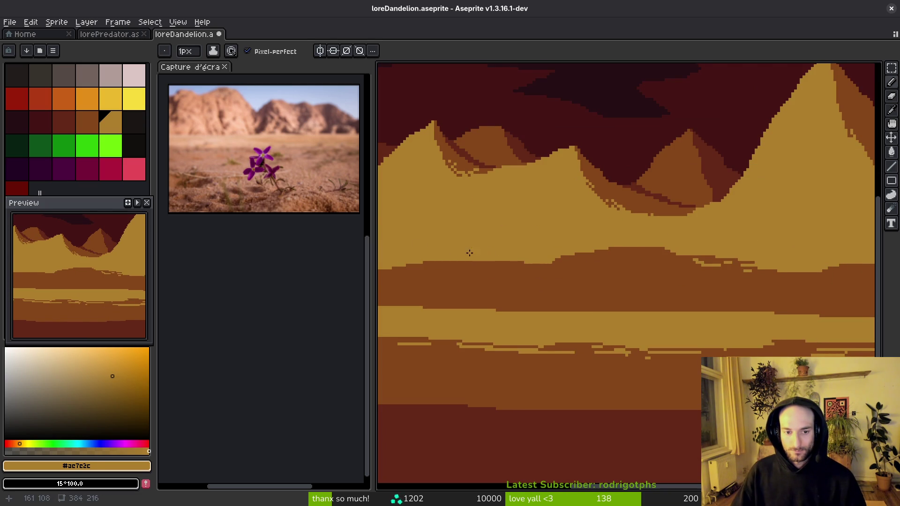
mouse_move(406, 261)
left_mouse_down()
mouse_move(630, 272)
mouse_move(669, 258)
left_mouse_up()
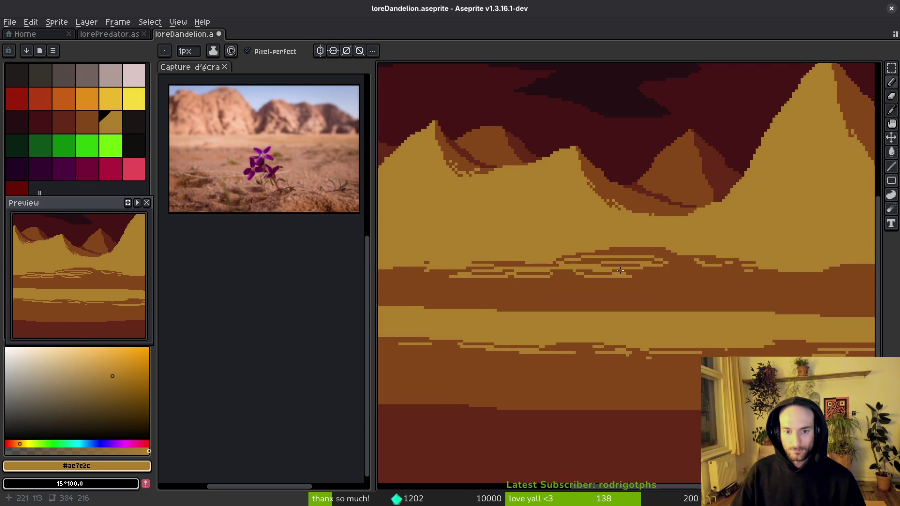
key("ctrl+z")
mouse_move(397, 269)
left_mouse_down()
mouse_move(736, 260)
mouse_move(692, 256)
left_mouse_up()
scroll(644, 256, "right", 5)
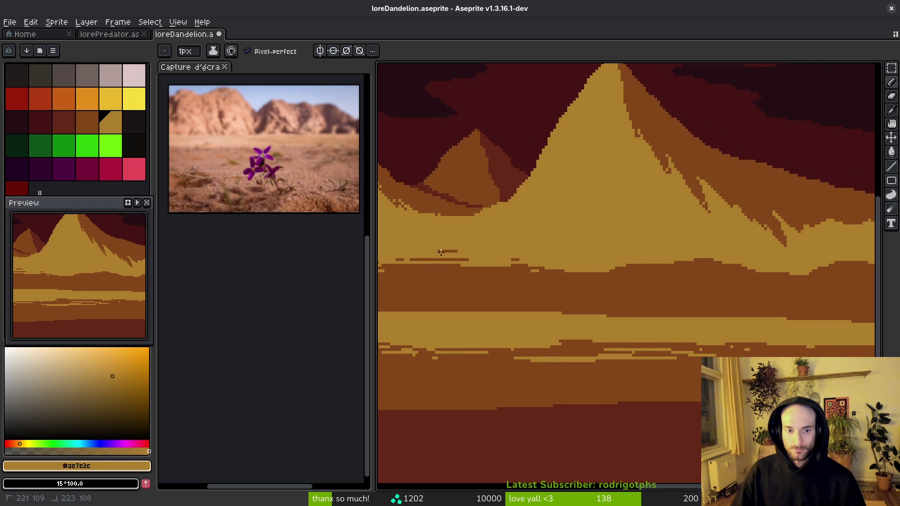
scroll(607, 264, "right", 3)
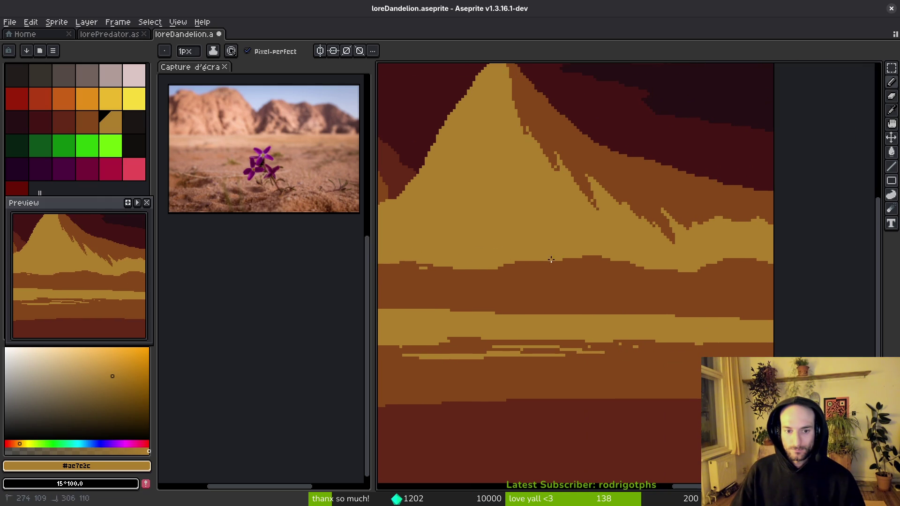
mouse_move(576, 261)
left_mouse_down()
mouse_move(772, 257)
mouse_move(573, 262)
left_mouse_up()
scroll(739, 272, "up", 2)
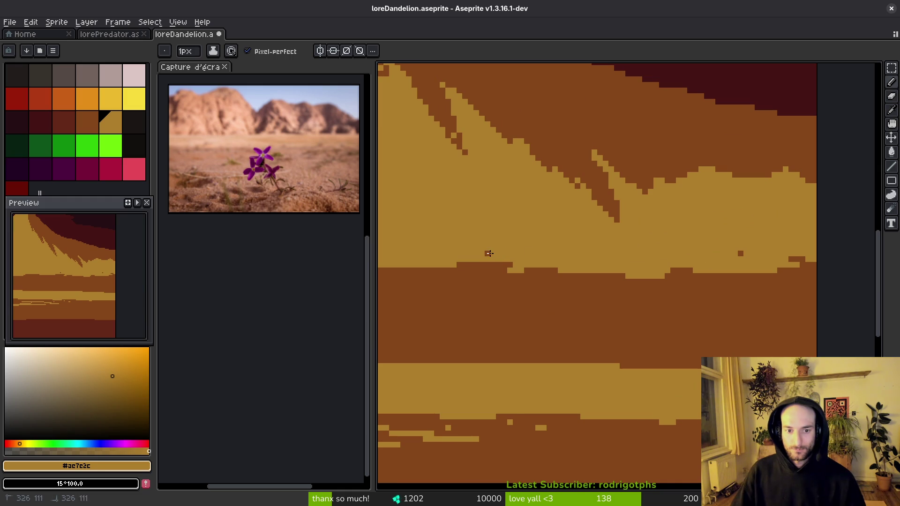
Step: Draw a dark brown pencil line along the light band's lower edge
left_click(797, 272, "alt")
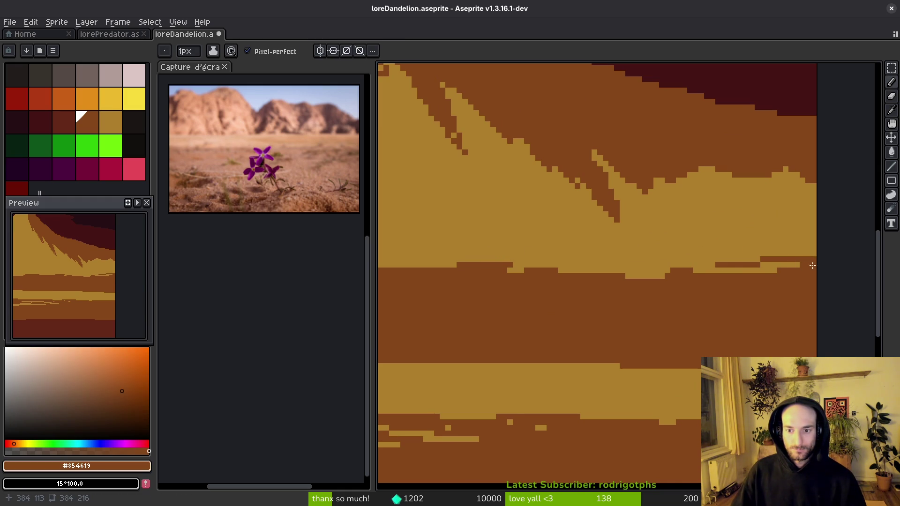
left_click_drag(773, 265, 518, 272)
left_click_drag(519, 284, 706, 294)
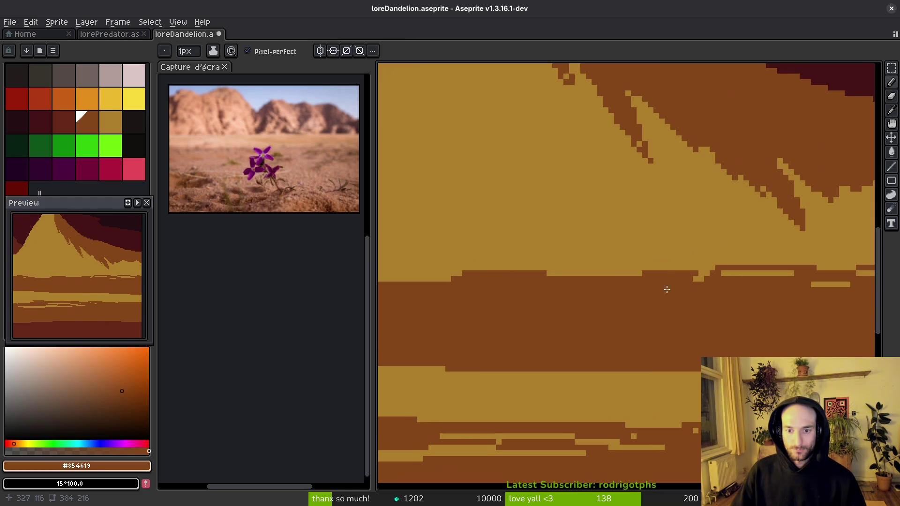
scroll(586, 298, "down", 6)
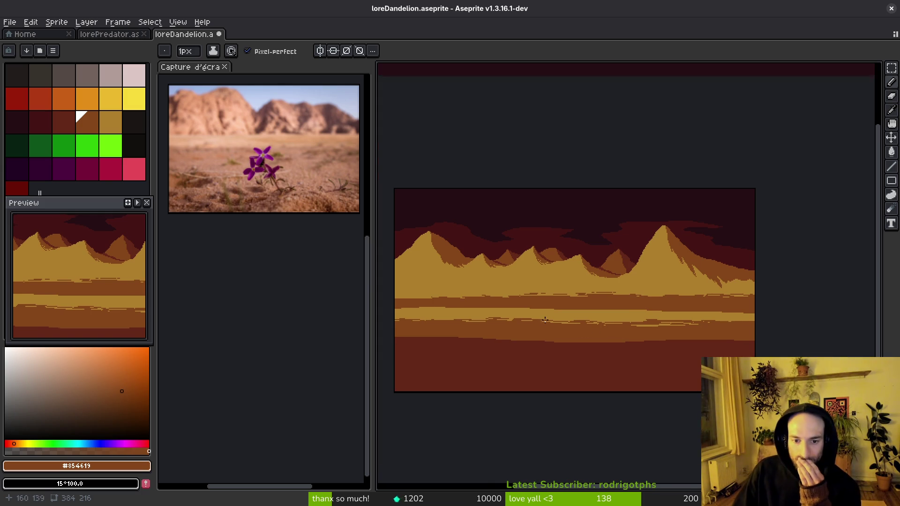
scroll(622, 294, "up", 2)
scroll(621, 294, "down", 3)
key("m")
scroll(571, 297, "up", 2)
scroll(570, 297, "down", 2)
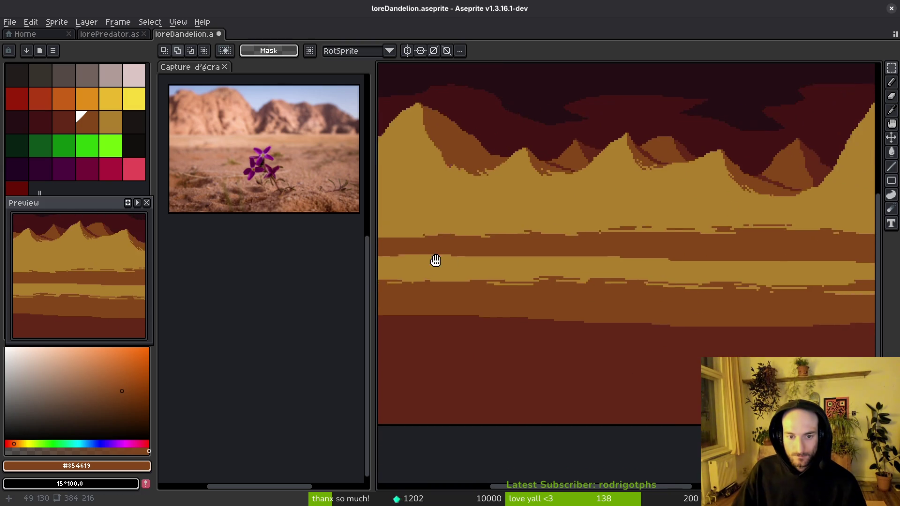
Step: Nudge the sand-band strip up three pixels, deselect, and save loreDandelion
mouse_move(432, 262)
left_mouse_down()
mouse_move(532, 285)
mouse_move(799, 290)
left_mouse_up()
key("Up")
key("Up")
key("Up")
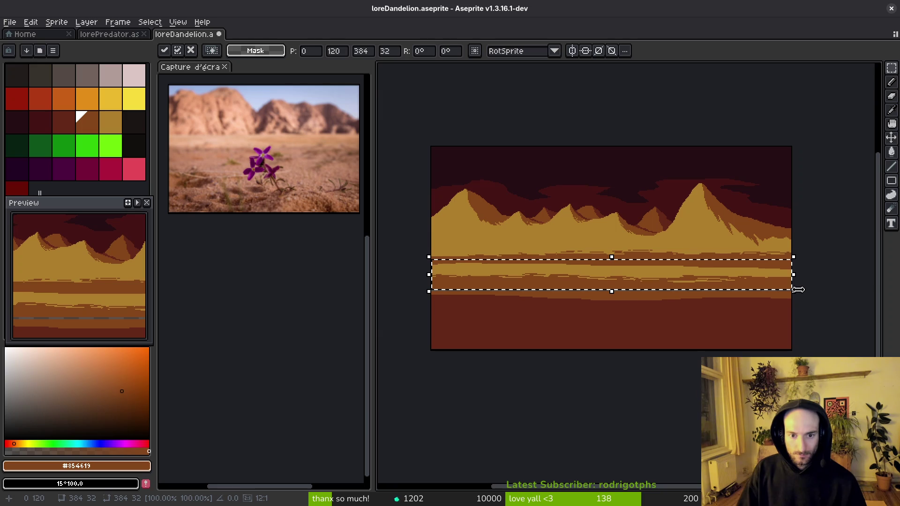
key("ctrl+d")
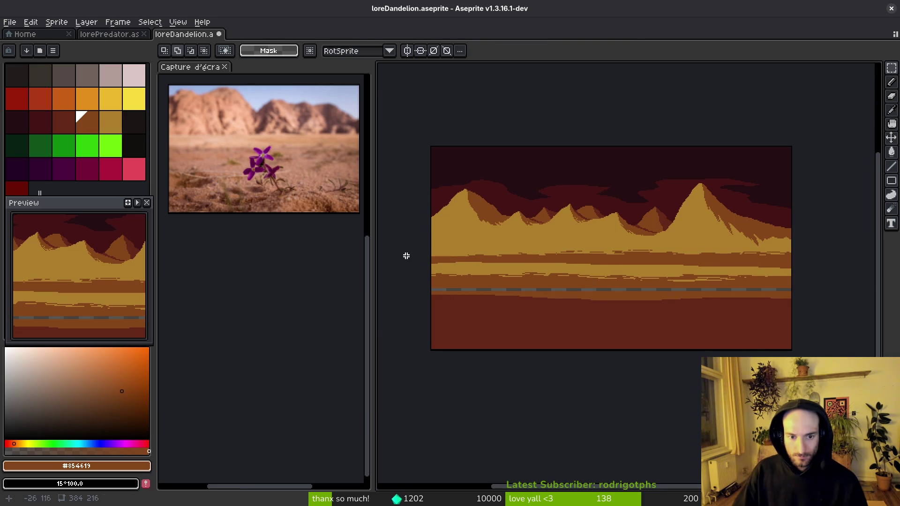
mouse_move(428, 267)
left_mouse_down()
mouse_move(468, 286)
mouse_move(423, 267)
mouse_move(802, 292)
left_mouse_up()
scroll(799, 293, "up", 3)
key("ctrl+d")
key("i")
left_click_drag(465, 294, 612, 238)
scroll(612, 239, "down", 5)
key("v")
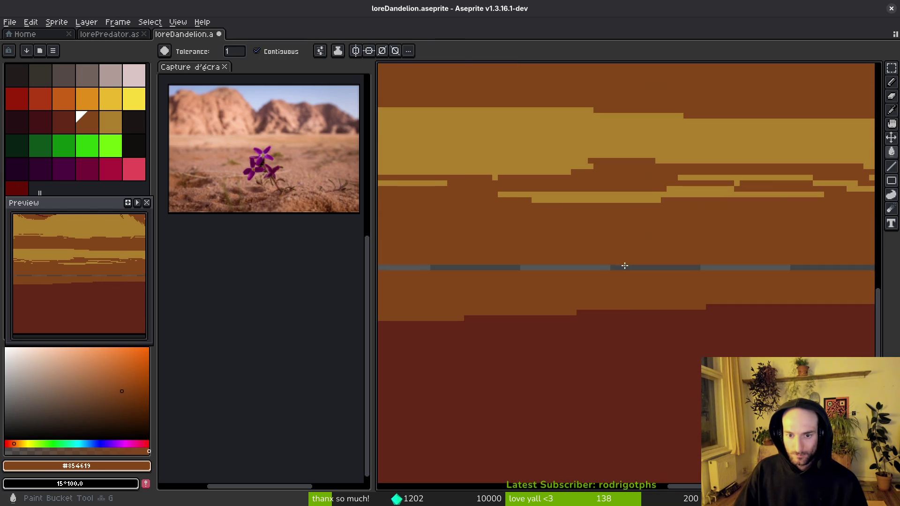
key("g")
key("ctrl+s")
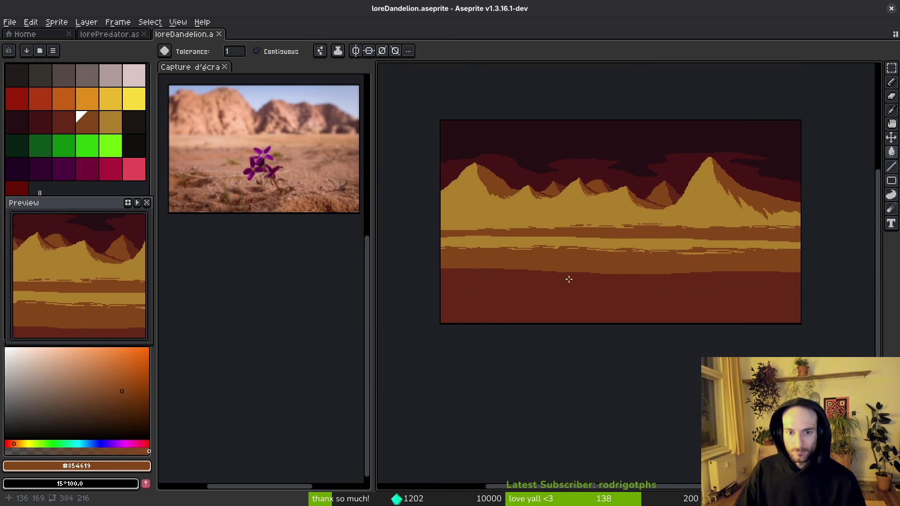
Step: Draw a dark brown crevice down from the ridge with branches and zigzag hatching
scroll(559, 235, "up", 4)
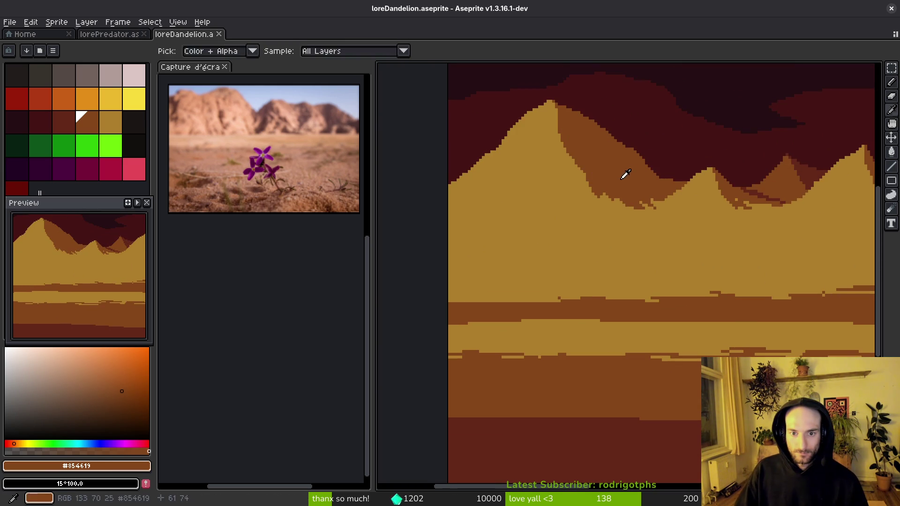
key("f")
scroll(527, 200, "left", 3)
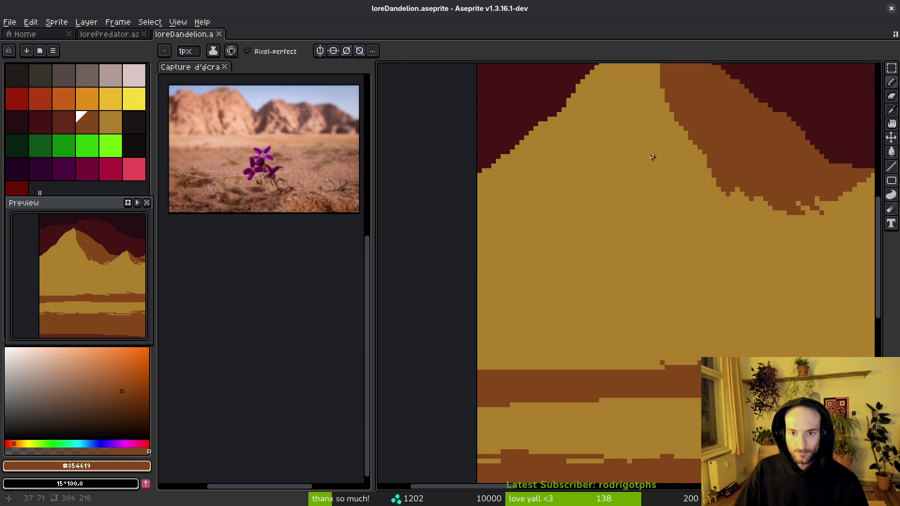
mouse_move(662, 128)
left_mouse_down()
mouse_move(666, 143)
mouse_move(616, 230)
mouse_move(547, 306)
left_mouse_up()
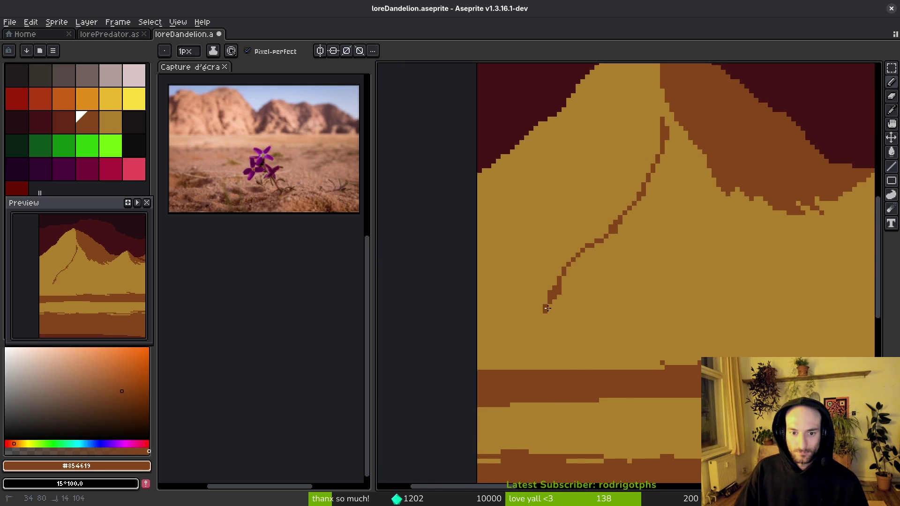
left_click_drag(628, 213, 610, 244)
left_click_drag(641, 196, 633, 227)
left_click_drag(664, 174, 671, 146)
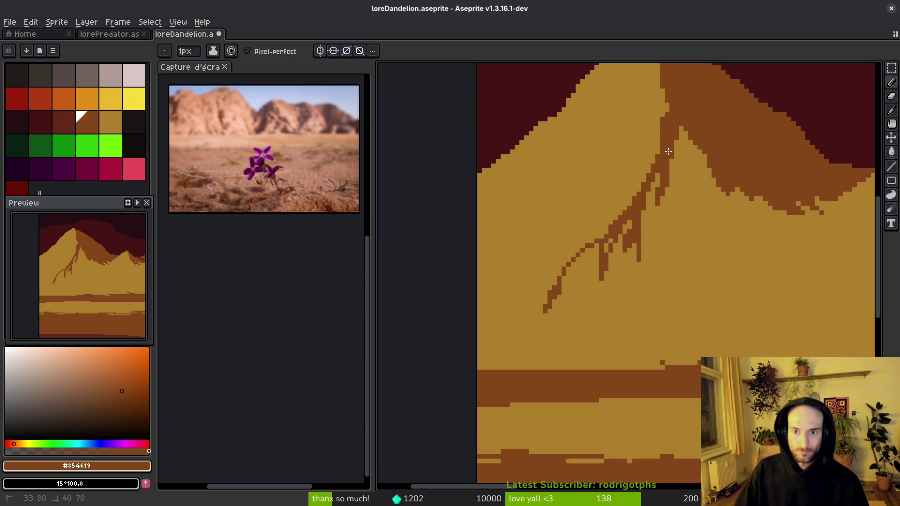
mouse_move(658, 179)
left_mouse_down()
mouse_move(649, 229)
mouse_move(593, 302)
mouse_move(576, 264)
mouse_move(552, 335)
mouse_move(531, 361)
left_mouse_up()
mouse_move(559, 289)
left_mouse_down()
mouse_move(593, 311)
mouse_move(639, 271)
left_mouse_up()
mouse_move(641, 325)
left_mouse_down()
mouse_move(596, 368)
mouse_move(574, 369)
left_mouse_up()
Step: Fill the enclosed light pockets in the hatching with dark brown using the Paint Bucket
key("g")
left_click(577, 328)
left_click(612, 249)
left_click(593, 263)
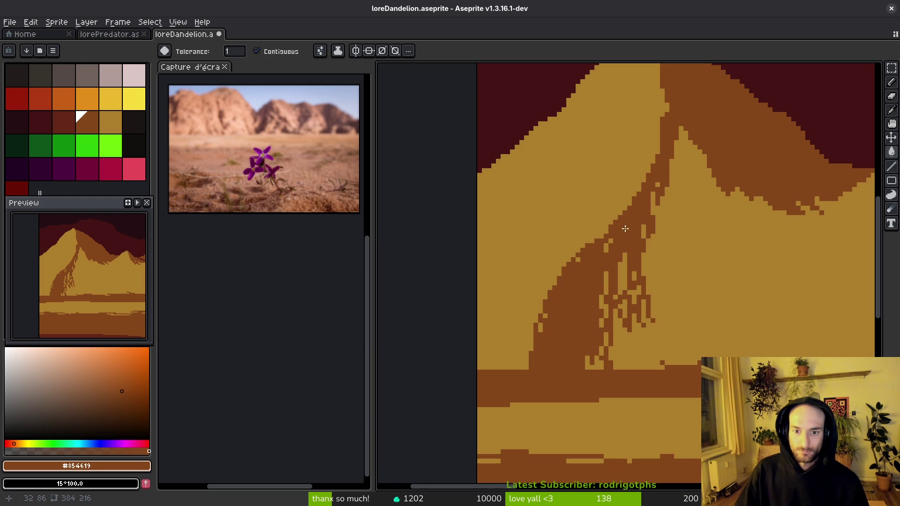
Step: Add more dark brown pixels to the ridge streaks and pick up the tan colour
key("b")
left_click_drag(627, 276, 604, 290)
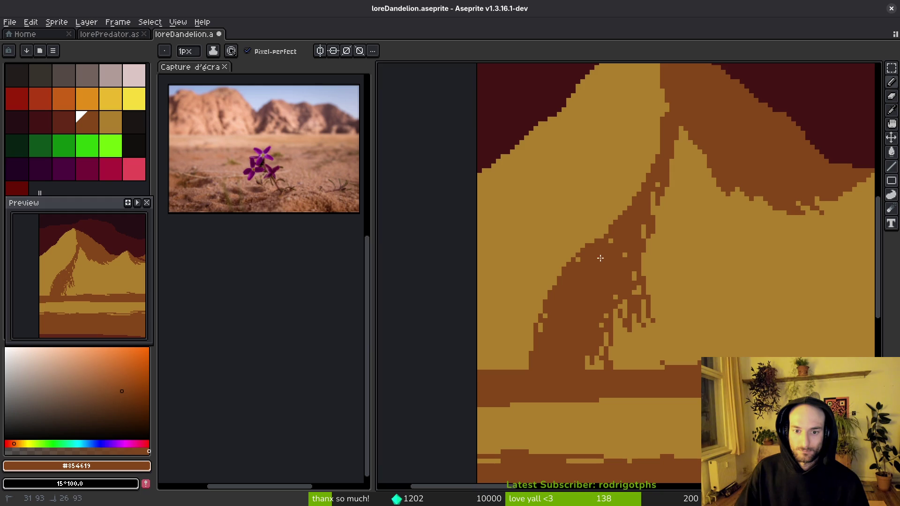
scroll(627, 252, "down", 5)
scroll(627, 216, "up", 5)
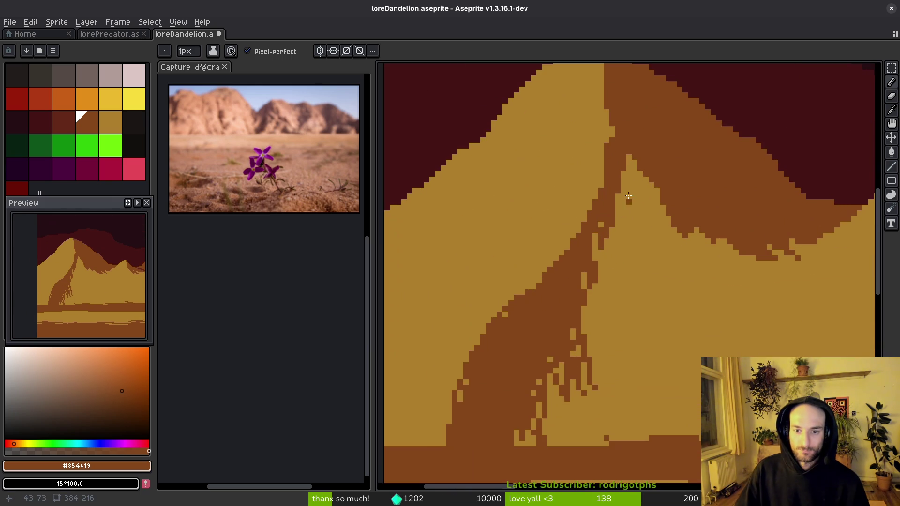
scroll(642, 200, "down", 2)
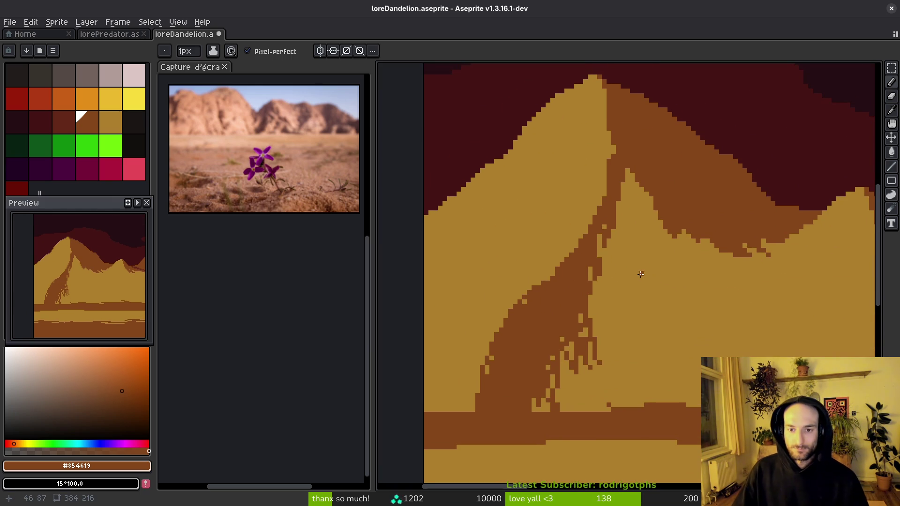
scroll(625, 283, "down", 1)
scroll(624, 287, "down", 1)
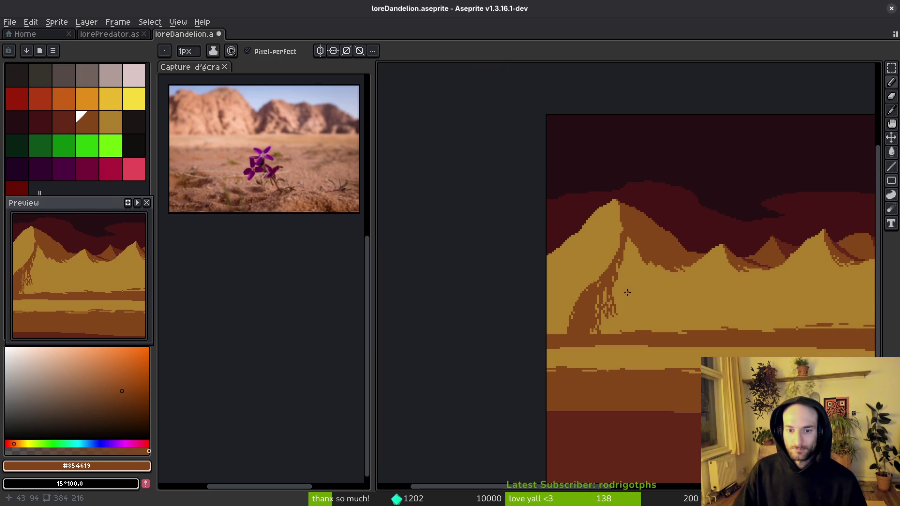
left_click(627, 288, "alt")
Step: Break up the brown streaks at the crevice base with tan pencil strokes and a tan fill
scroll(627, 287, "up", 2)
mouse_move(563, 365)
left_mouse_down()
mouse_move(520, 328)
mouse_move(544, 267)
mouse_move(514, 328)
mouse_move(518, 351)
mouse_move(539, 361)
mouse_move(486, 387)
left_mouse_up()
key("g")
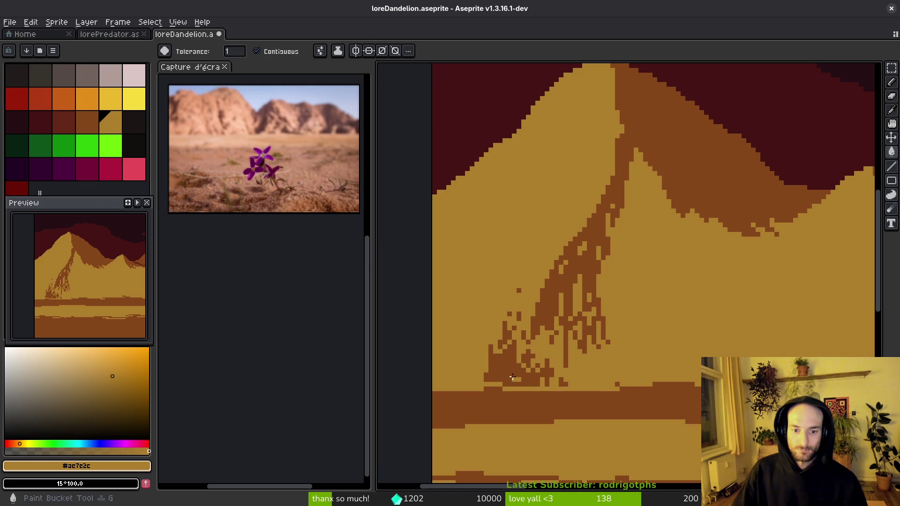
left_click(513, 375)
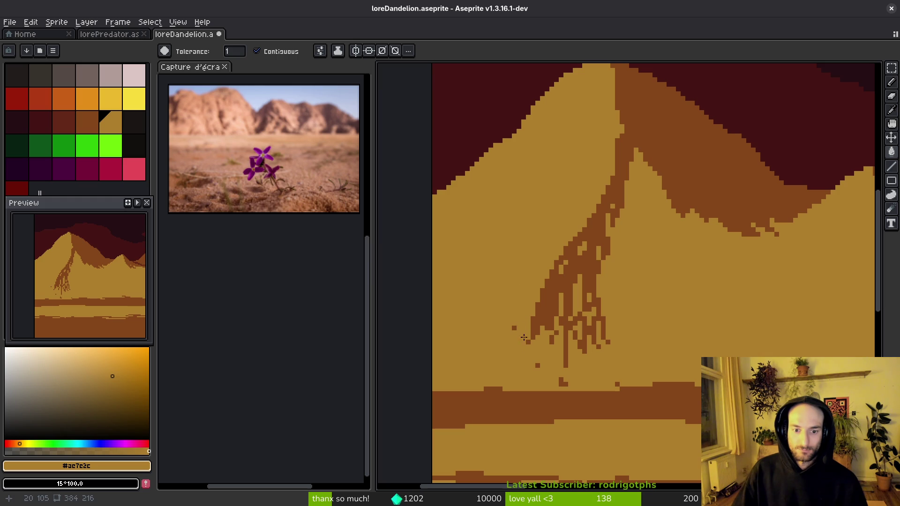
Step: Pick the dark brown again and zoom out to view the whole desert landscape
key("b")
scroll(576, 350, "up", 1)
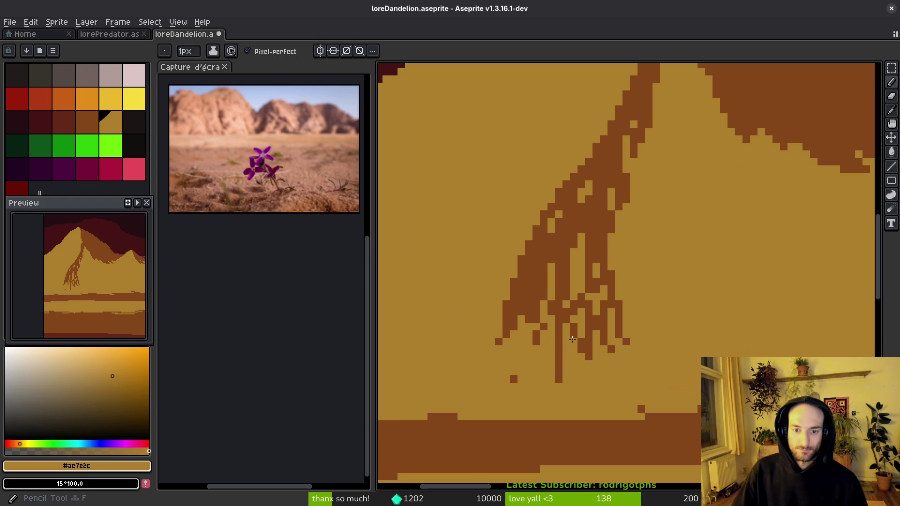
left_click(568, 287, "alt")
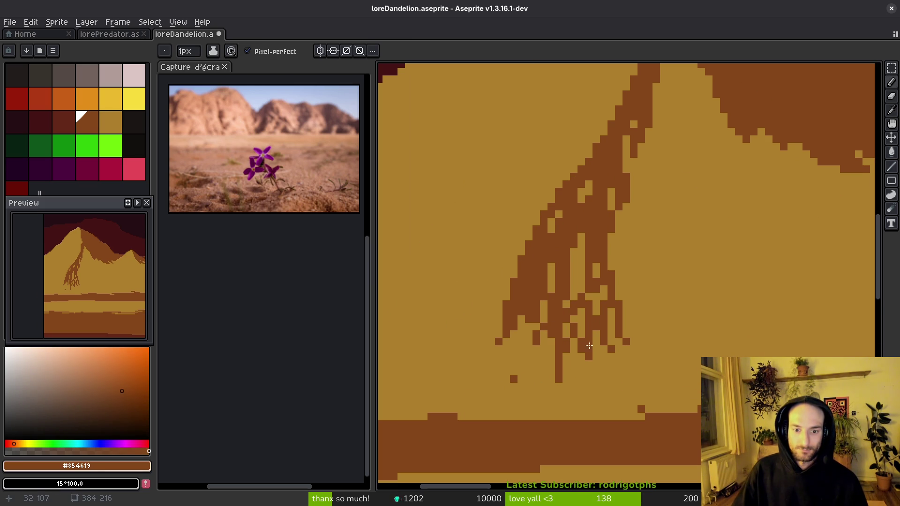
scroll(580, 344, "up", 1)
scroll(588, 310, "up", 1)
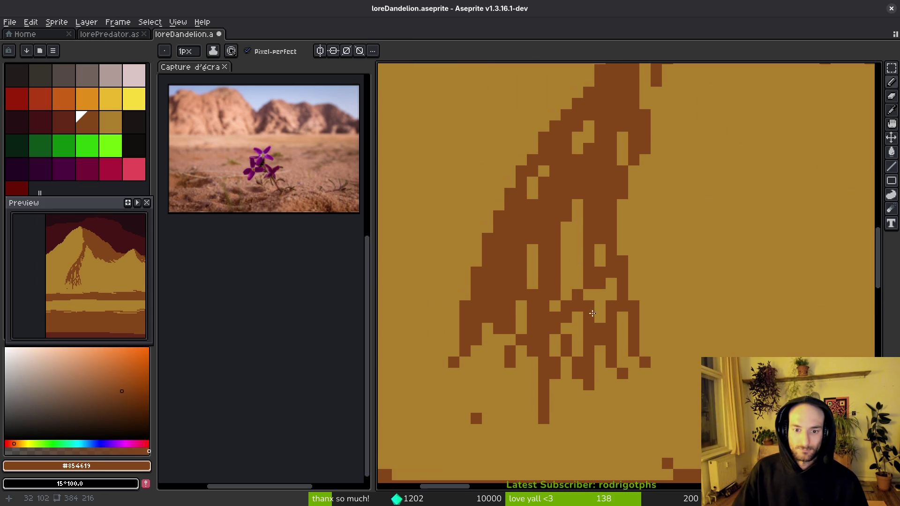
scroll(591, 301, "up", 1)
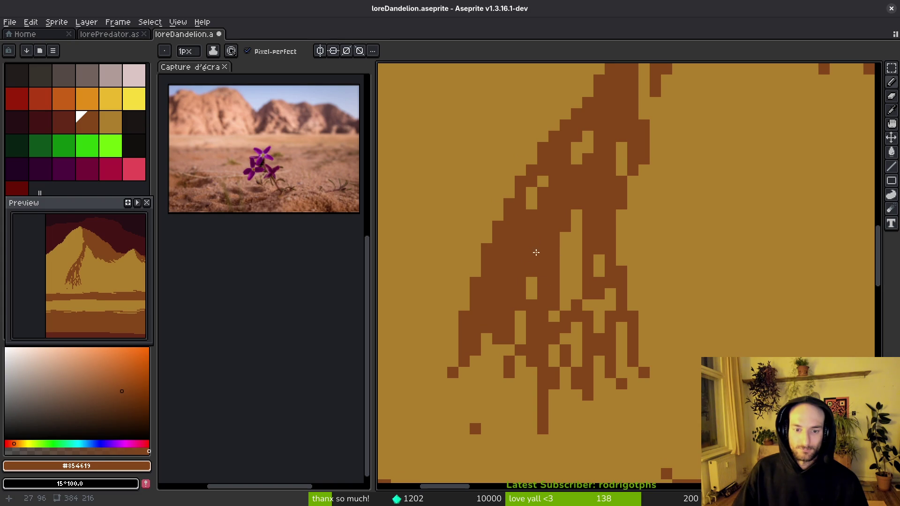
scroll(626, 165, "down", 6)
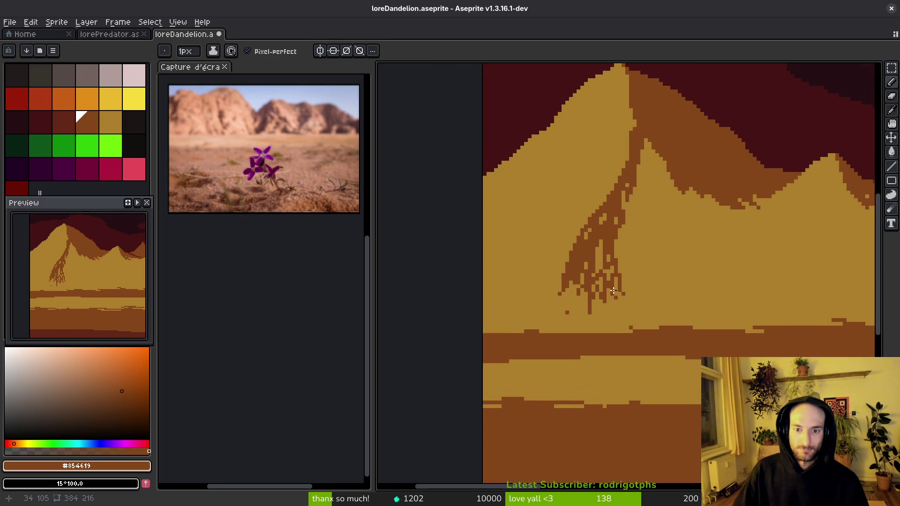
scroll(590, 225, "up", 5)
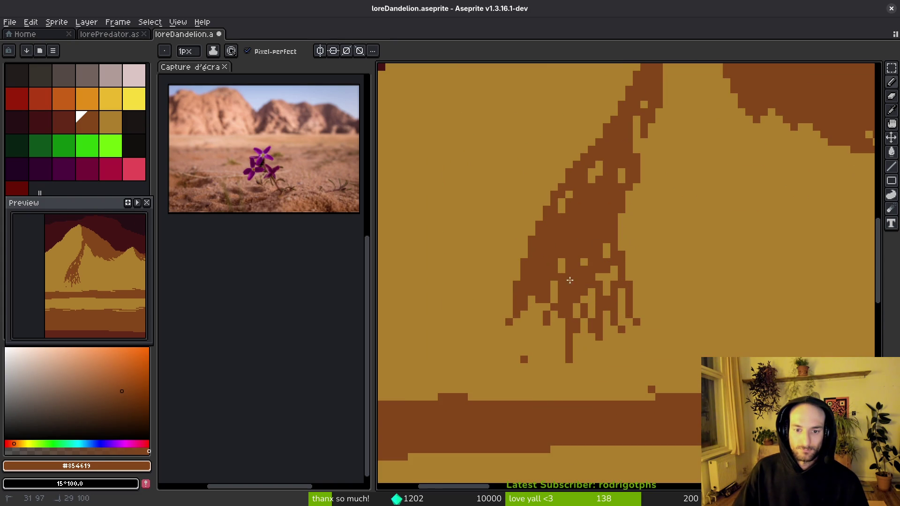
scroll(592, 286, "down", 3)
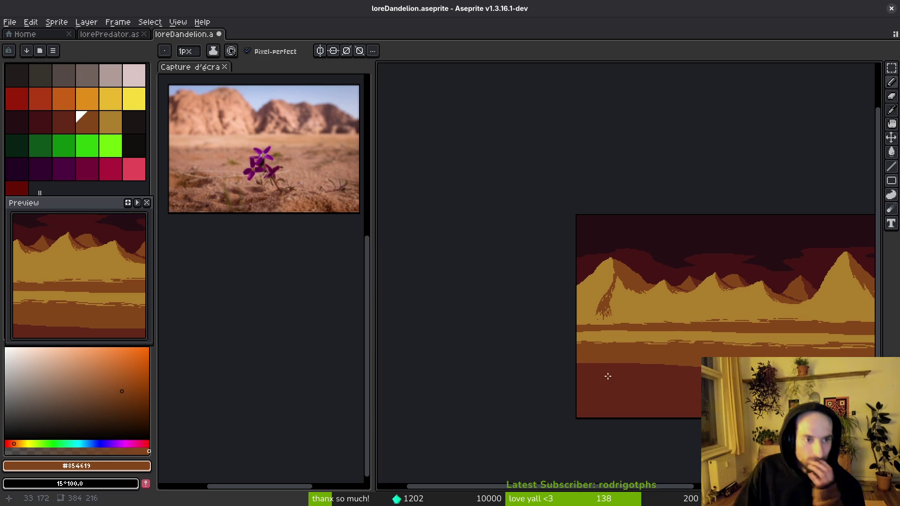
Step: Bucket-fill the small gaps between the peaks with the darkest colour #250c13
scroll(604, 342, "right", 2)
scroll(600, 347, "left", 3)
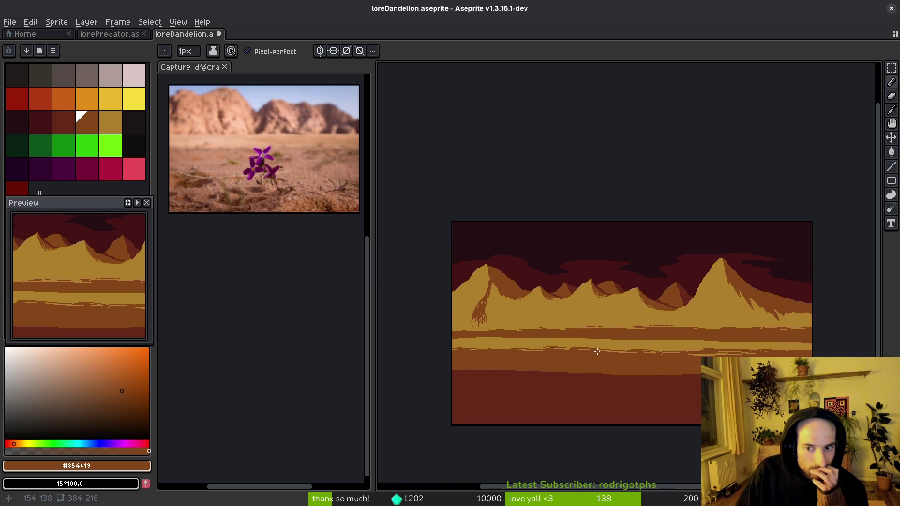
scroll(572, 319, "down", 1)
scroll(565, 315, "up", 1)
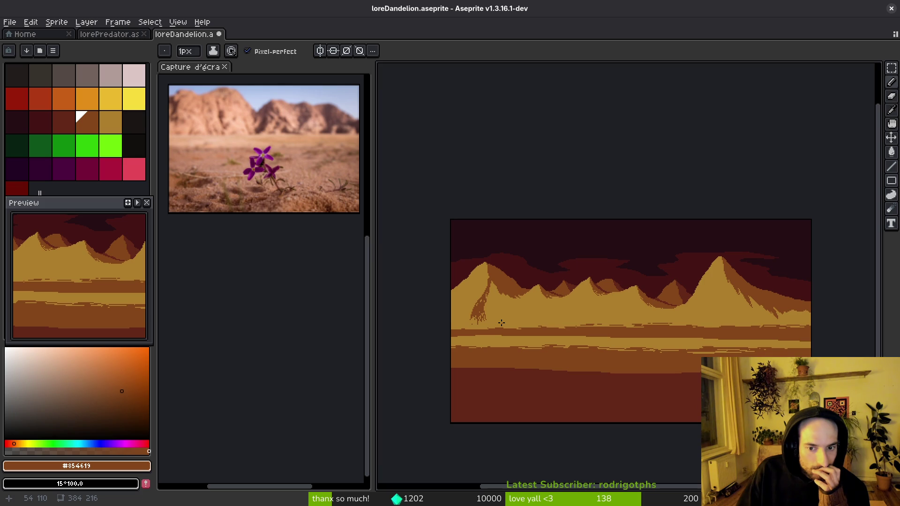
scroll(507, 322, "up", 1)
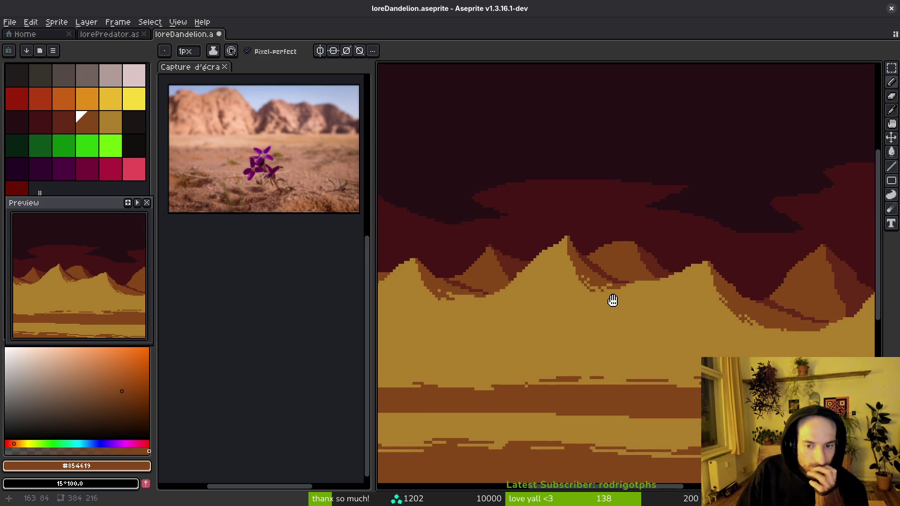
left_click(686, 272, "alt")
key("g")
left_click(672, 268)
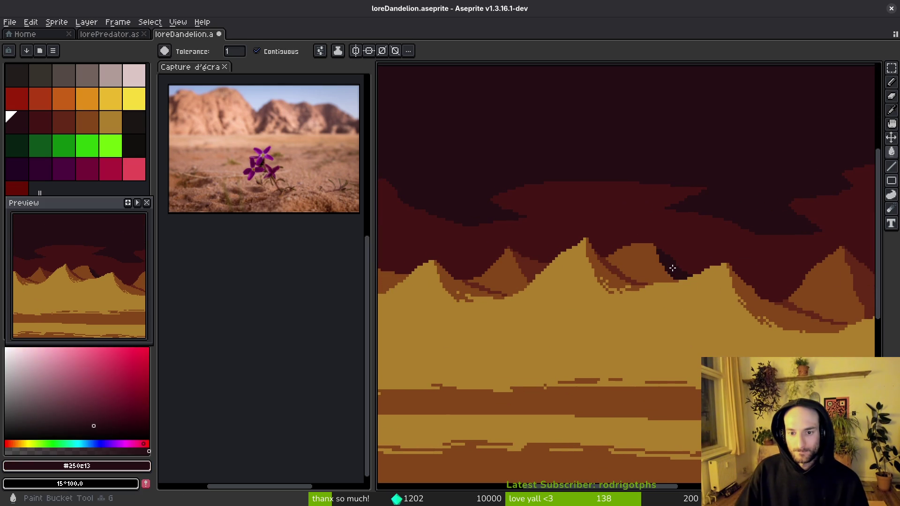
left_click(529, 266)
scroll(610, 286, "right", 3)
left_click(787, 293)
left_click(713, 251, "alt")
left_click(709, 294)
key("ctrl+z")
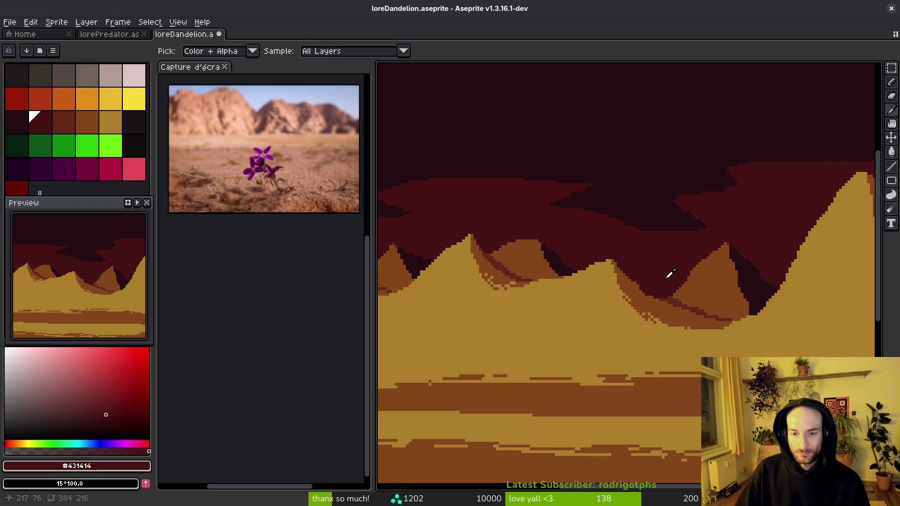
Step: Fill the triangle between the peaks and the dark-red valley with reddish-brown #632718
left_click(663, 307, "alt")
scroll(665, 306, "down", 3)
scroll(664, 306, "up", 3)
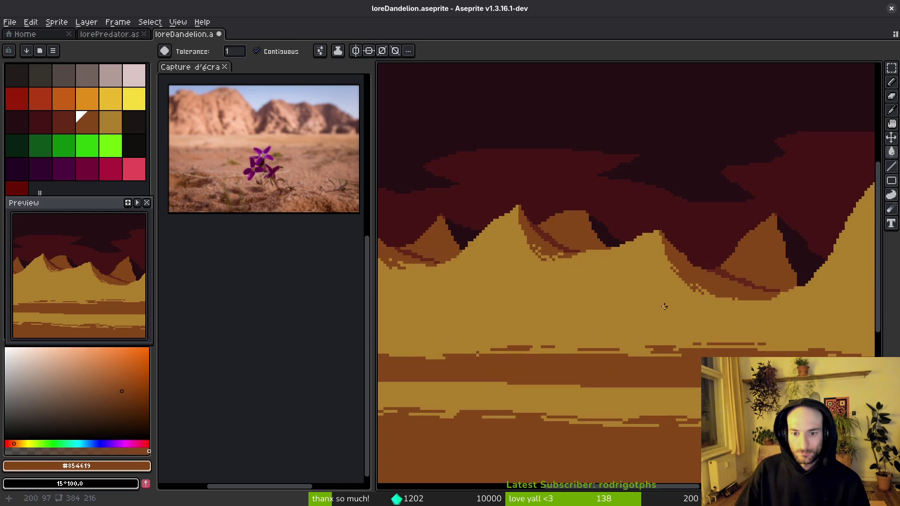
scroll(664, 307, "up", 3)
left_click(669, 291, "alt")
left_click(689, 278)
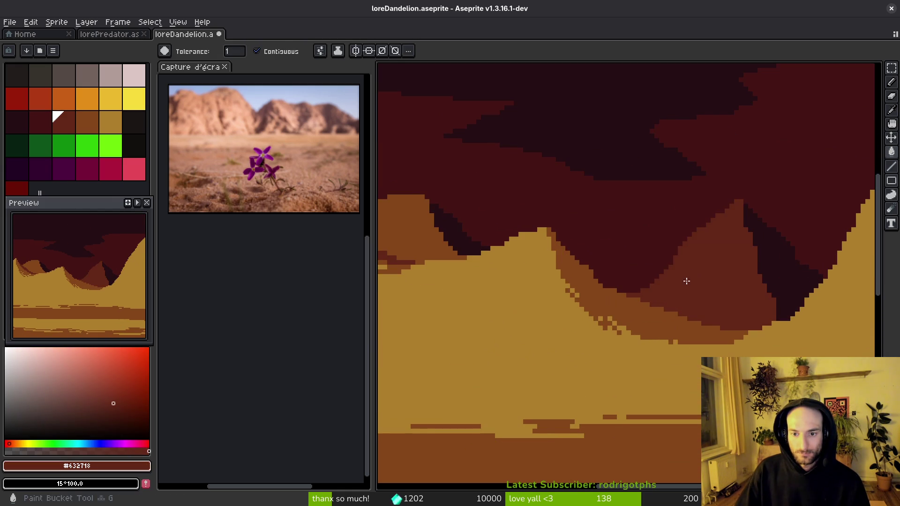
scroll(657, 272, "down", 2)
scroll(496, 241, "up", 1)
scroll(643, 295, "down", 3)
scroll(633, 309, "up", 1)
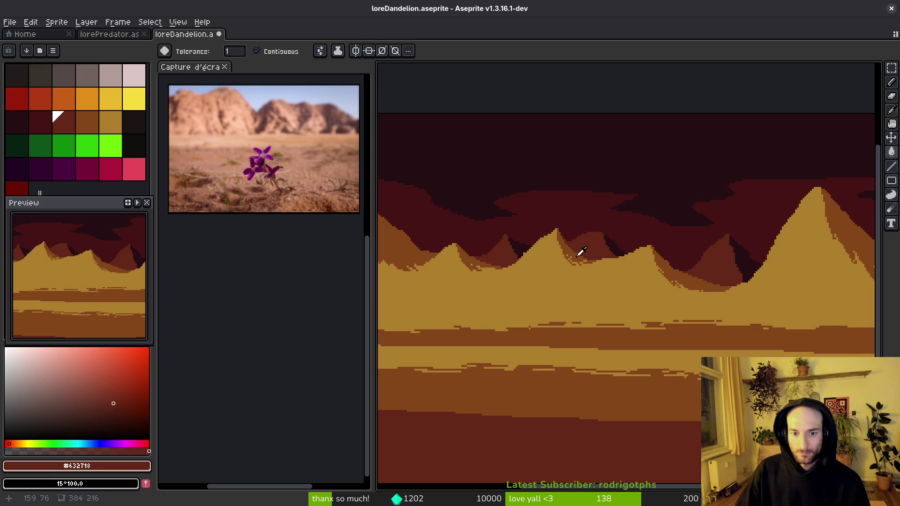
scroll(609, 253, "up", 2)
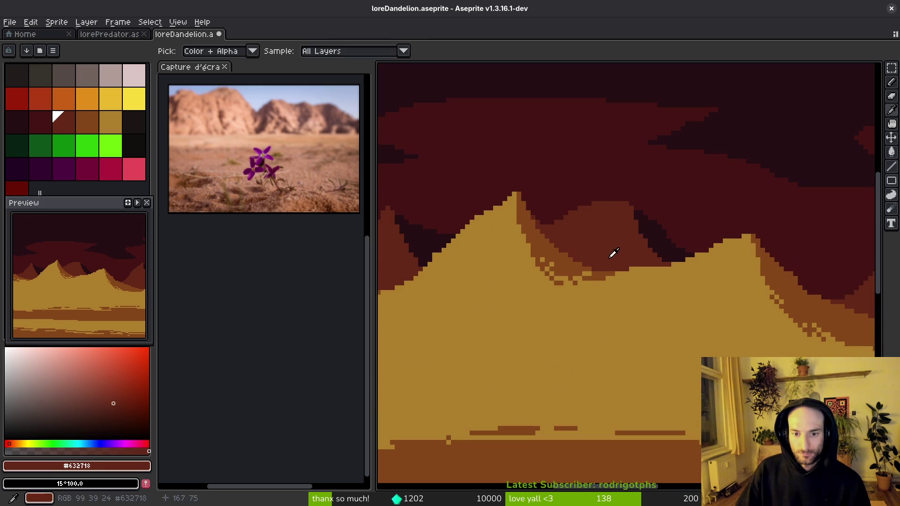
left_click(616, 258)
Step: Fill the ridge bands with dark red #431414
scroll(614, 262, "up", 1)
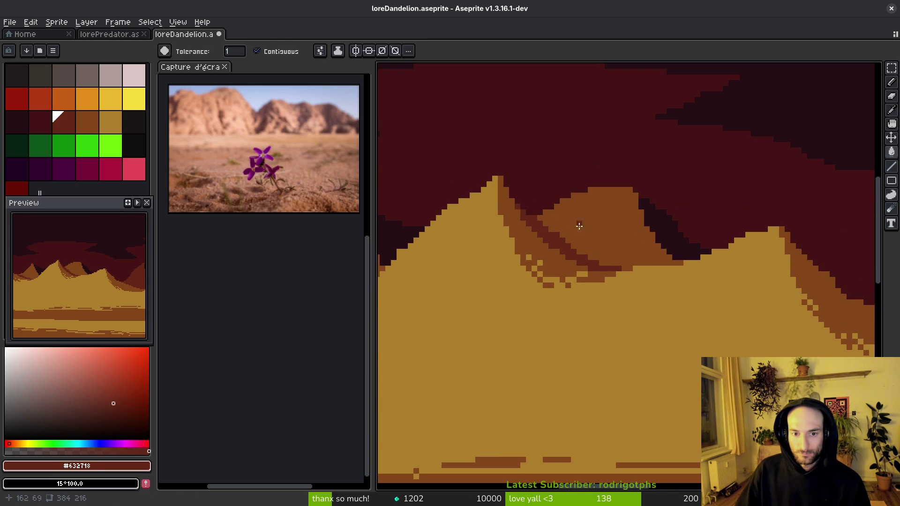
left_click(553, 239, "alt")
left_click(552, 239)
scroll(604, 285, "down", 2)
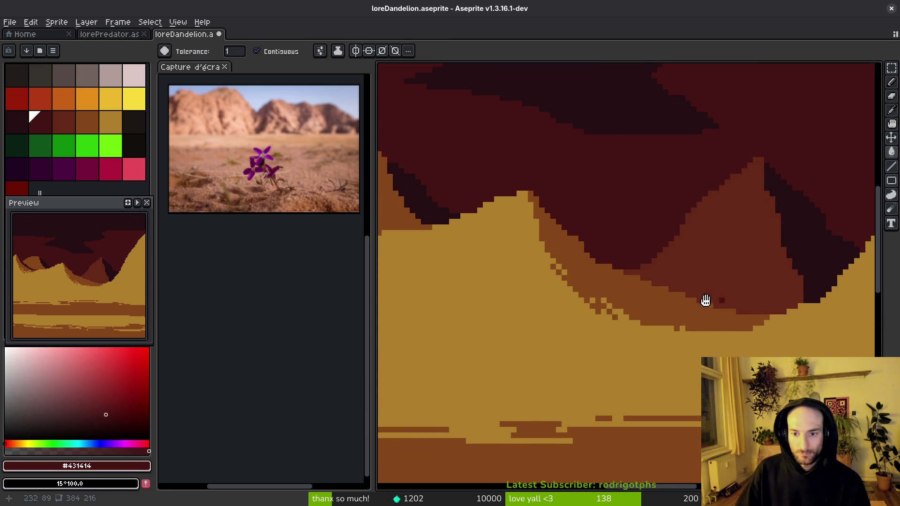
scroll(727, 301, "left", 5)
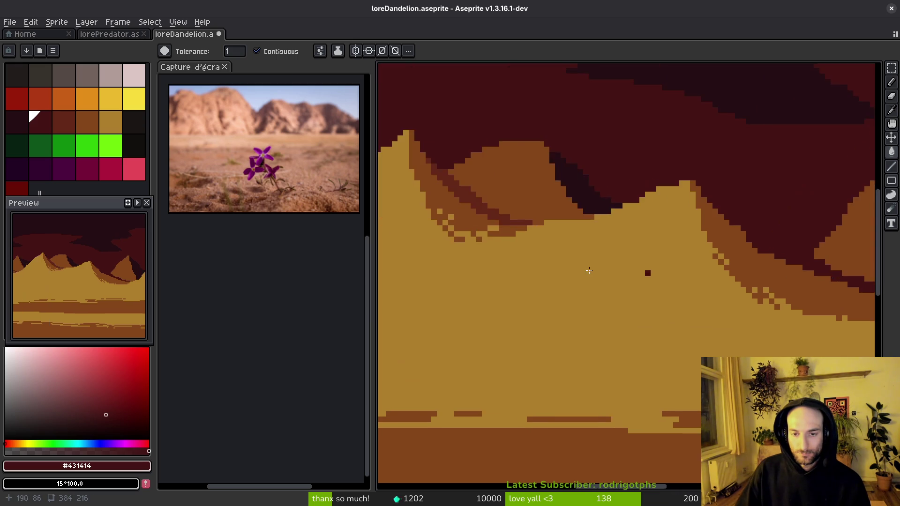
scroll(691, 277, "up", 1)
left_click(583, 210)
scroll(682, 271, "up", 2)
left_click(657, 303)
scroll(657, 304, "down", 2)
scroll(629, 311, "up", 2)
Step: Fill the brown peak, ridge strips and left peak's flank with reddish-brown and dark red
left_click(585, 207, "alt")
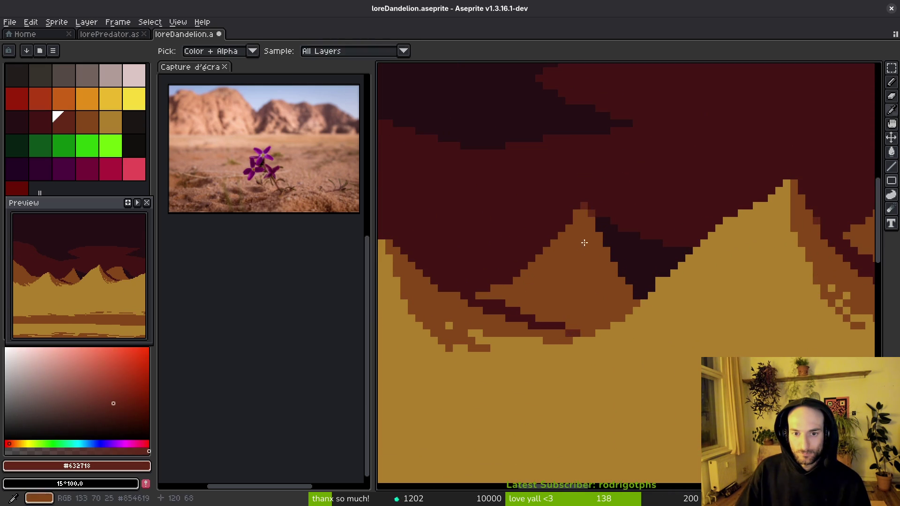
left_click(593, 215)
scroll(520, 272, "down", 2)
scroll(742, 277, "up", 2)
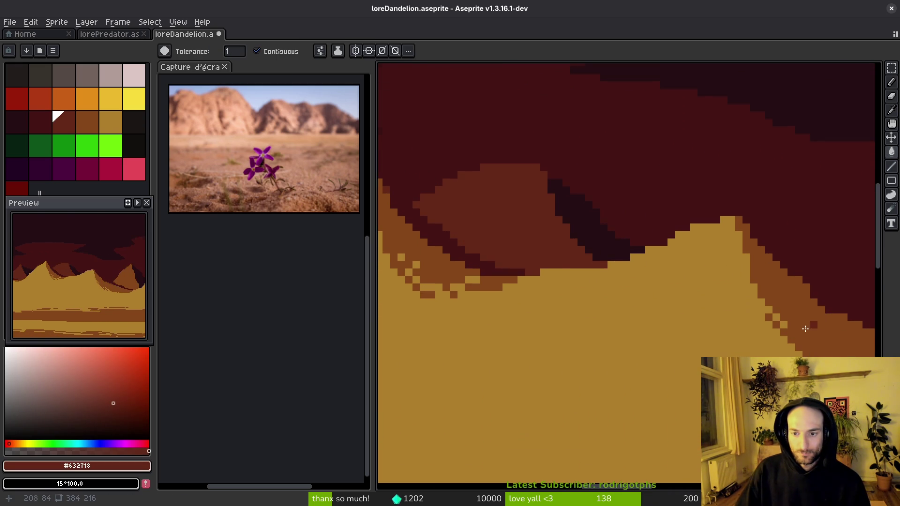
scroll(820, 320, "down", 3)
left_click(731, 304)
scroll(731, 305, "down", 2)
scroll(614, 310, "up", 2)
scroll(582, 265, "up", 1)
scroll(610, 258, "right", 2)
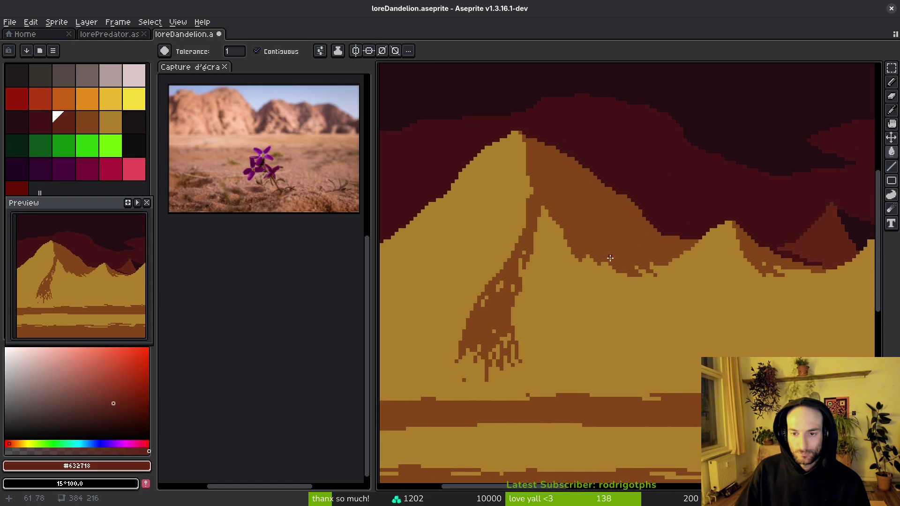
left_click(756, 255)
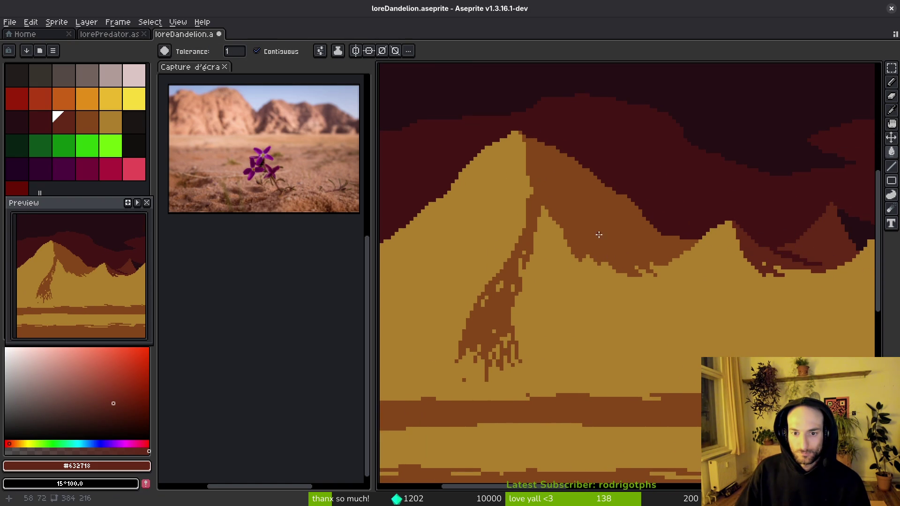
left_click(602, 238)
scroll(623, 311, "down", 2)
scroll(662, 277, "up", 2)
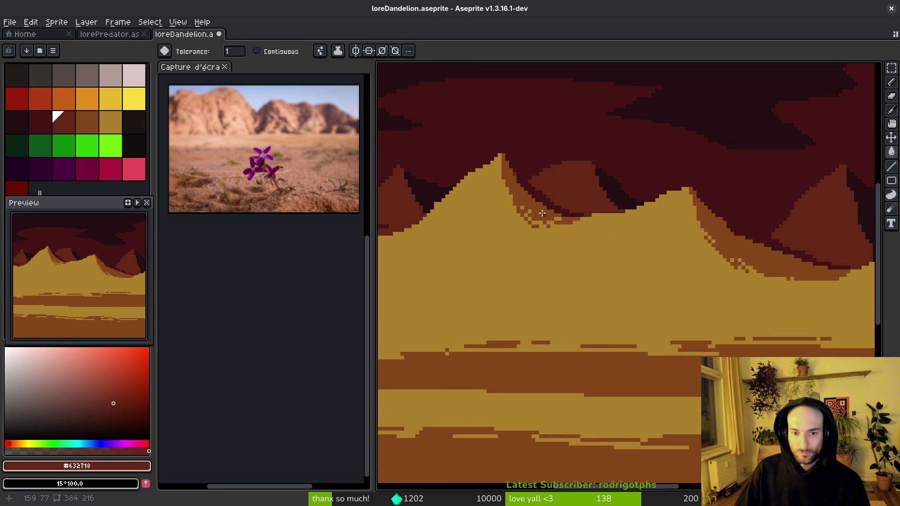
left_click(621, 271)
Step: Fill the gold mountain range with brown #854619
scroll(725, 263, "down", 2)
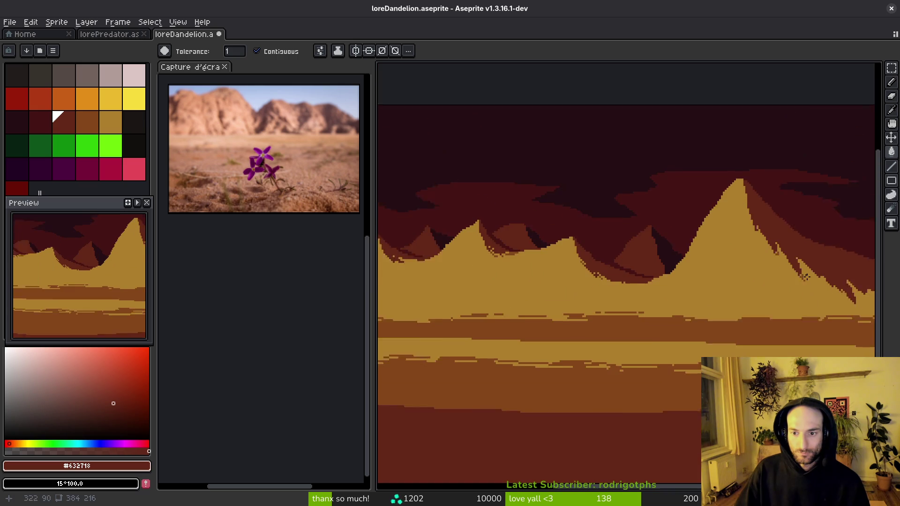
scroll(778, 283, "down", 2)
scroll(595, 346, "up", 4)
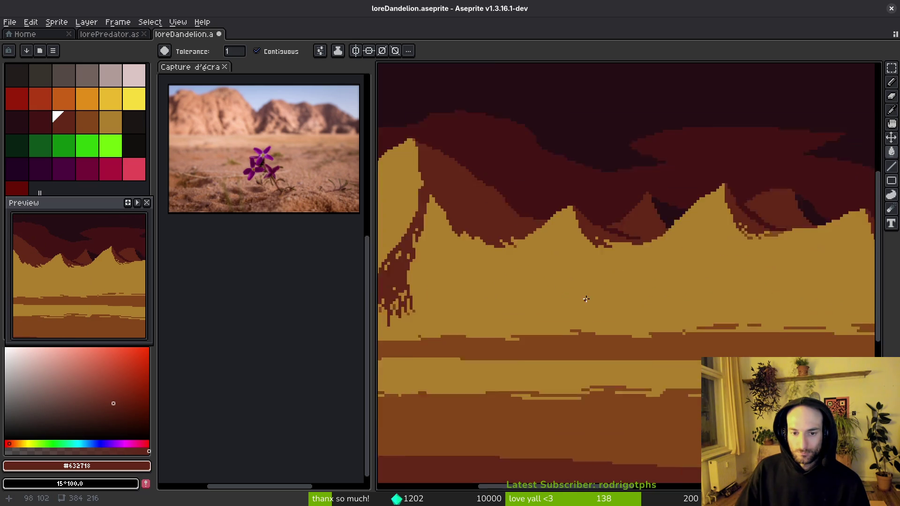
left_click(595, 346, "alt")
left_click(605, 334)
scroll(568, 319, "down", 3)
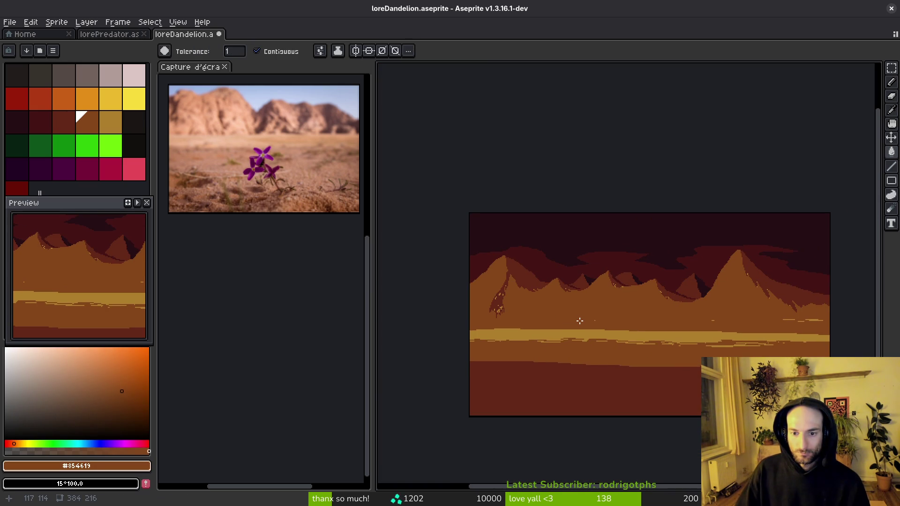
Step: Fill the strip above the drawn ridge lines with dark red #431414
scroll(613, 321, "up", 1)
scroll(572, 321, "down", 1)
scroll(625, 304, "up", 3)
scroll(625, 304, "down", 2)
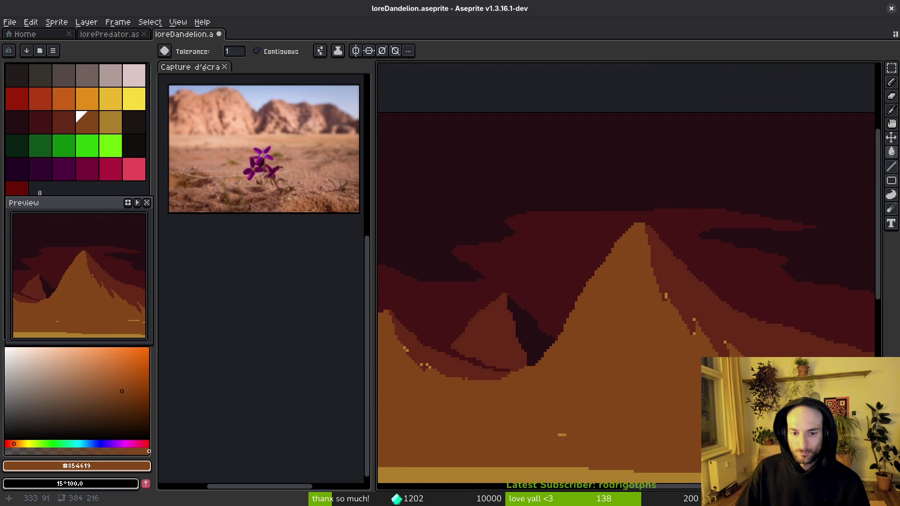
left_click(538, 327, "alt")
scroll(601, 322, "up", 3)
key("b")
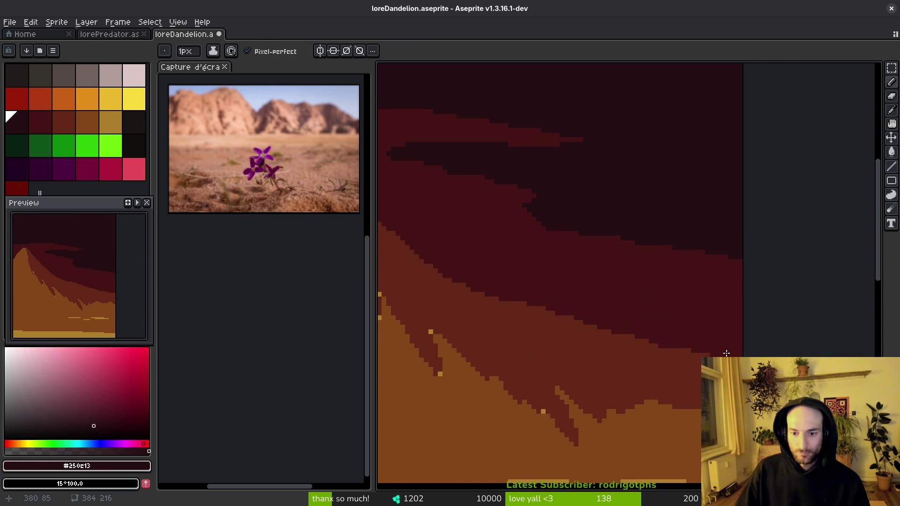
key("g")
left_click(546, 231, "alt")
left_click(687, 238)
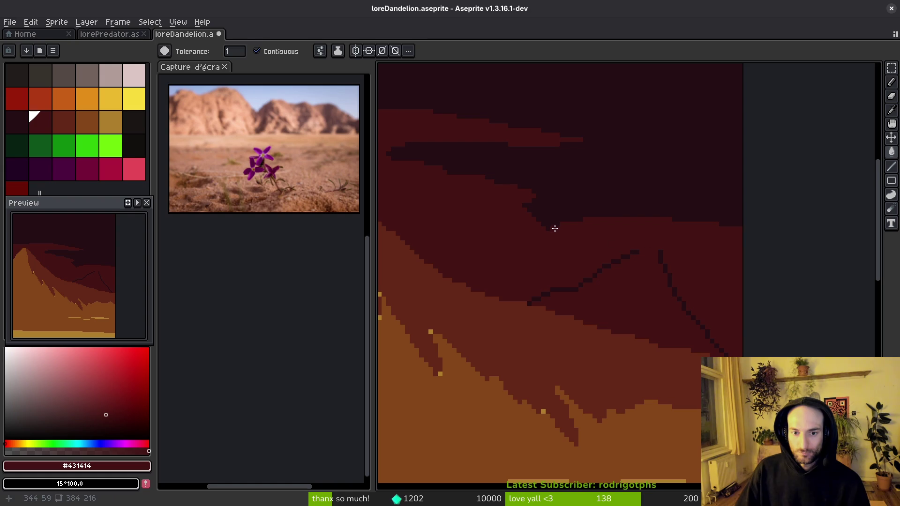
Step: Fill the area right of the new ridge with the dark shadow colour
key("b")
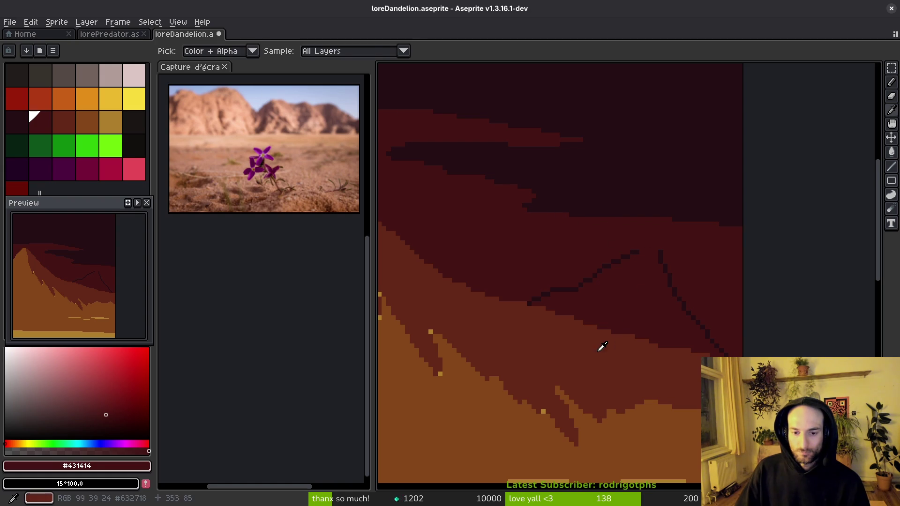
left_click(605, 345, "alt")
scroll(631, 329, "down", 2)
scroll(674, 328, "up", 2)
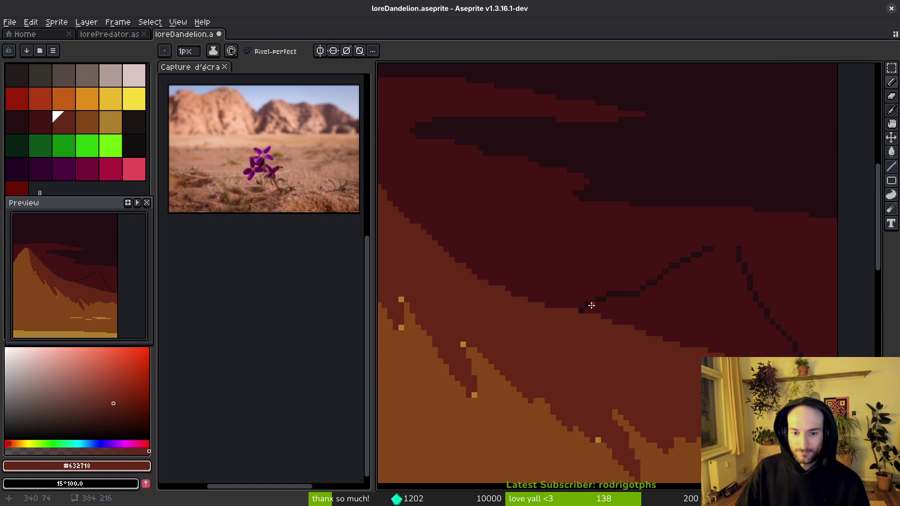
left_click(739, 248, "alt")
left_click(717, 237, "alt")
scroll(716, 236, "up", 2)
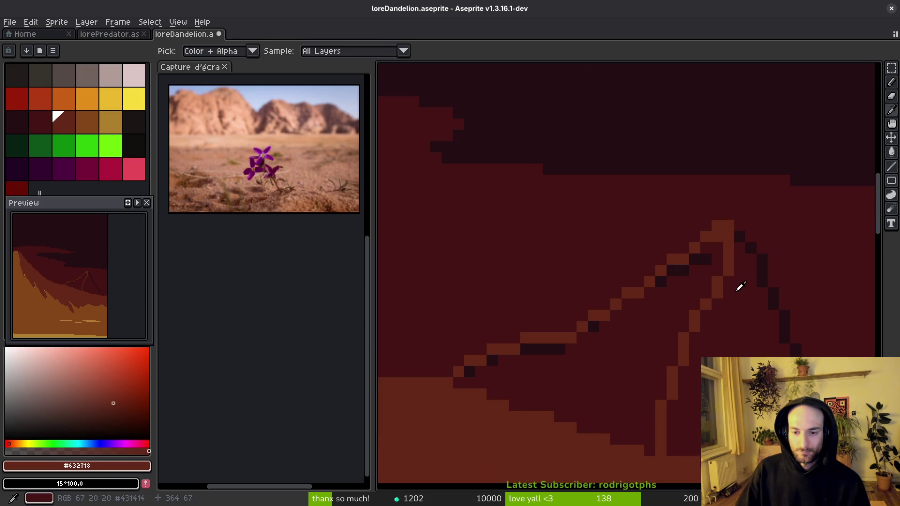
left_click(761, 261, "alt")
key("g")
left_click(740, 311)
scroll(727, 335, "down", 3)
scroll(727, 335, "up", 1)
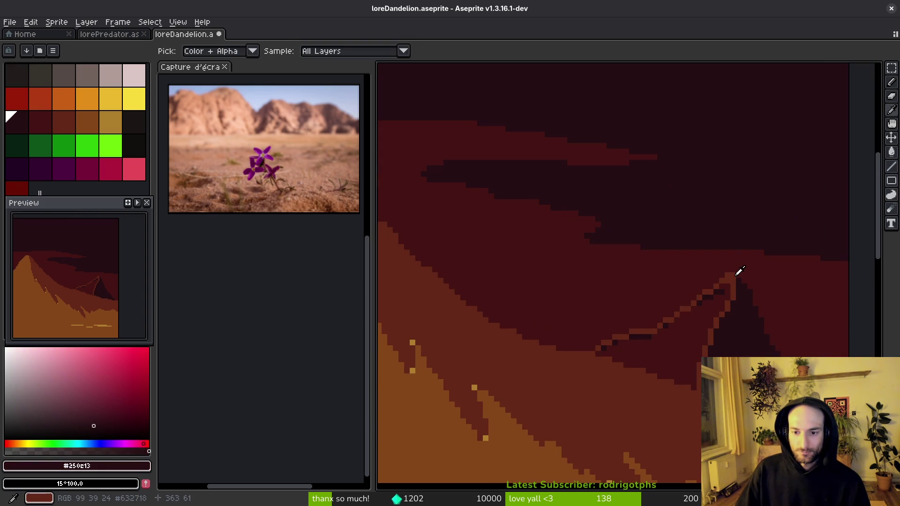
Step: Refill the darker mountain flank with the lighter reddish-brown tone
left_click(703, 356, "alt")
left_click(695, 341)
key("ctrl+z")
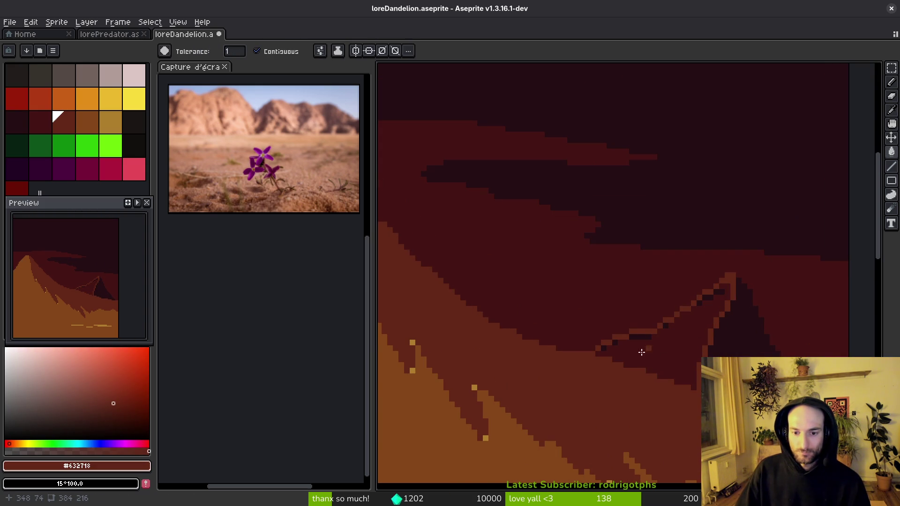
scroll(646, 348, "down", 2)
scroll(614, 356, "up", 2)
left_click(642, 347)
scroll(615, 298, "up", 1)
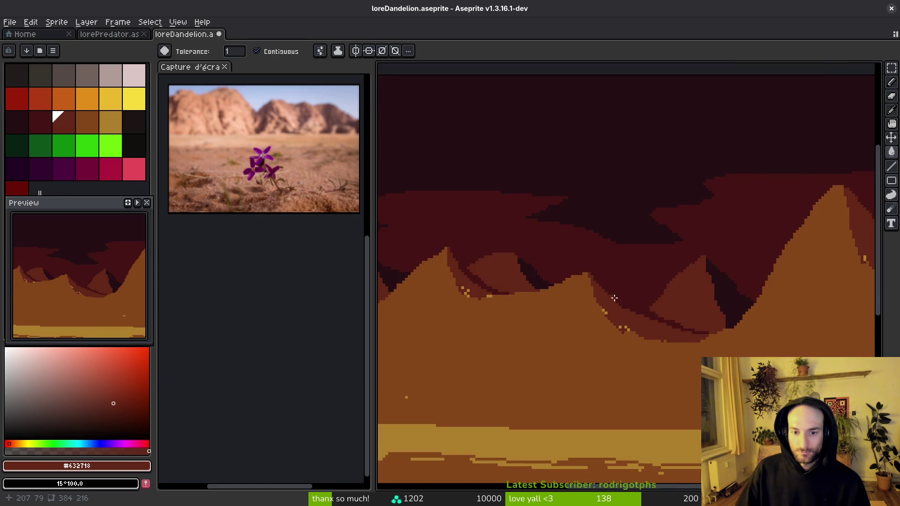
scroll(667, 298, "down", 1)
scroll(667, 298, "up", 2)
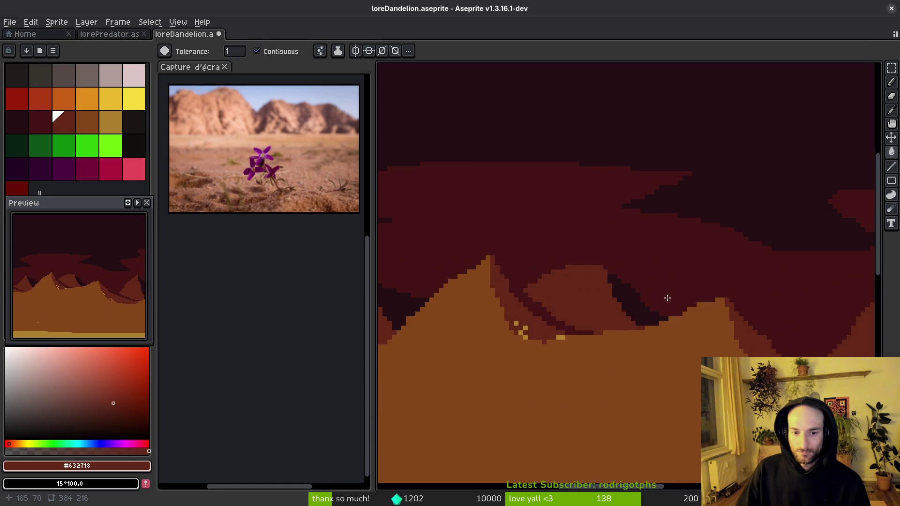
Step: Add a dark #250c13 pixel to the crevice edge near the peak
left_click(649, 311, "alt")
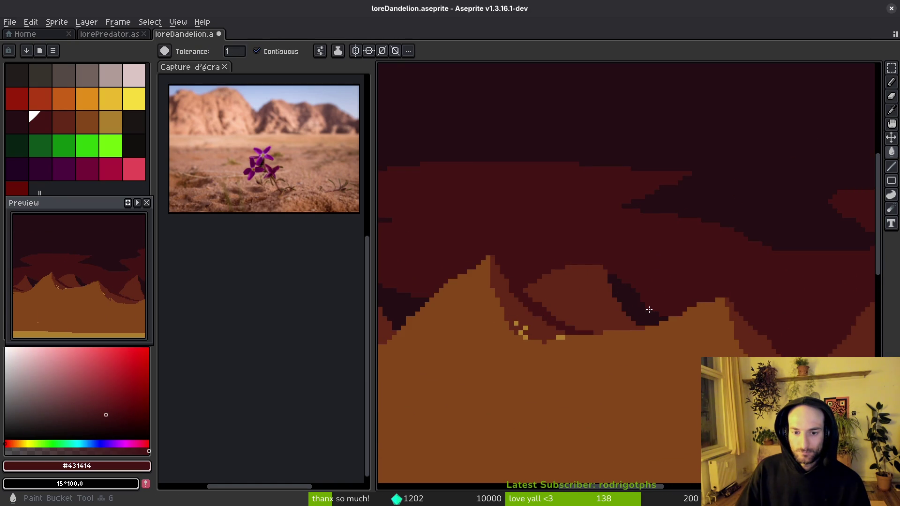
scroll(590, 313, "up", 2)
left_click(628, 273, "alt")
key("b")
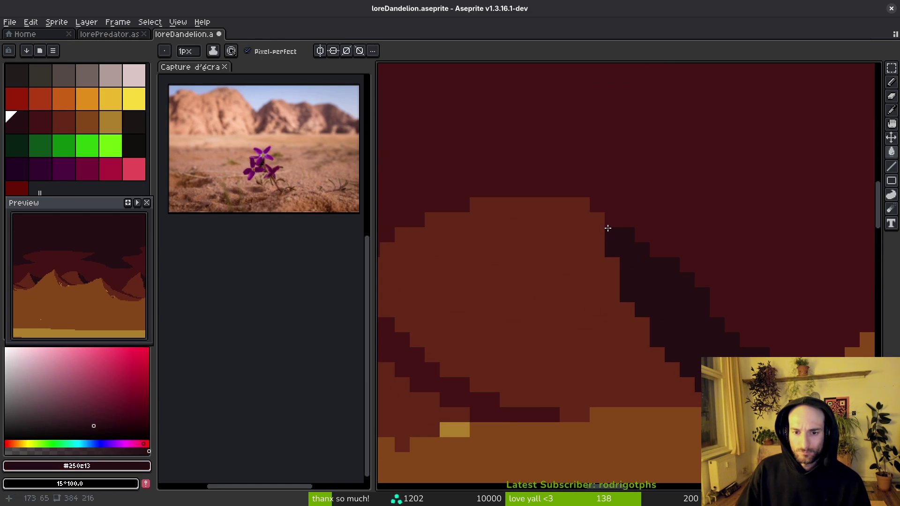
left_click(597, 204)
scroll(565, 300, "down", 2)
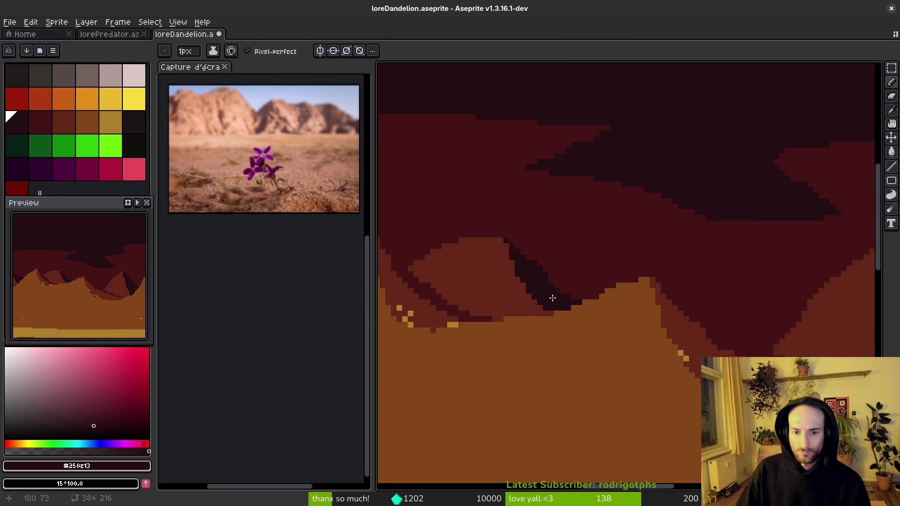
scroll(533, 283, "up", 1)
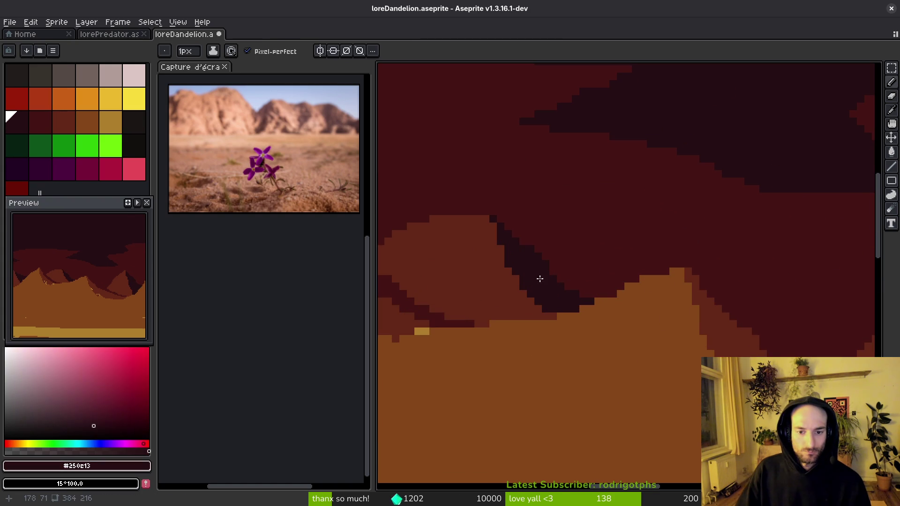
scroll(556, 307, "down", 2)
Step: Fill the shadow region under the neighbouring ridge with dark red
left_click_drag(698, 334, 616, 320)
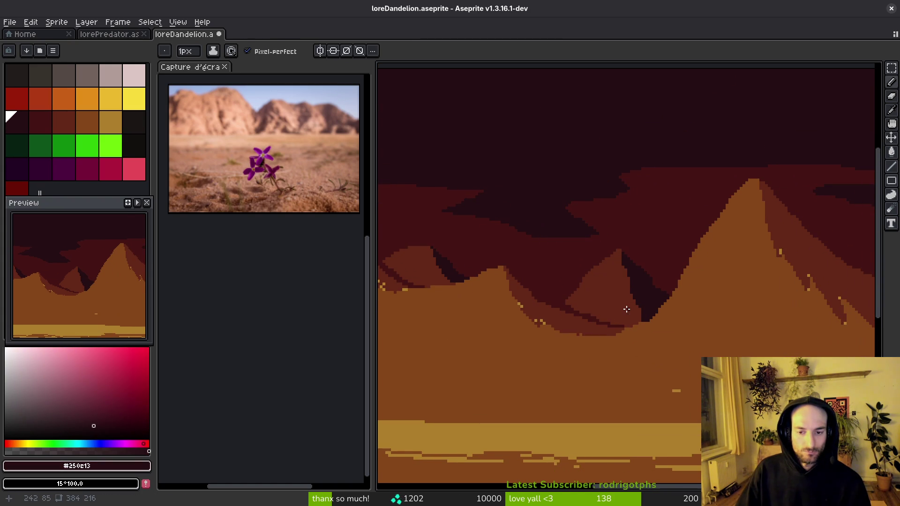
scroll(606, 310, "up", 1)
left_click(628, 305, "alt")
key("g")
left_click(722, 303)
scroll(713, 307, "down", 2)
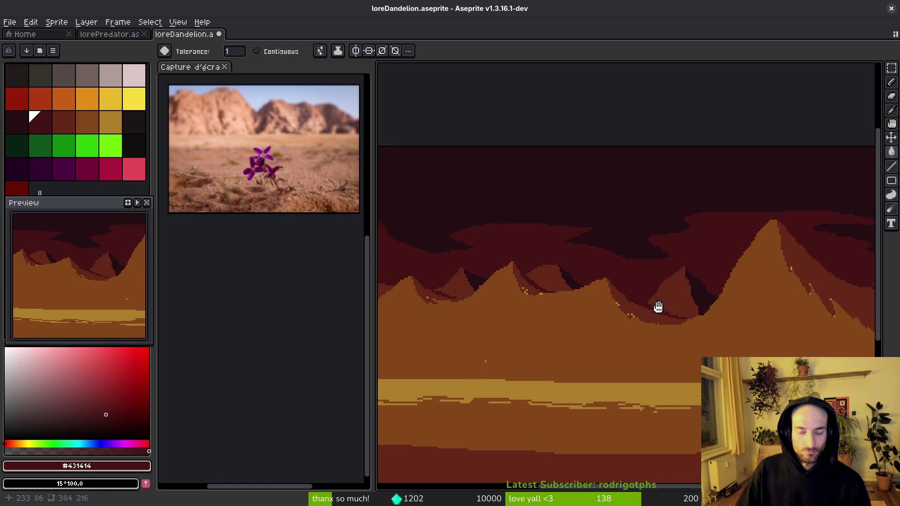
scroll(629, 313, "down", 2)
scroll(629, 313, "up", 2)
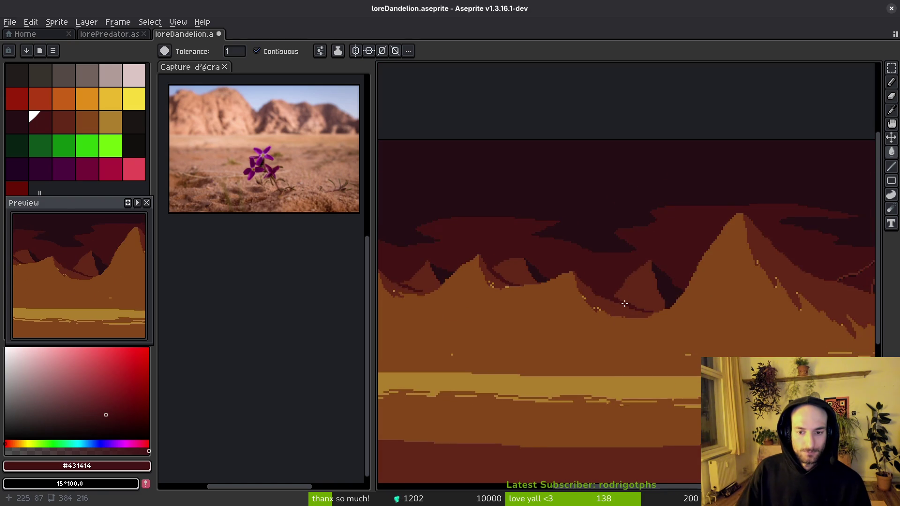
scroll(642, 261, "up", 2)
Step: Draw a thin dark crevice line running down-left from the peak along the mountain edge
key("b")
left_click_drag(747, 110, 714, 137)
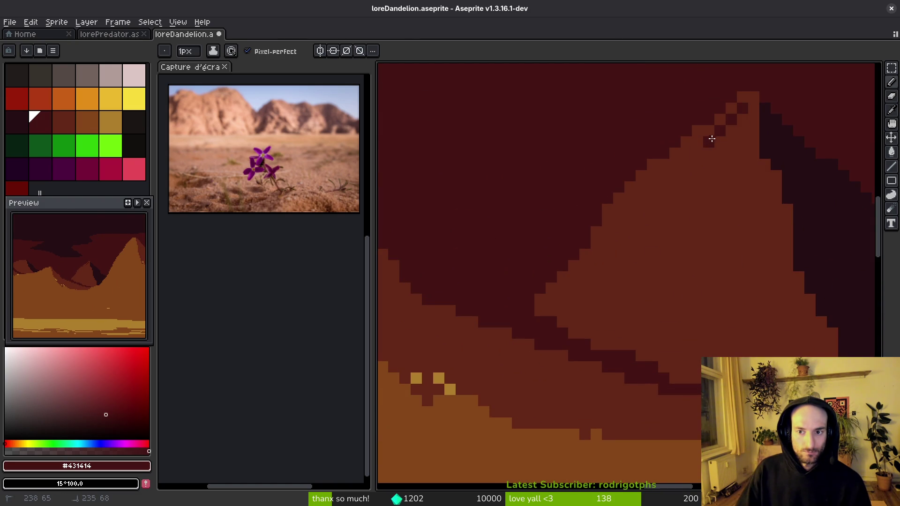
left_click_drag(682, 164, 646, 192)
left_click_drag(617, 230, 553, 308)
key("g")
scroll(639, 297, "down", 5)
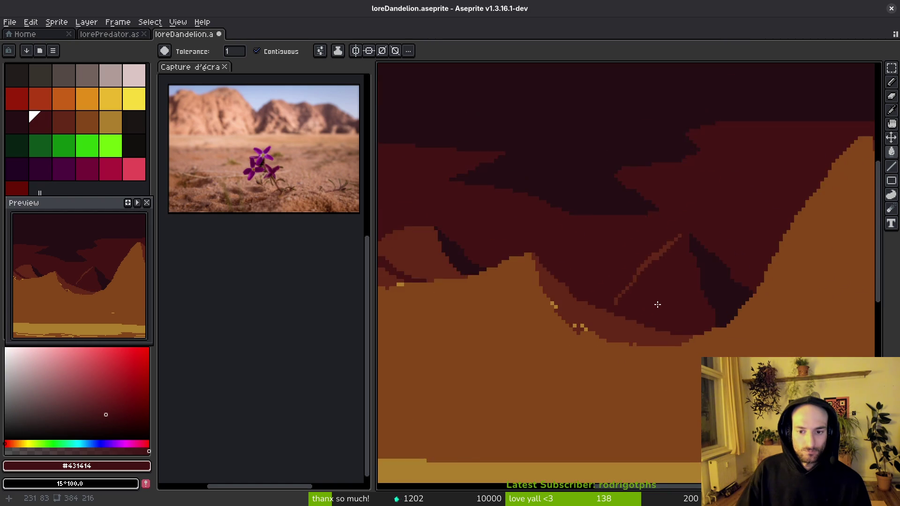
scroll(657, 324, "up", 1)
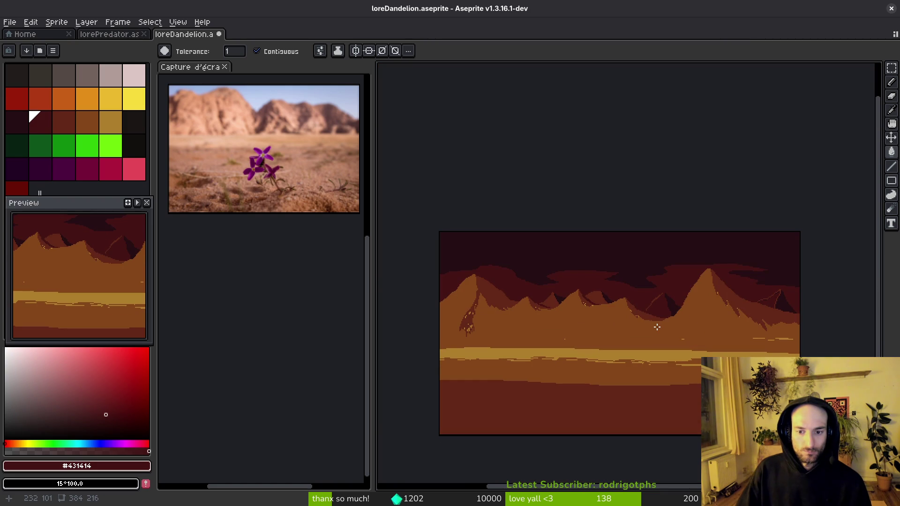
scroll(660, 324, "up", 5)
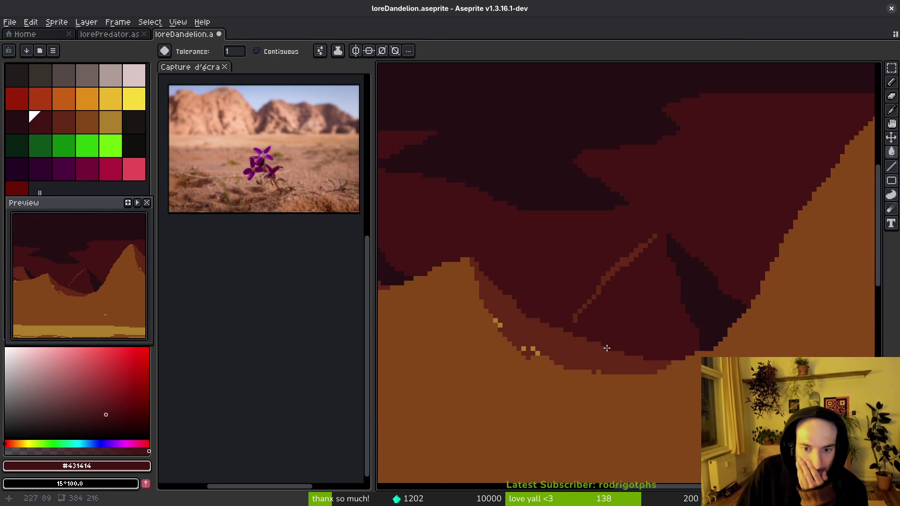
scroll(618, 364, "down", 1)
scroll(619, 364, "down", 4)
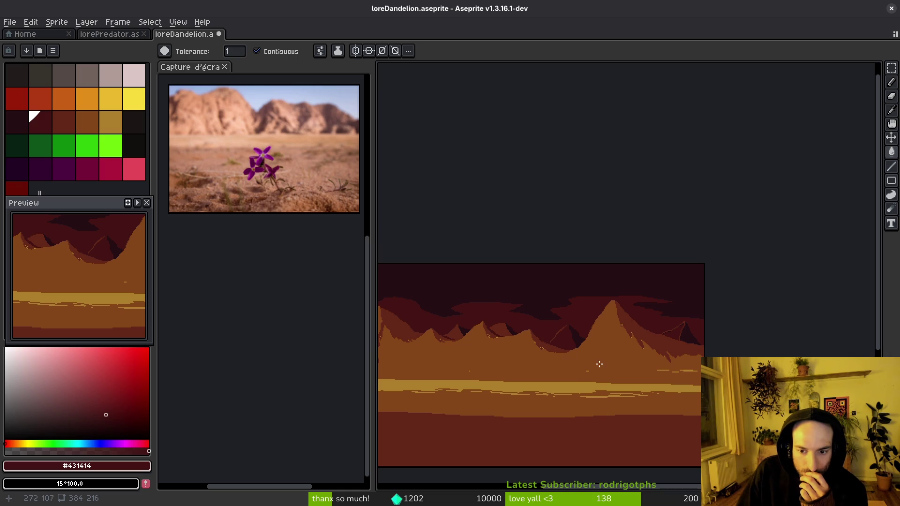
scroll(646, 330, "up", 4)
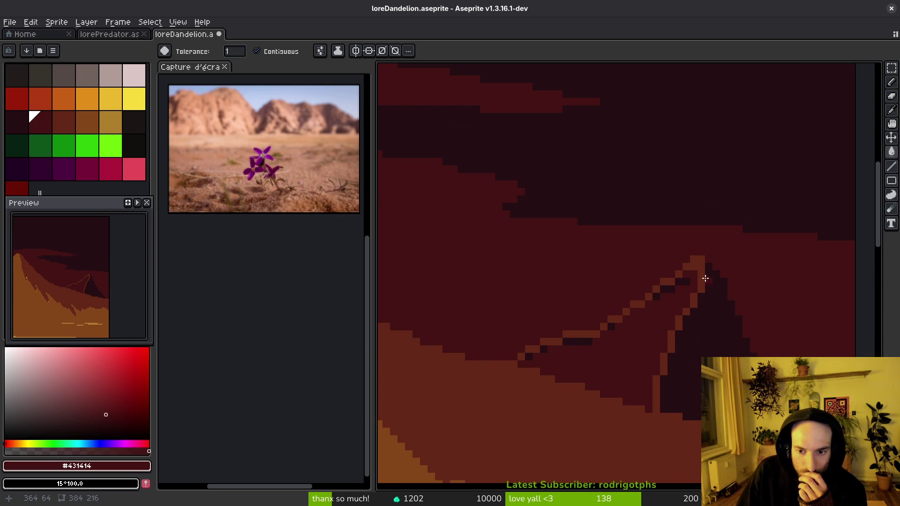
Step: Flood-fill the ridge pixels beside the crevice dark, undoing the bad shadow and lower-region fills
key("f")
key("g")
left_click(695, 302)
key("ctrl+z")
left_click(679, 322)
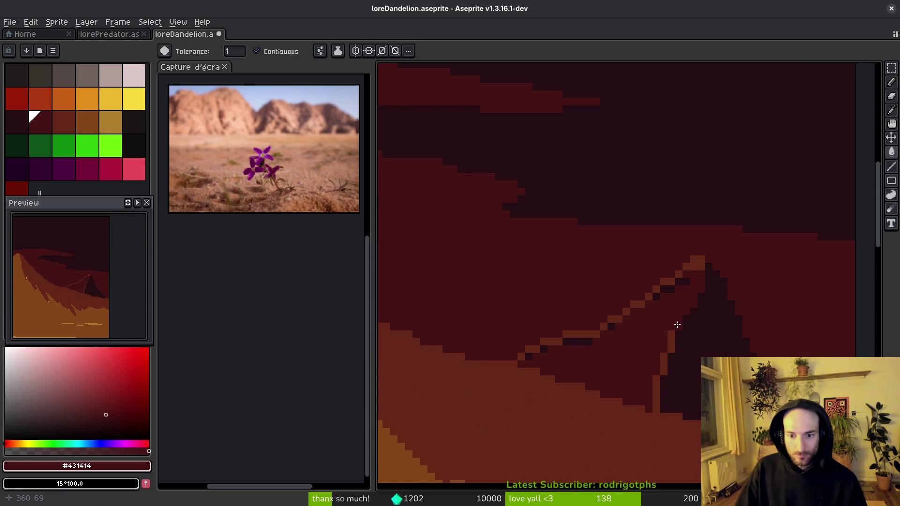
left_click(668, 357)
key("ctrl+z")
left_click(663, 361)
left_click(655, 388)
key("ctrl+z")
key("f")
Step: Place a pixel on the crevice edge and try a reddish-brown fill, then undo it
left_click(650, 413)
key("g")
left_click(651, 415, "alt")
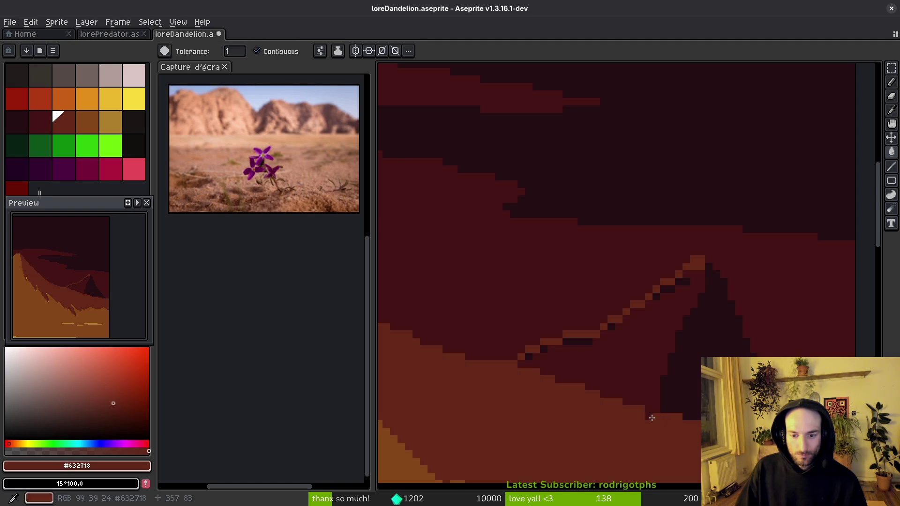
left_click(652, 412)
key("ctrl+z")
Step: Fill the strip and stray dark pixels along the crevice edge with dark red #431414
key("b")
scroll(649, 418, "down", 2)
scroll(649, 418, "up", 3)
left_click(649, 416, "alt")
key("g")
scroll(648, 415, "up", 2)
left_click(627, 407)
left_click(572, 416)
left_click(538, 434)
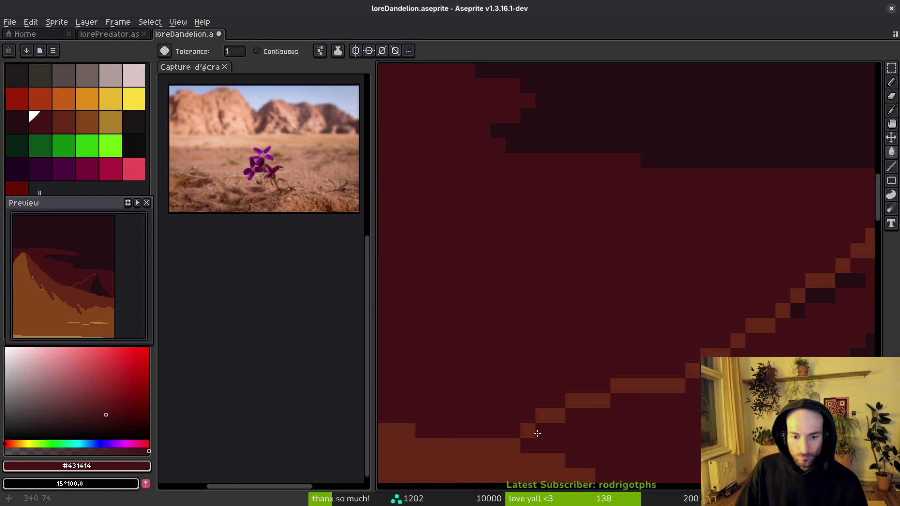
scroll(693, 350, "down", 2)
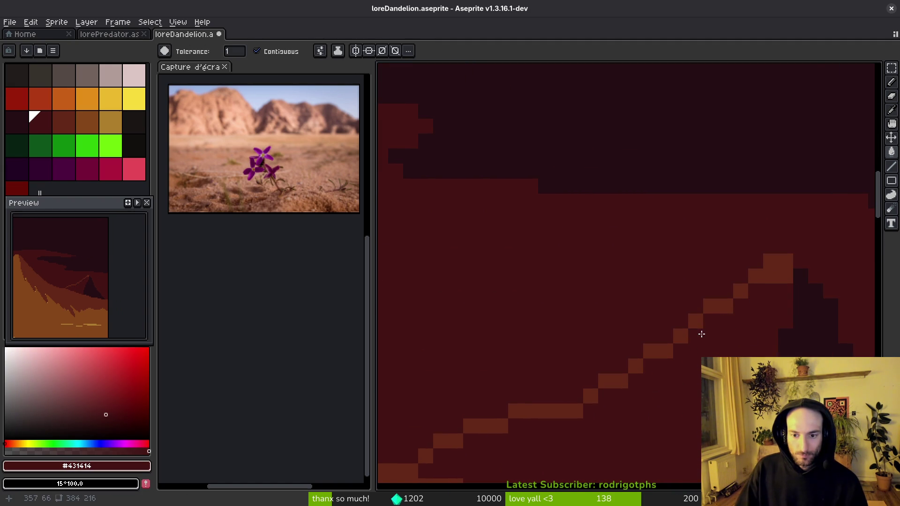
Step: Paint over the dark streak on the left mountain with brown #854619 using a 5px pencil
left_click_drag(691, 350, 631, 339)
scroll(631, 338, "down", 5)
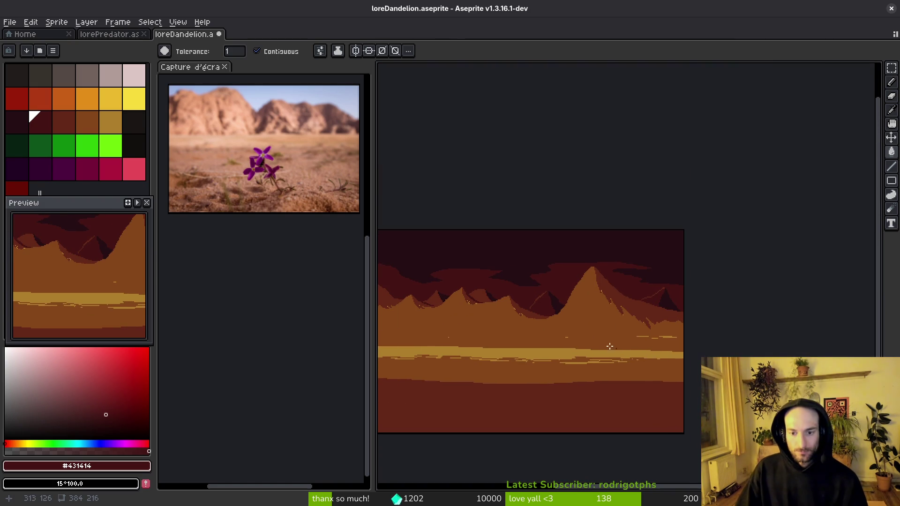
scroll(516, 326, "left", 4)
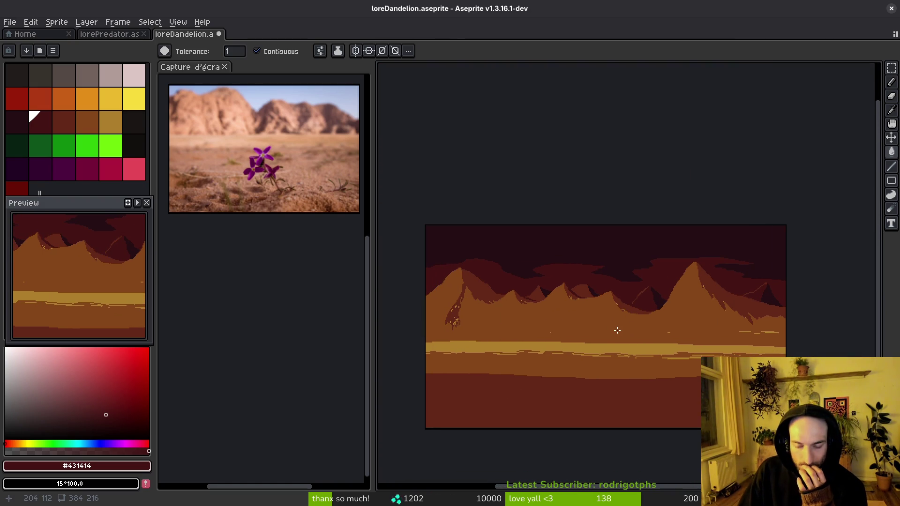
scroll(488, 322, "up", 5)
left_click(578, 311, "alt")
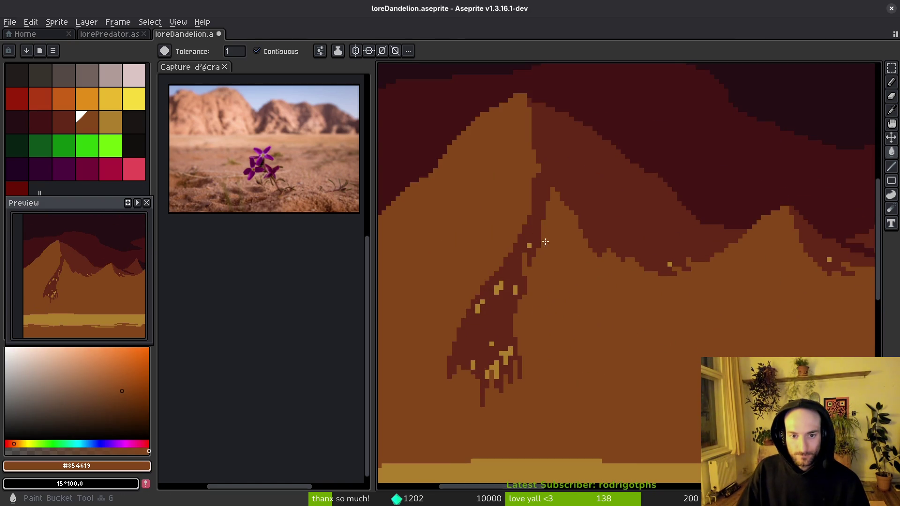
key("b")
mouse_move(535, 236)
left_mouse_down()
mouse_move(527, 220)
mouse_move(511, 366)
mouse_move(492, 328)
mouse_move(470, 325)
mouse_move(492, 317)
left_mouse_up()
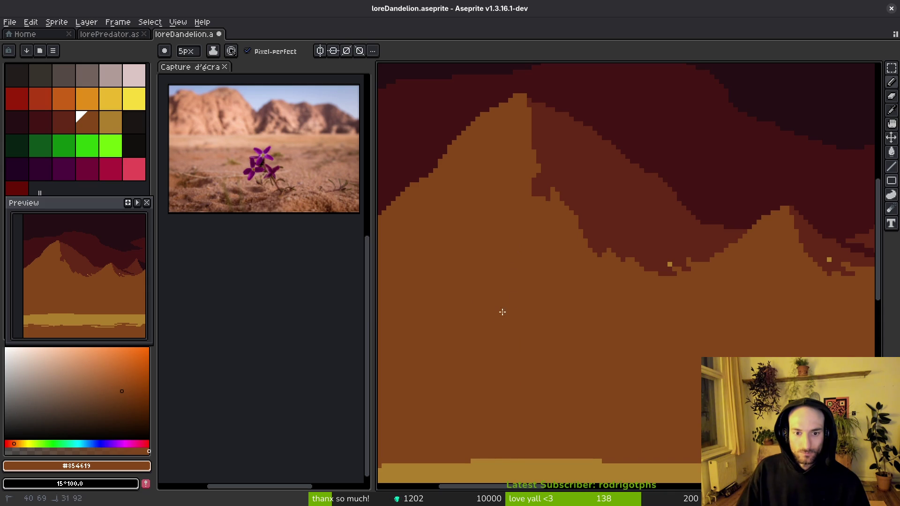
scroll(578, 353, "down", 5)
scroll(588, 347, "up", 2)
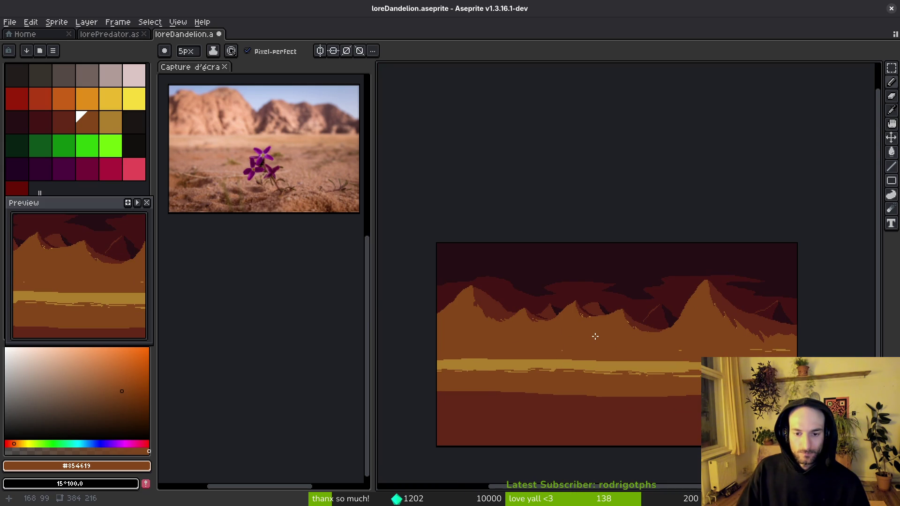
scroll(595, 334, "up", 1)
scroll(675, 284, "up", 2)
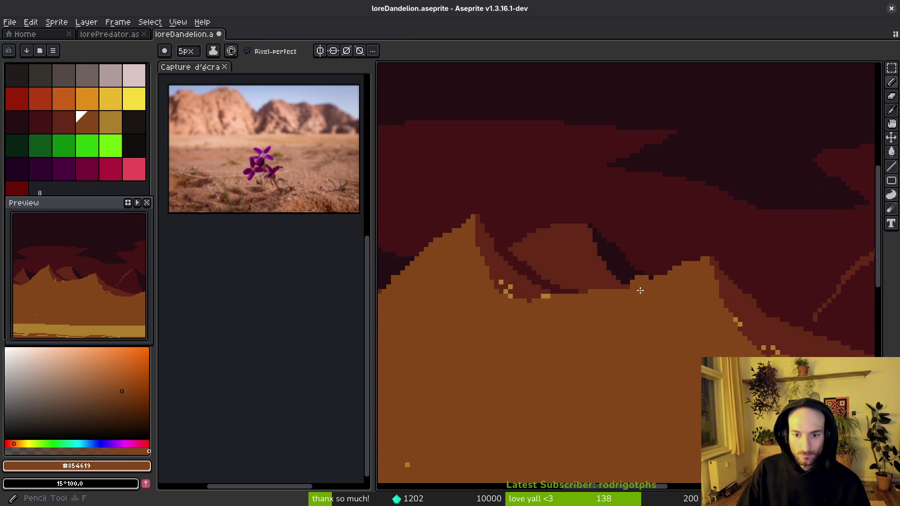
left_click(544, 294, "alt")
key("minus")
key("minus")
key("minus")
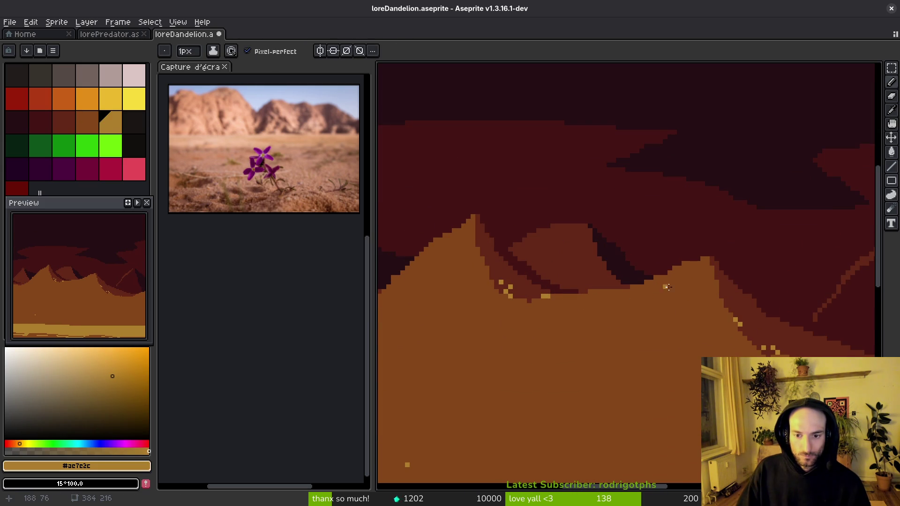
mouse_move(637, 286)
left_mouse_down()
mouse_move(515, 354)
mouse_move(491, 355)
left_mouse_up()
mouse_move(491, 356)
left_mouse_down()
mouse_move(710, 295)
mouse_move(670, 336)
left_mouse_up()
mouse_move(594, 394)
left_mouse_down()
mouse_move(487, 357)
mouse_move(714, 336)
mouse_move(594, 319)
mouse_move(511, 289)
left_mouse_up()
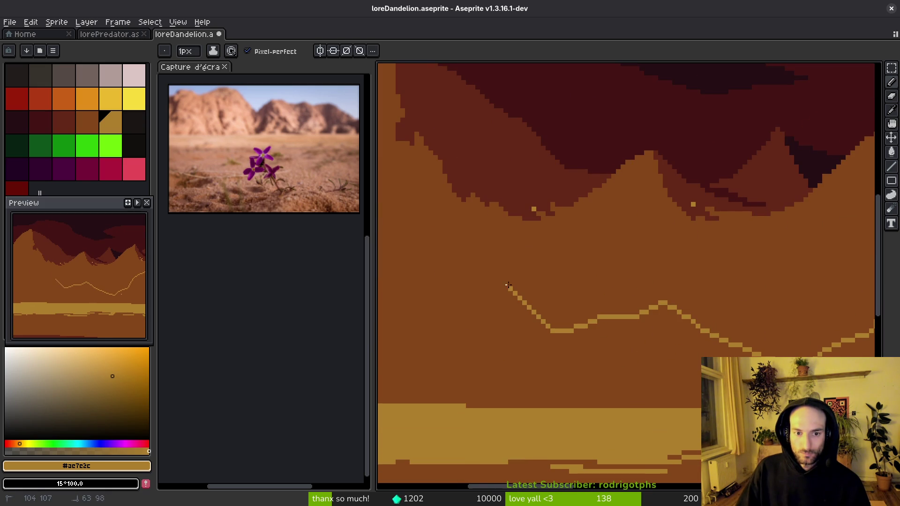
key("ctrl+z")
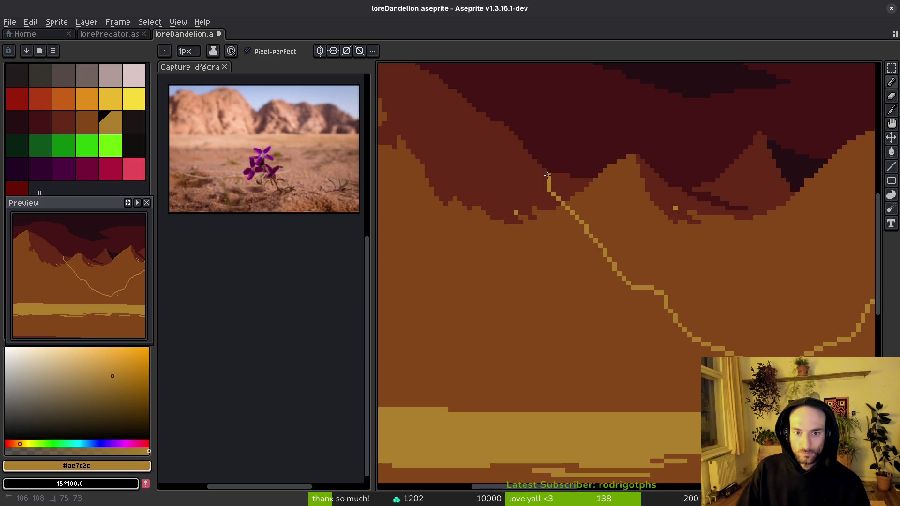
scroll(548, 176, "down", 5)
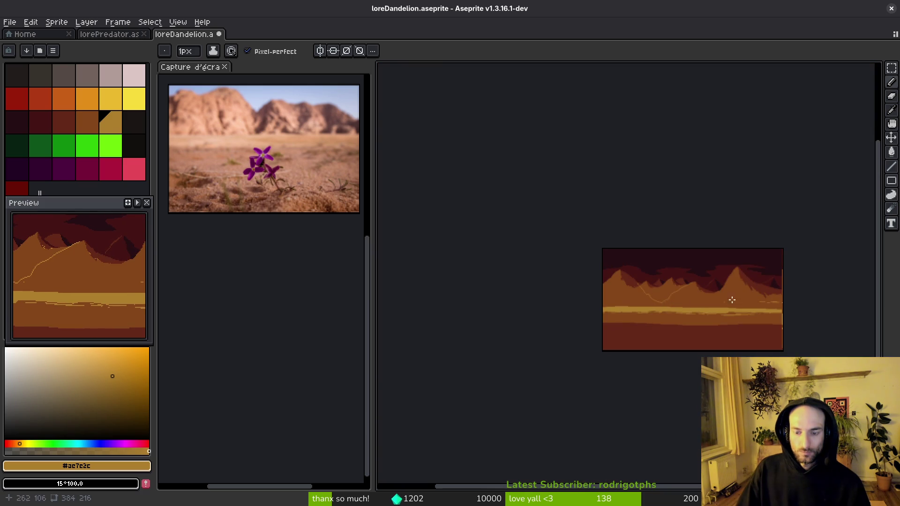
scroll(728, 298, "up", 5)
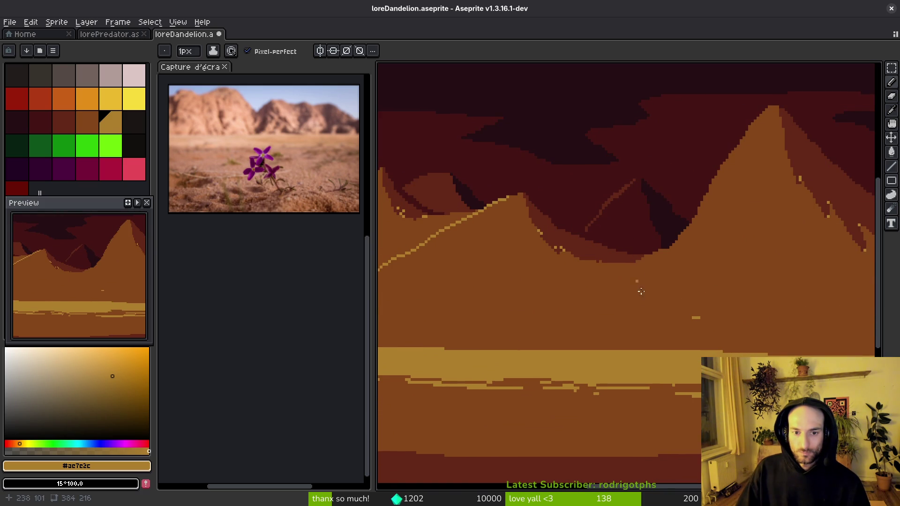
scroll(628, 281, "down", 1)
scroll(641, 285, "down", 3)
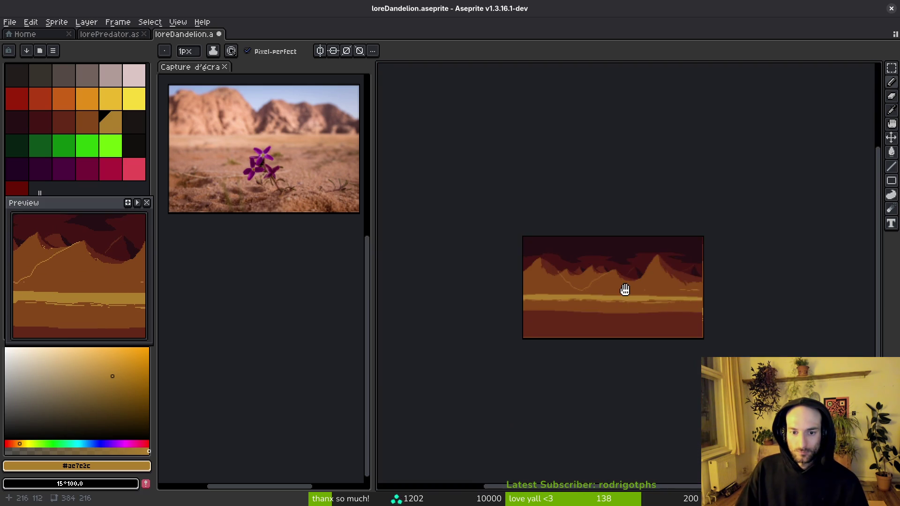
scroll(631, 273, "up", 3)
Step: Fill the slope right of the diagonal line with reddish-brown #632718 and maroon #431414
left_click(630, 264, "alt")
scroll(631, 264, "up", 1)
scroll(717, 257, "up", 1)
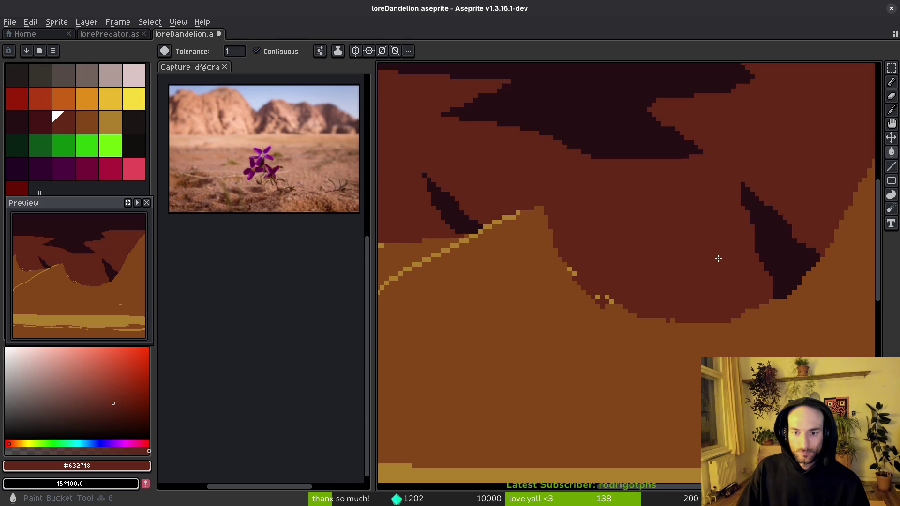
scroll(715, 255, "down", 1)
scroll(736, 167, "up", 2)
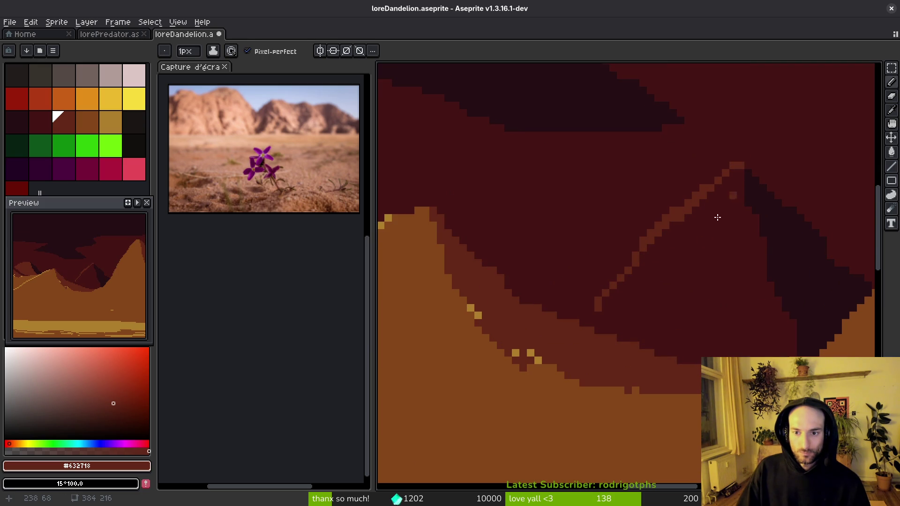
key("g")
left_click(594, 321)
scroll(653, 321, "down", 1)
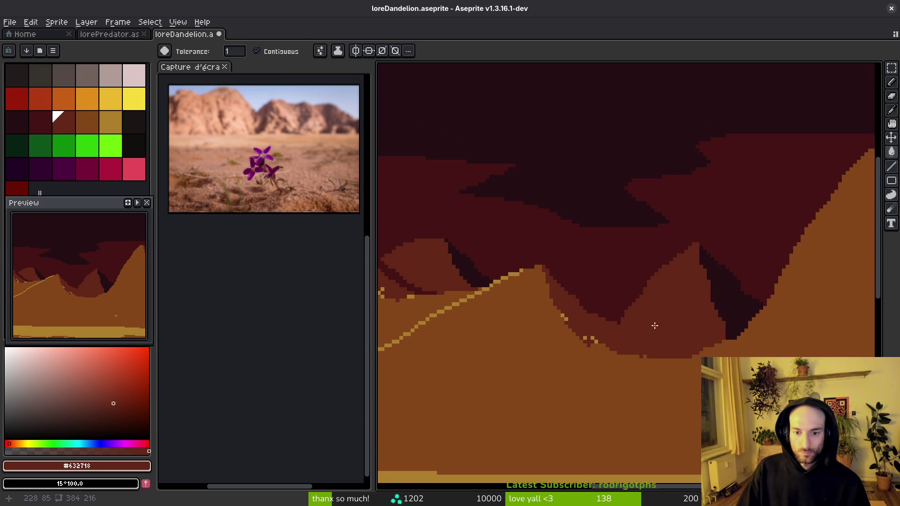
left_click(603, 288, "alt")
scroll(656, 320, "down", 1)
left_click(656, 320)
scroll(659, 333, "up", 1)
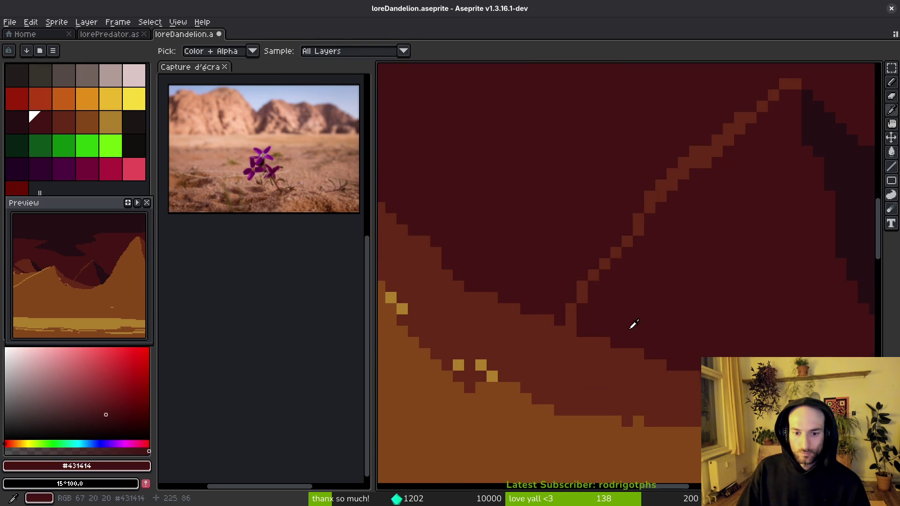
scroll(547, 275, "up", 1)
Step: Draw a diagonal crease line in #632718 and fill the area right of it
key("b")
left_click(548, 257, "alt")
key("alt+f")
key("Escape")
left_click(594, 300, "shift")
left_click(699, 348, "shift")
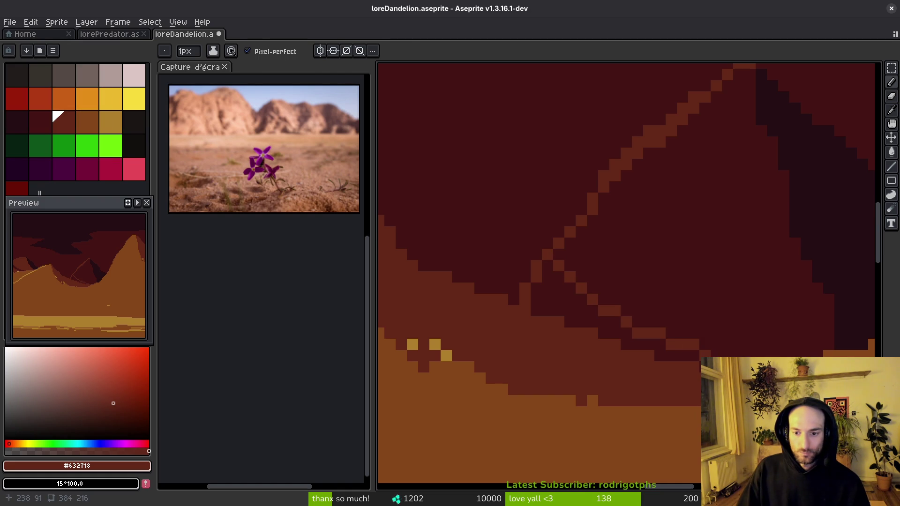
key("g")
left_click(649, 299)
scroll(686, 265, "down", 2)
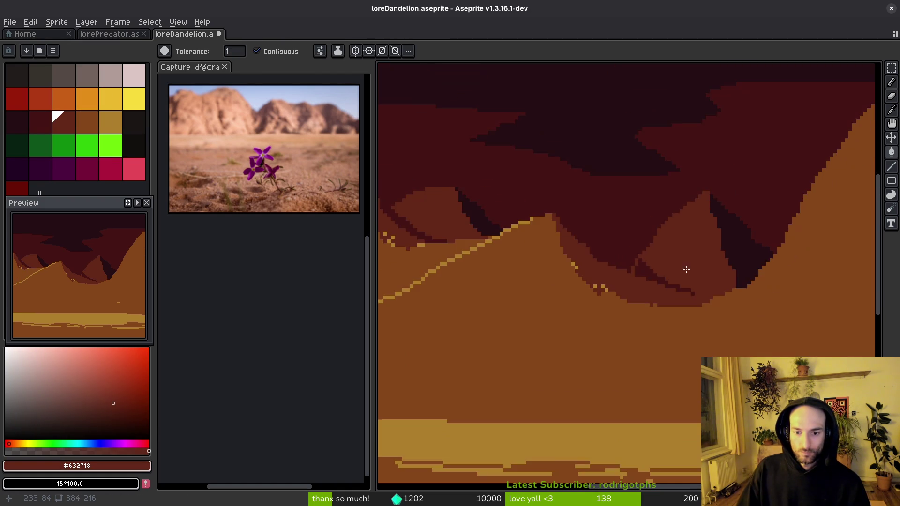
scroll(634, 267, "up", 2)
Step: Repaint a few dark pixels near the ridge in reddish-brown #632718
left_click(646, 247, "alt")
key("b")
scroll(652, 284, "down", 1)
scroll(653, 284, "down", 2)
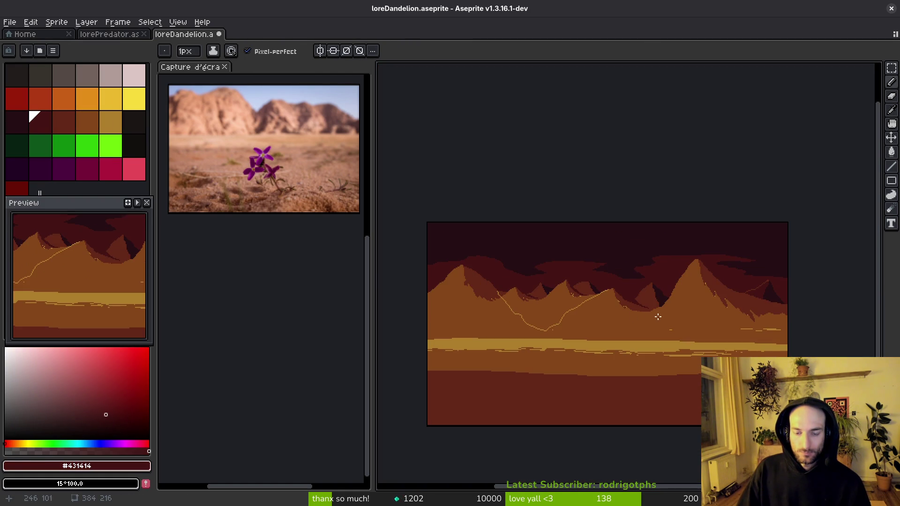
scroll(658, 318, "up", 6)
left_click(613, 261, "alt")
left_click_drag(651, 242, 674, 231)
scroll(673, 231, "down", 4)
scroll(623, 315, "up", 1)
left_click(609, 307, "alt")
scroll(612, 311, "up", 3)
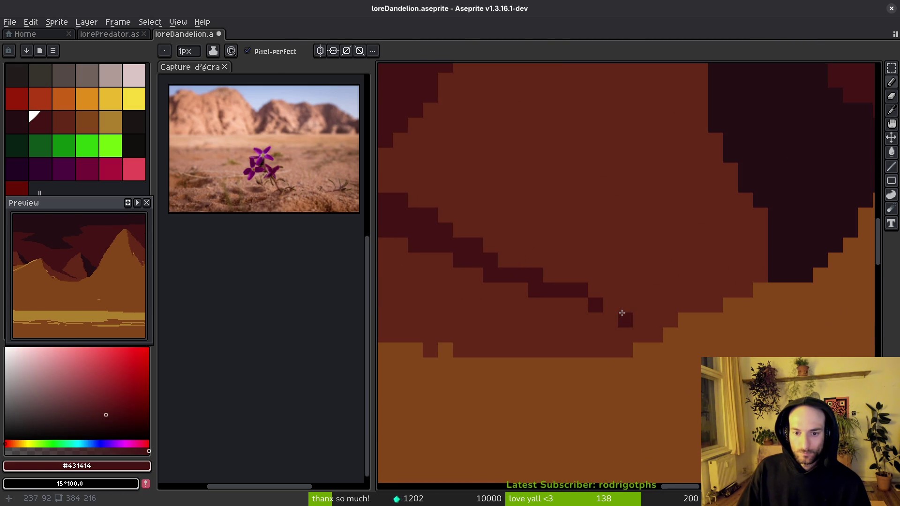
scroll(646, 311, "down", 5)
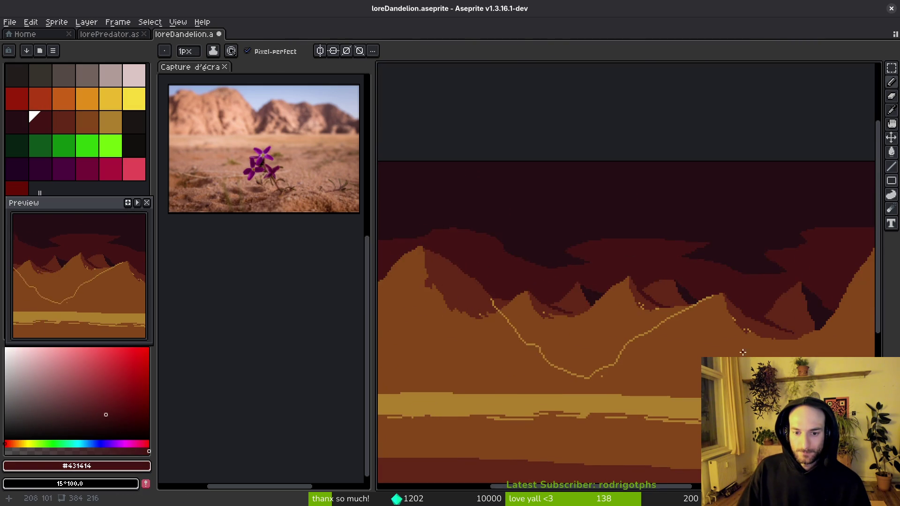
scroll(714, 335, "right", 3)
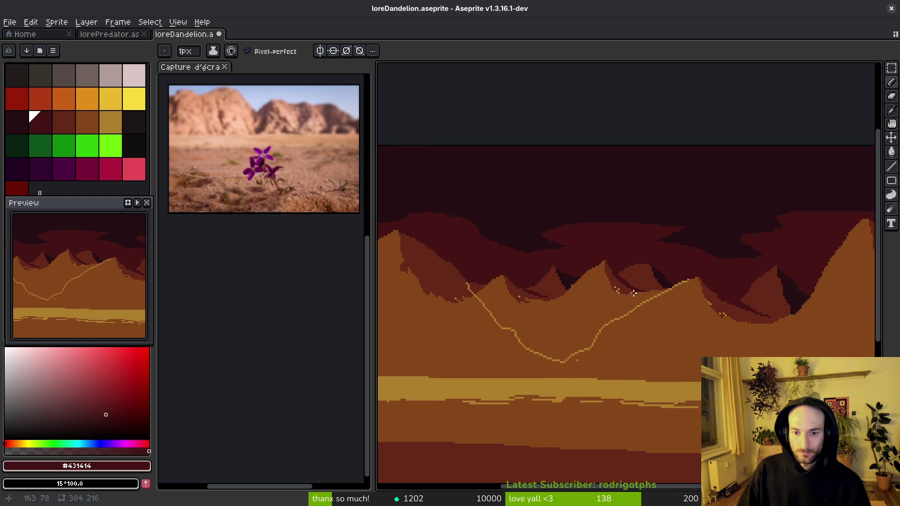
scroll(633, 293, "up", 2)
scroll(618, 269, "down", 4)
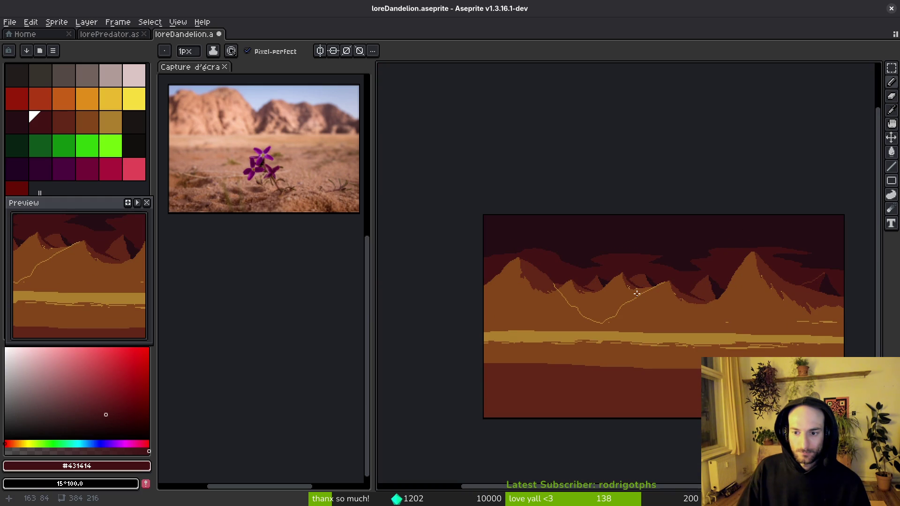
scroll(640, 294, "up", 4)
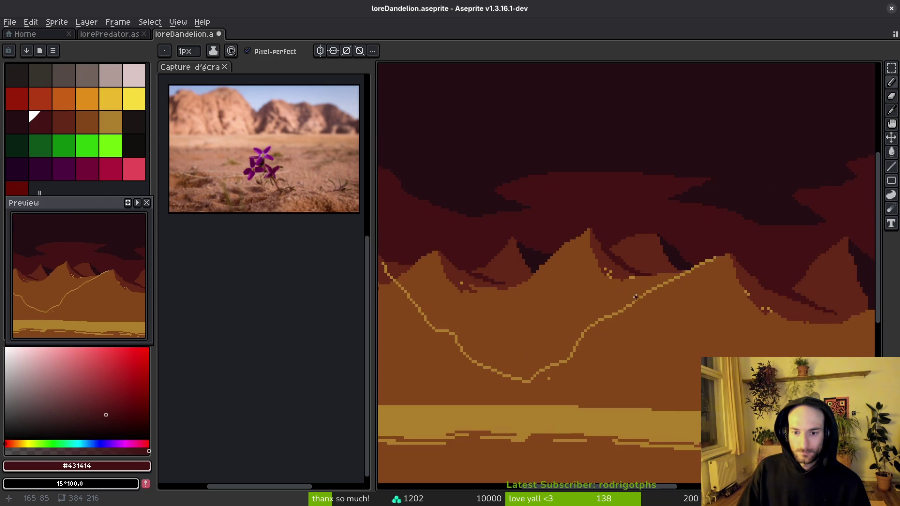
Step: Draw and fill a tan #ae7c2c highlight along the peak's ridge, then save with Ctrl+S
left_click(647, 388, "alt")
scroll(667, 207, "up", 2)
left_click_drag(776, 145, 640, 341)
key("g")
left_click(696, 280)
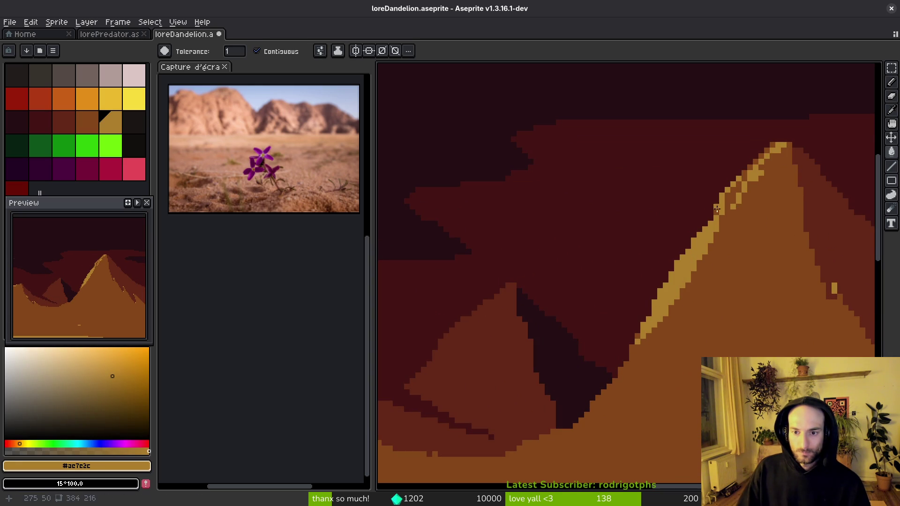
scroll(737, 202, "up", 2)
key("b")
left_click_drag(708, 232, 745, 150)
left_click(776, 121)
mouse_move(792, 106)
left_mouse_down()
mouse_move(757, 141)
mouse_move(705, 228)
mouse_move(629, 212)
left_mouse_up()
key("ctrl+s")
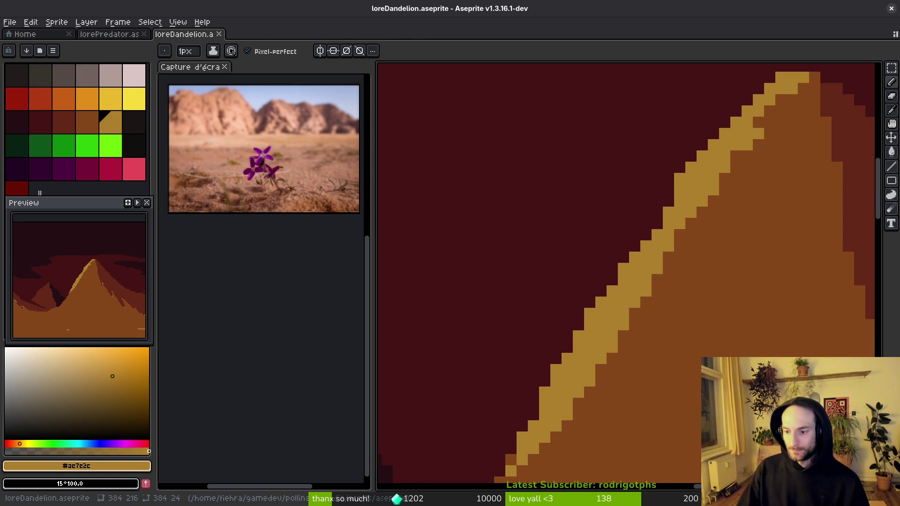
Step: Extend the tan ridge highlight down-left and add short tan strands along the slope
scroll(723, 140, "up", 1)
scroll(773, 112, "down", 6)
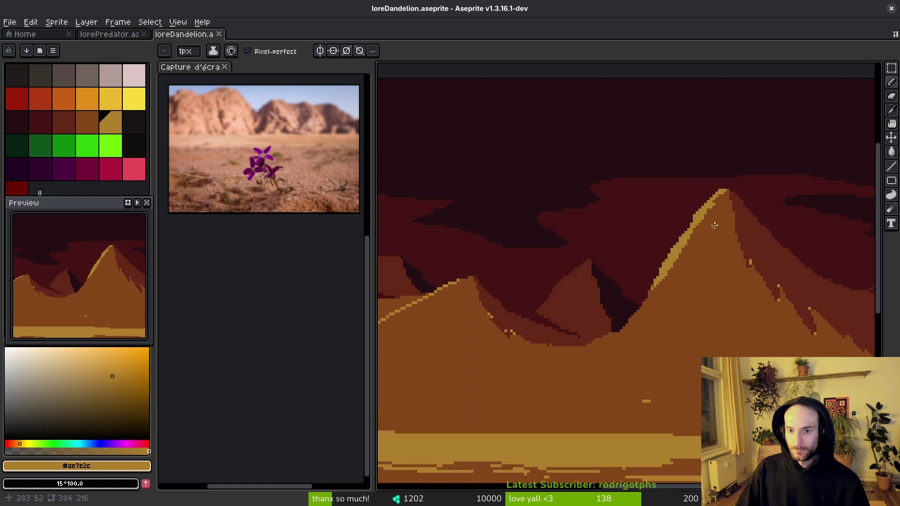
scroll(685, 176, "up", 5)
scroll(672, 202, "up", 1)
left_click_drag(674, 190, 616, 269)
left_click_drag(673, 217, 633, 263)
left_click_drag(685, 178, 675, 232)
left_click_drag(703, 150, 703, 174)
left_click_drag(692, 192, 691, 227)
left_click_drag(683, 232, 682, 249)
left_click(715, 168)
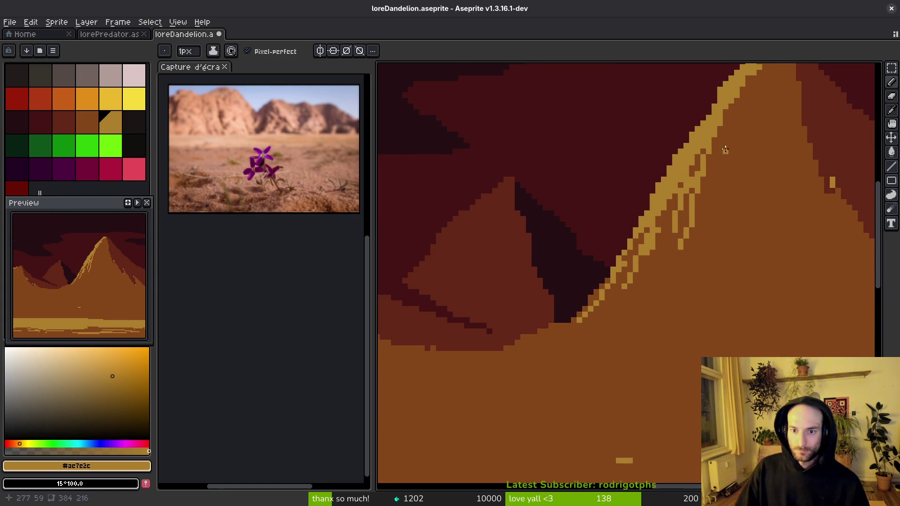
left_click_drag(731, 104, 726, 164)
left_click(713, 195)
Step: Streak tan lines down from the peak top and along its right ridge
scroll(729, 221, "down", 3)
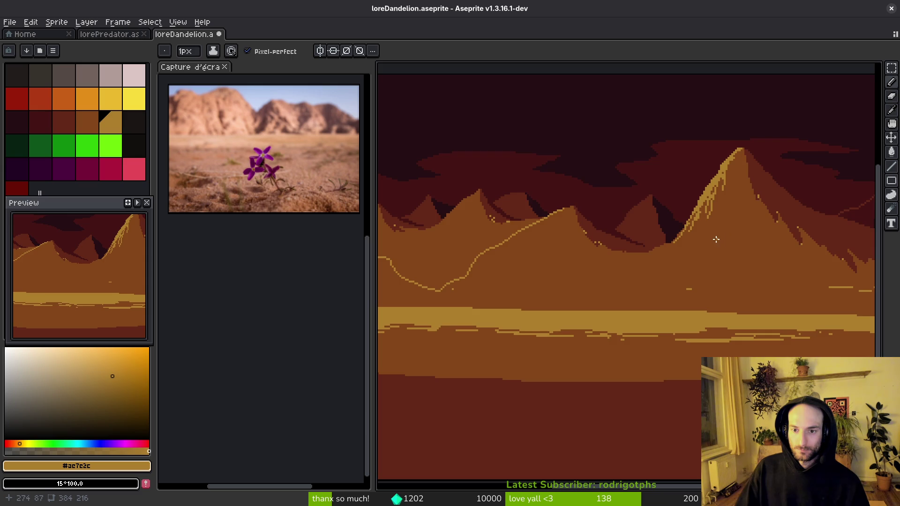
scroll(684, 249, "up", 3)
scroll(723, 254, "down", 2)
scroll(738, 207, "up", 3)
left_click_drag(762, 118, 745, 229)
left_click_drag(745, 151, 745, 159)
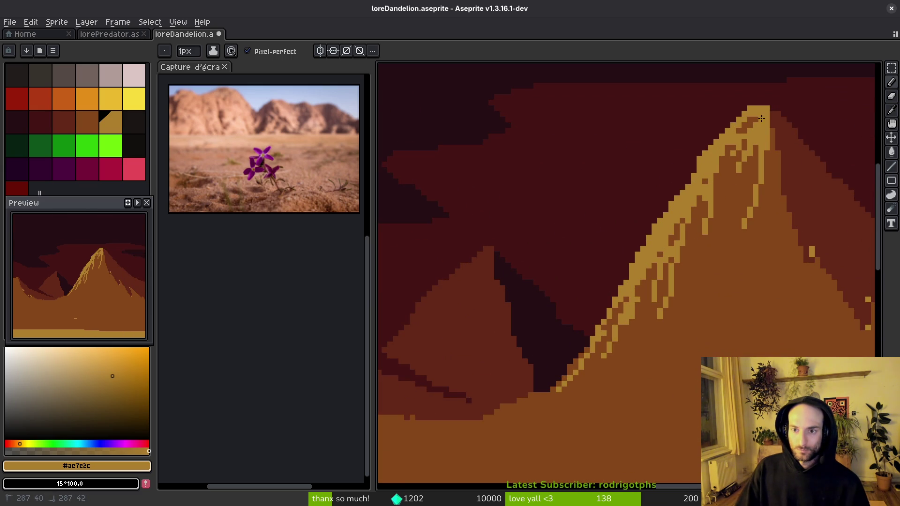
mouse_move(715, 202)
left_mouse_down()
mouse_move(742, 152)
mouse_move(699, 250)
left_mouse_up()
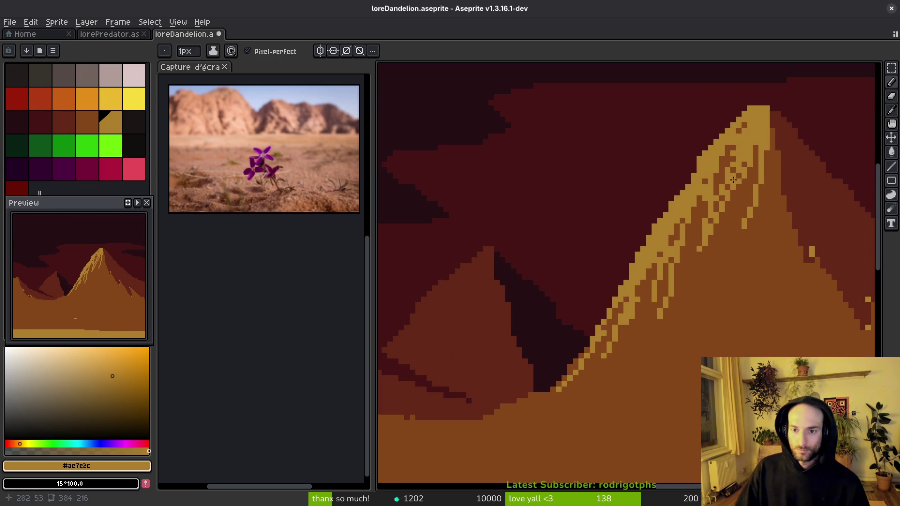
scroll(720, 170, "down", 2)
scroll(705, 258, "up", 2)
left_click_drag(756, 119, 765, 178)
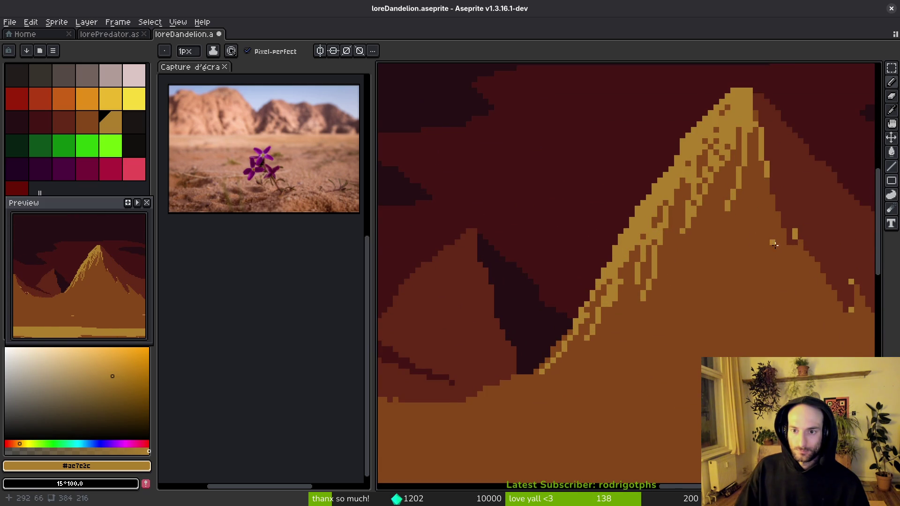
scroll(723, 132, "down", 1)
left_click_drag(729, 213, 749, 261)
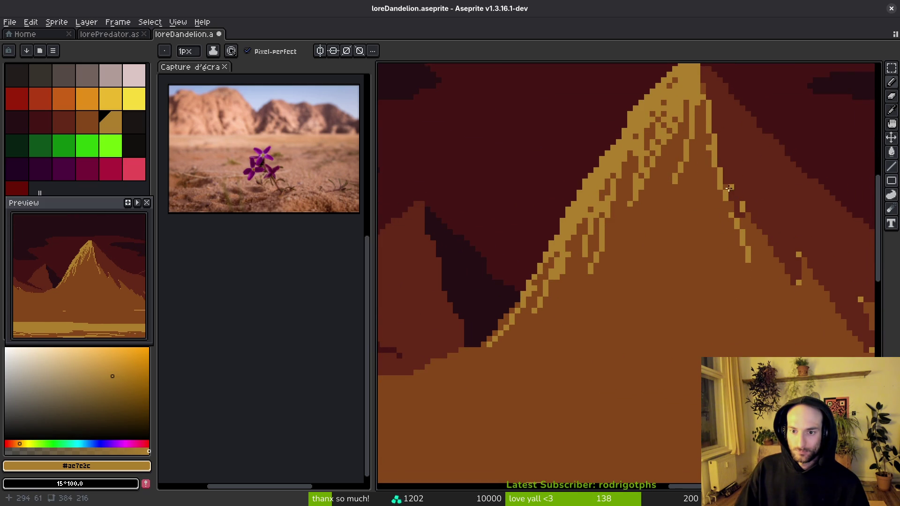
Step: Pencil long #ae7c2c streaks down the peak's left face, right flank and ridge, redrawing one bad stroke
scroll(785, 310, "down", 1)
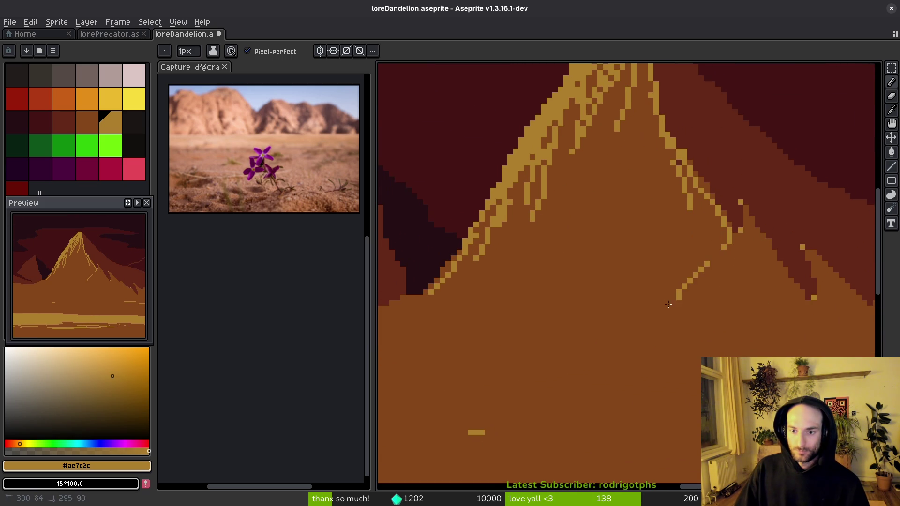
scroll(680, 287, "down", 1)
left_click_drag(717, 173, 611, 323)
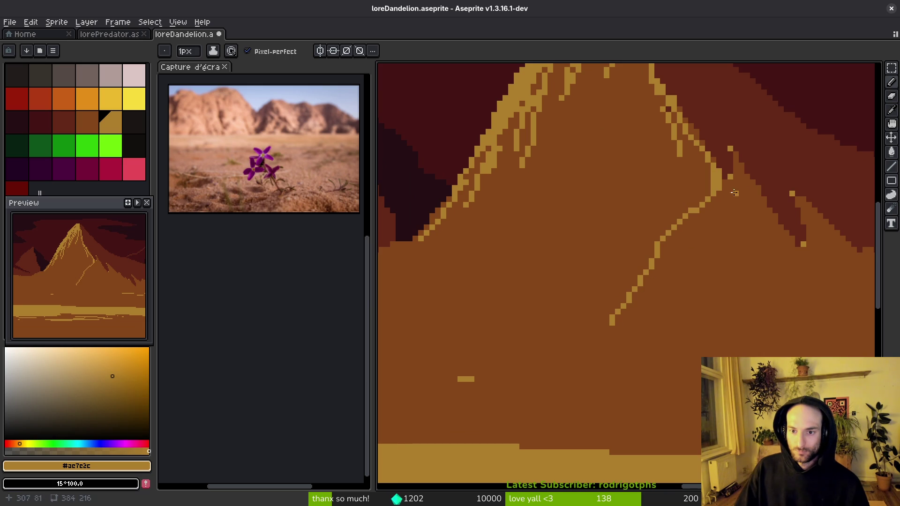
mouse_move(743, 191)
left_mouse_down()
mouse_move(790, 248)
mouse_move(827, 330)
left_mouse_up()
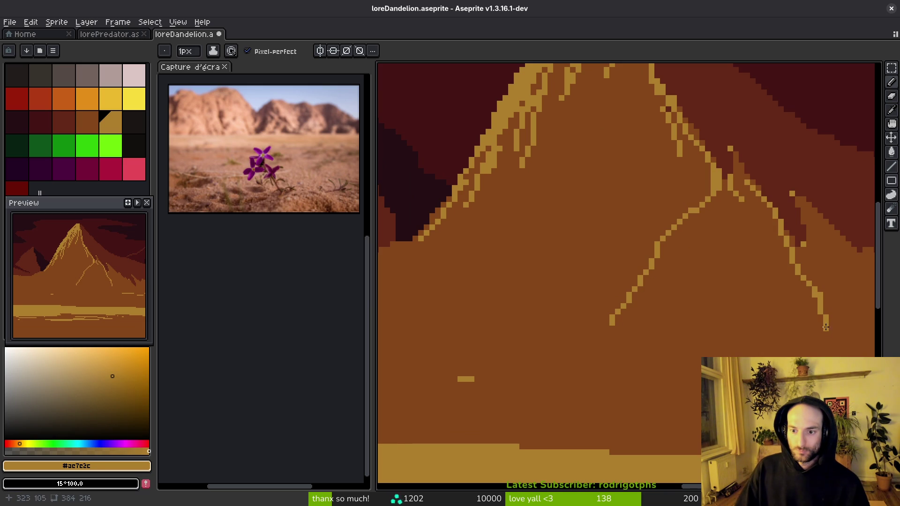
left_click_drag(683, 206, 703, 170)
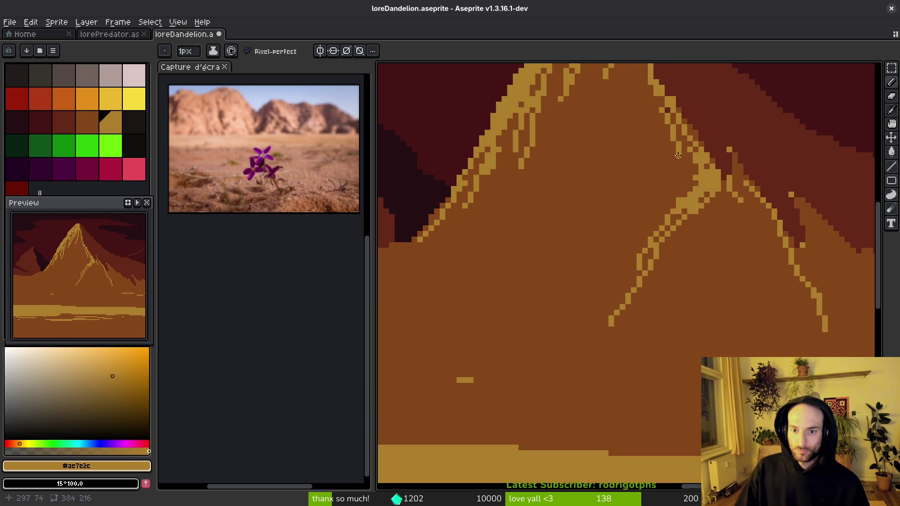
scroll(663, 213, "up", 2)
mouse_move(679, 188)
left_mouse_down()
mouse_move(659, 104)
mouse_move(690, 244)
mouse_move(681, 333)
left_mouse_up()
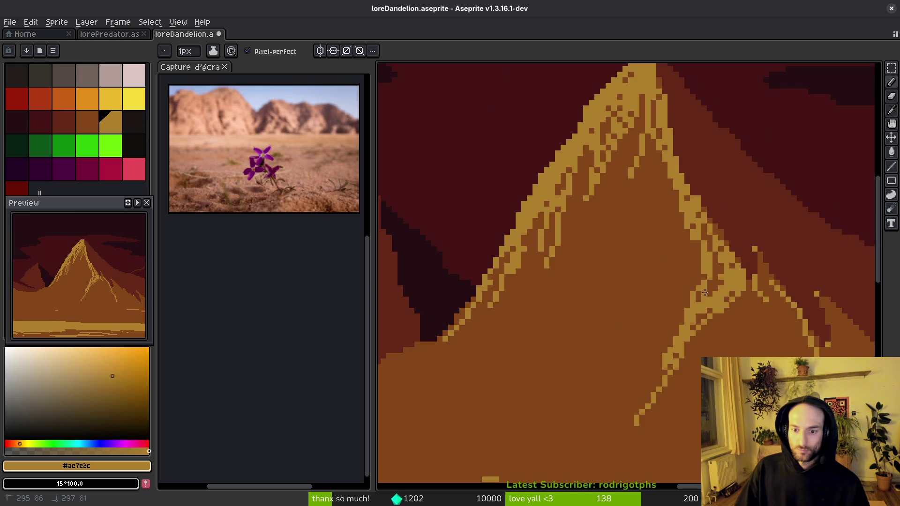
scroll(696, 327, "down", 3)
scroll(684, 317, "up", 3)
left_click_drag(687, 198, 650, 321)
key("ctrl+z")
left_click_drag(672, 233, 636, 338)
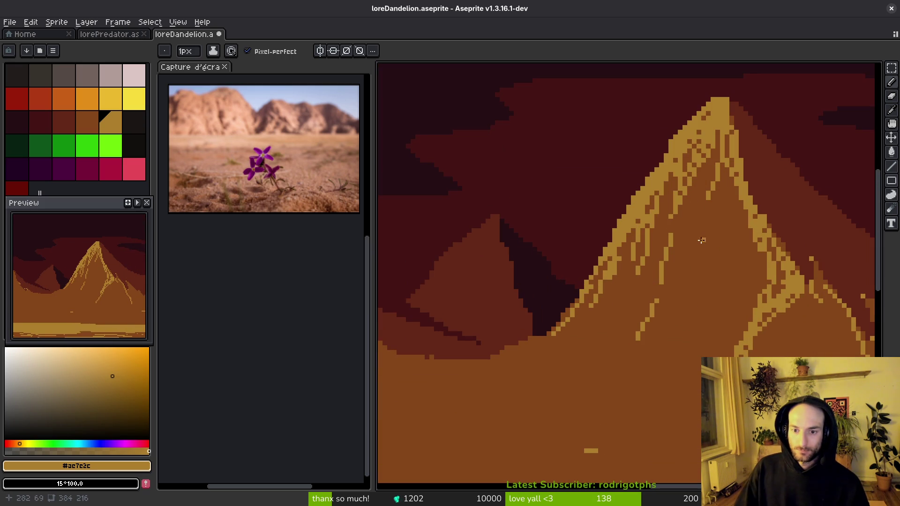
scroll(651, 270, "down", 3)
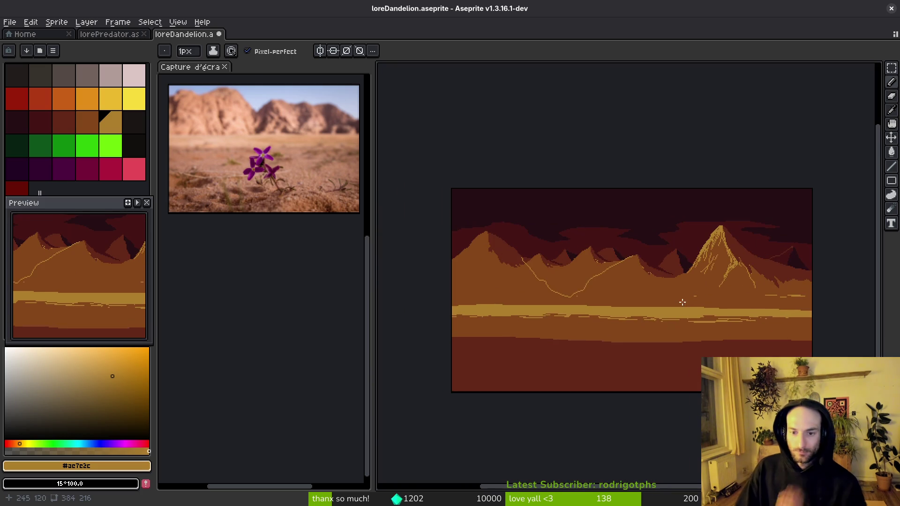
Step: Undo the ochre streak on the tall peak's right flank, keeping the left face lit
scroll(637, 314, "down", 2)
scroll(640, 308, "up", 2)
scroll(649, 312, "down", 1)
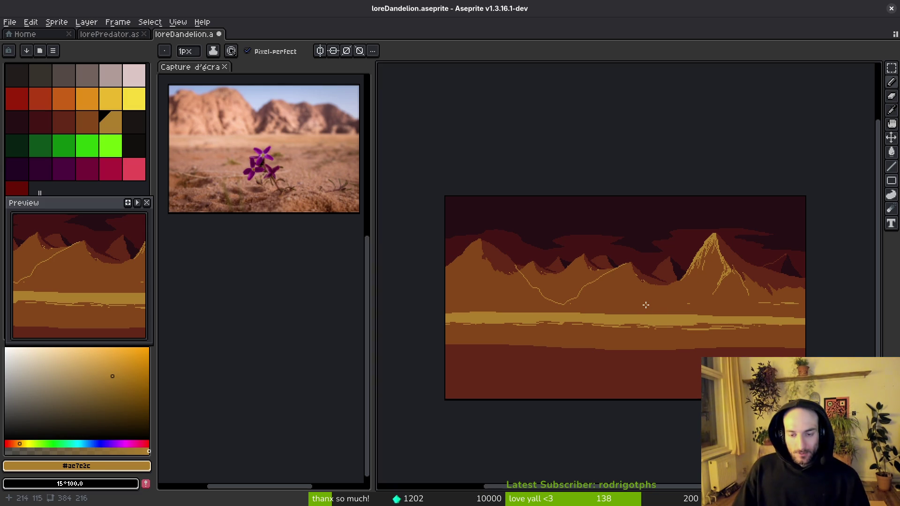
key("ctrl+z")
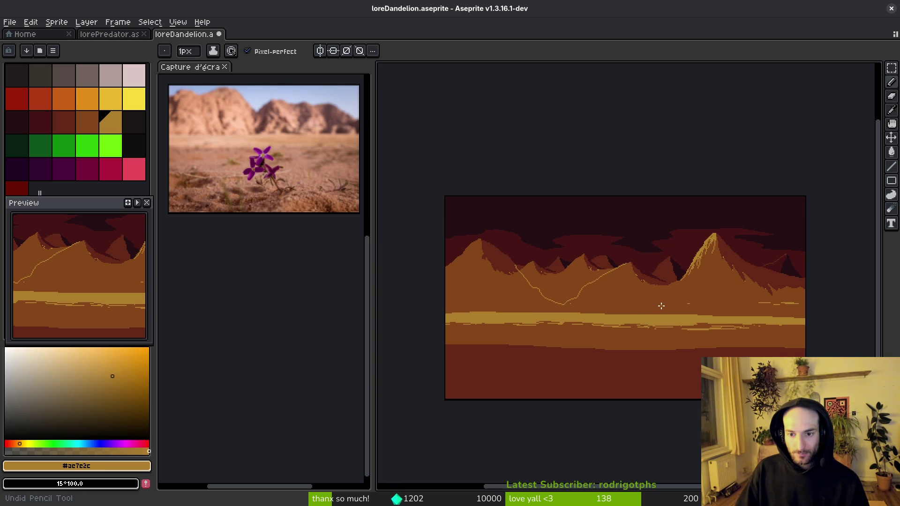
scroll(713, 267, "up", 5)
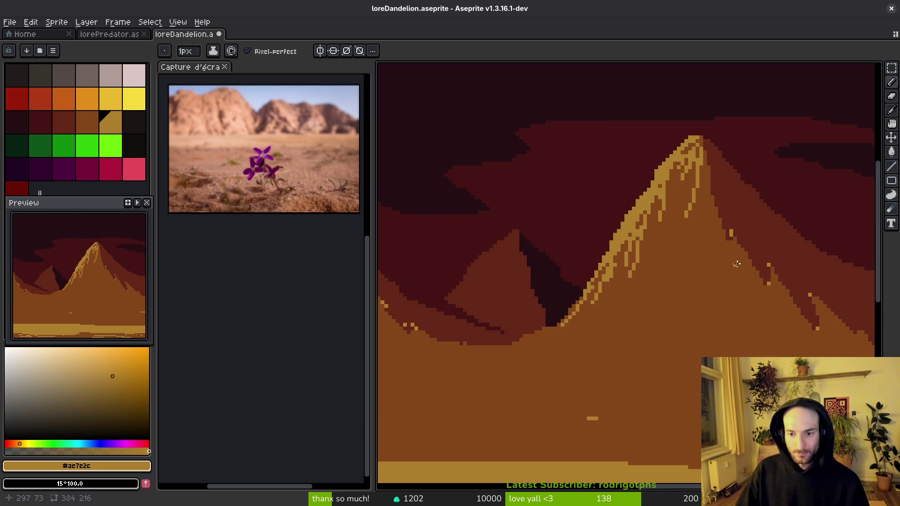
left_click(639, 231, "alt")
Step: Paint Bucket the three light streaks on the slope with the brown base colour
key("g")
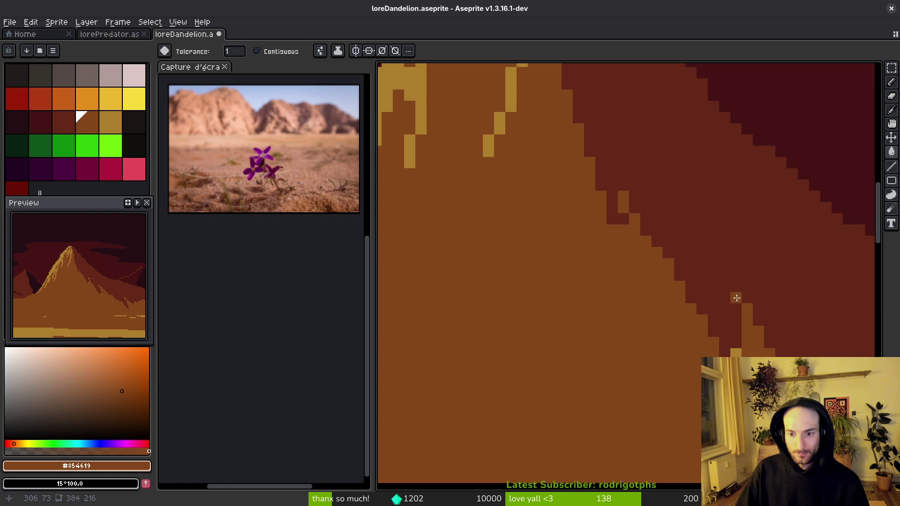
left_click_drag(740, 347, 648, 325)
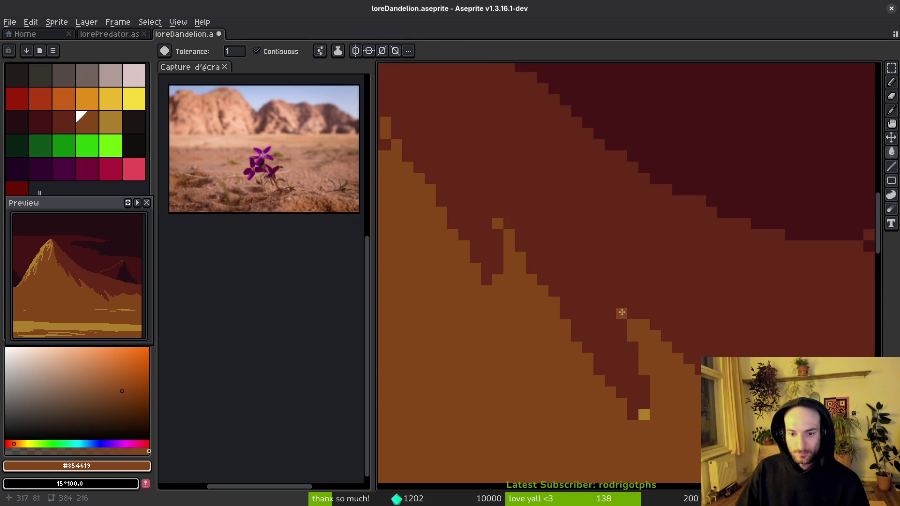
scroll(649, 423, "down", 4)
scroll(656, 383, "up", 4)
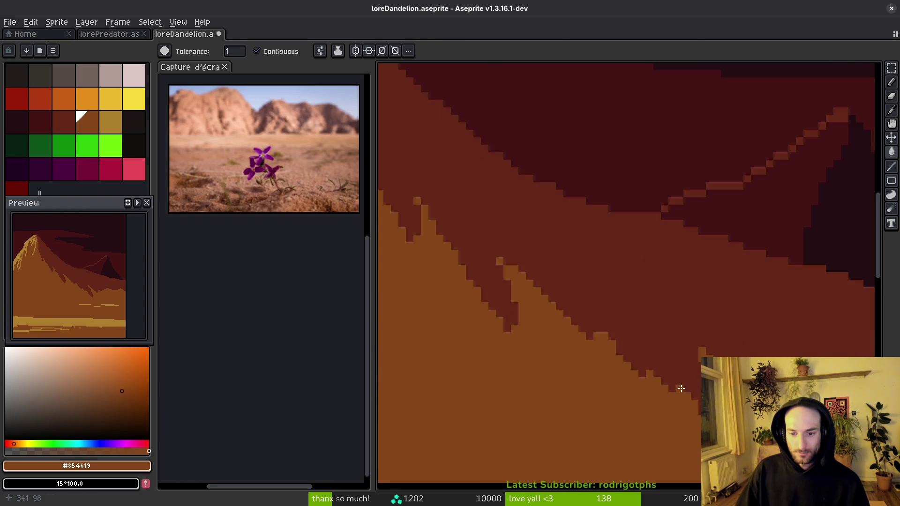
scroll(681, 389, "down", 4)
scroll(666, 328, "up", 4)
left_click(635, 313)
left_click(540, 310)
left_click(577, 319)
Step: Fill the first five stray yellow highlight pixels on the slope with brown
scroll(658, 327, "down", 4)
scroll(595, 315, "up", 5)
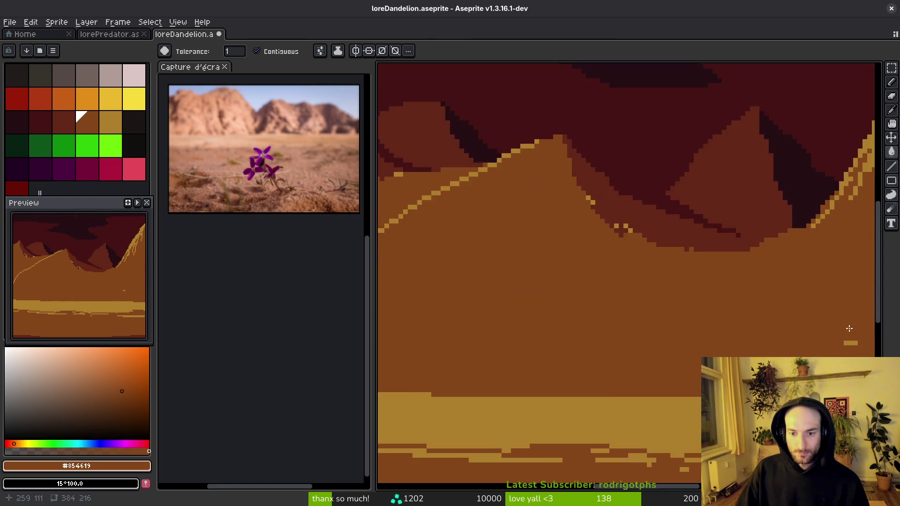
scroll(633, 301, "down", 2)
scroll(633, 302, "up", 5)
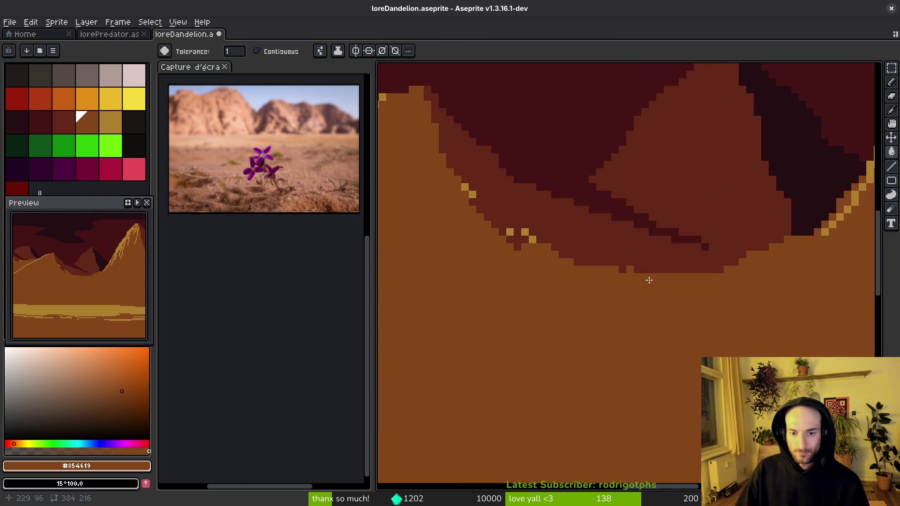
left_click(641, 221)
left_click(665, 243)
left_click(595, 220)
scroll(592, 218, "down", 1)
left_click(567, 239)
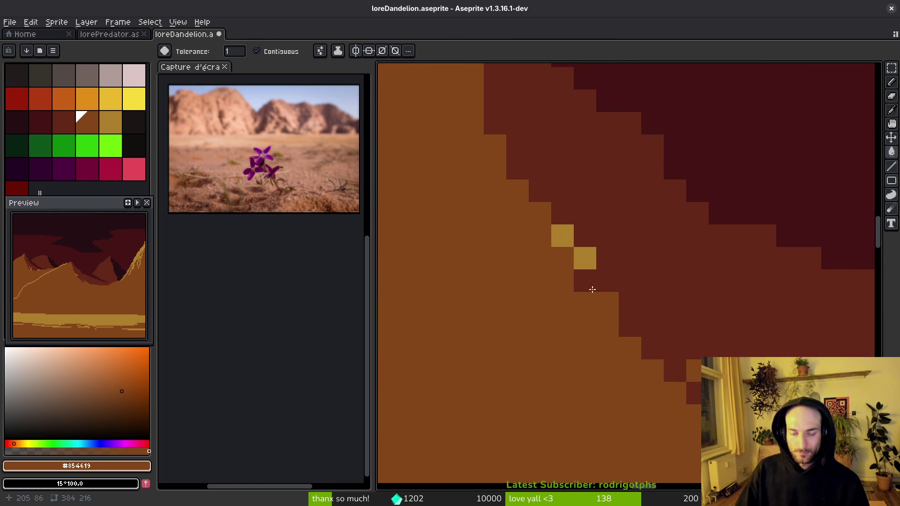
left_click(580, 253)
scroll(744, 311, "down", 3)
scroll(535, 269, "up", 5)
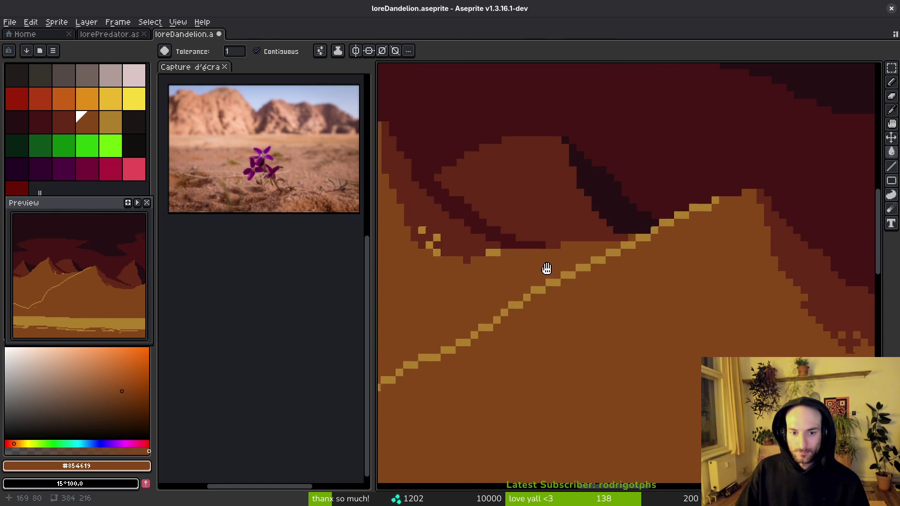
Step: Fill the remaining stray yellow pixels with brown, undoing one mistaken fill of a dark pixel
left_click(616, 202)
key("ctrl+z")
left_click(616, 211)
left_click(580, 193)
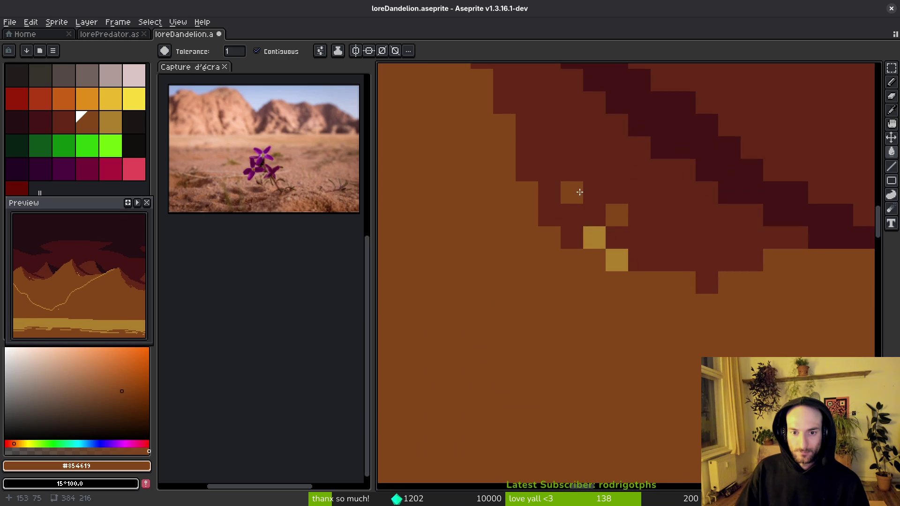
left_click(616, 260)
scroll(616, 260, "down", 3)
scroll(656, 281, "up", 1)
left_click(755, 301)
scroll(755, 301, "up", 3)
left_click(538, 253)
scroll(545, 259, "down", 3)
scroll(518, 274, "up", 2)
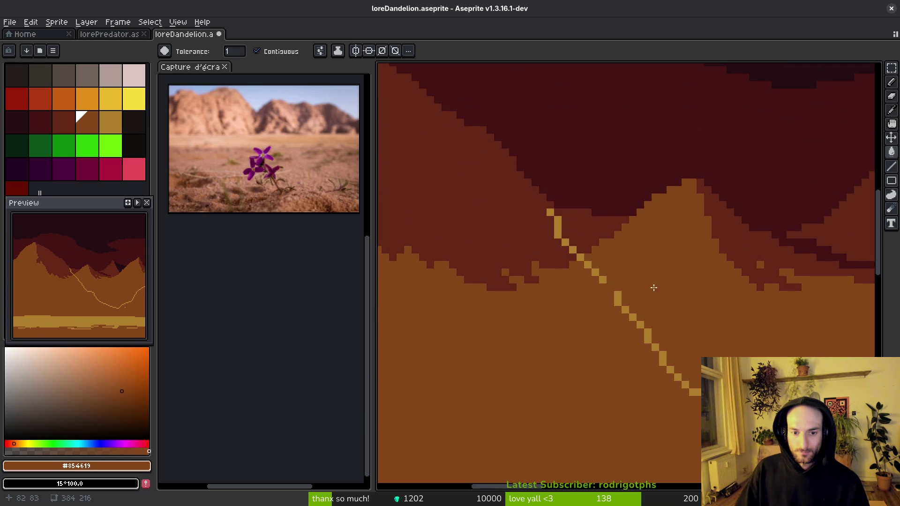
scroll(572, 280, "up", 2)
Step: Pick the dark red-brown shadow colour and switch to the Pencil
left_click(663, 277, "alt")
scroll(554, 316, "down", 3)
scroll(514, 314, "up", 3)
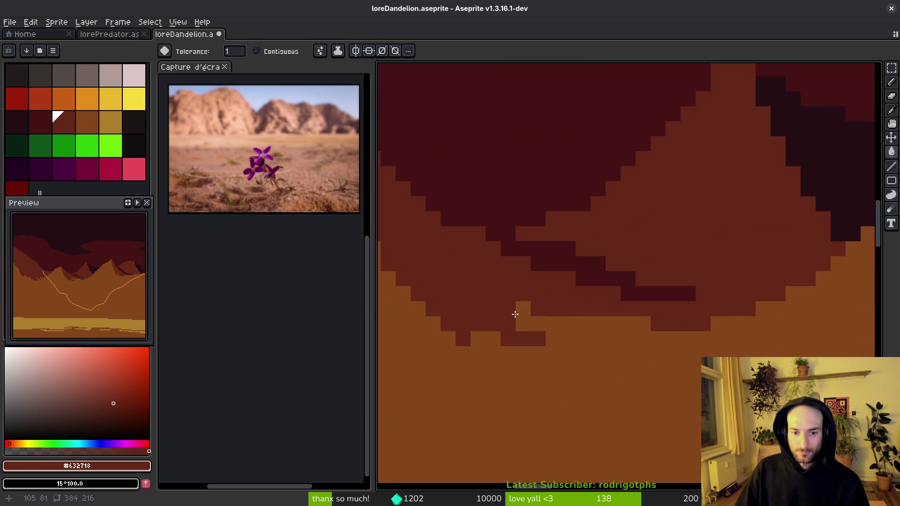
key("b")
scroll(549, 276, "up", 3)
key("alt")
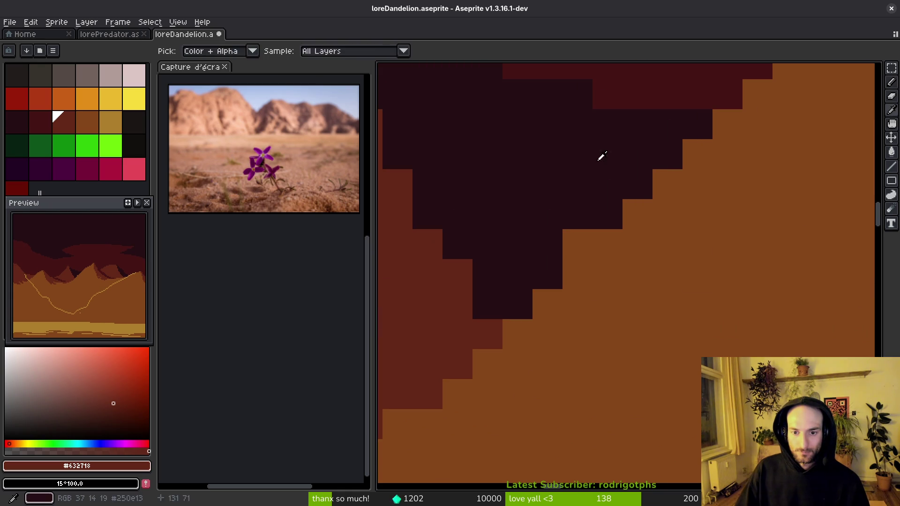
Step: Eyedrop the brown base colour from the mountain
scroll(699, 360, "down", 3)
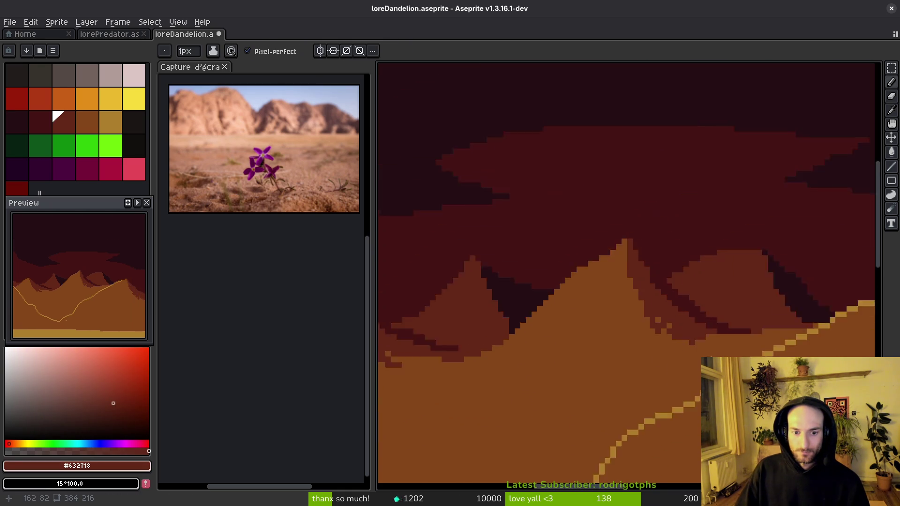
scroll(571, 328, "up", 3)
scroll(647, 353, "up", 3)
scroll(436, 339, "up", 2)
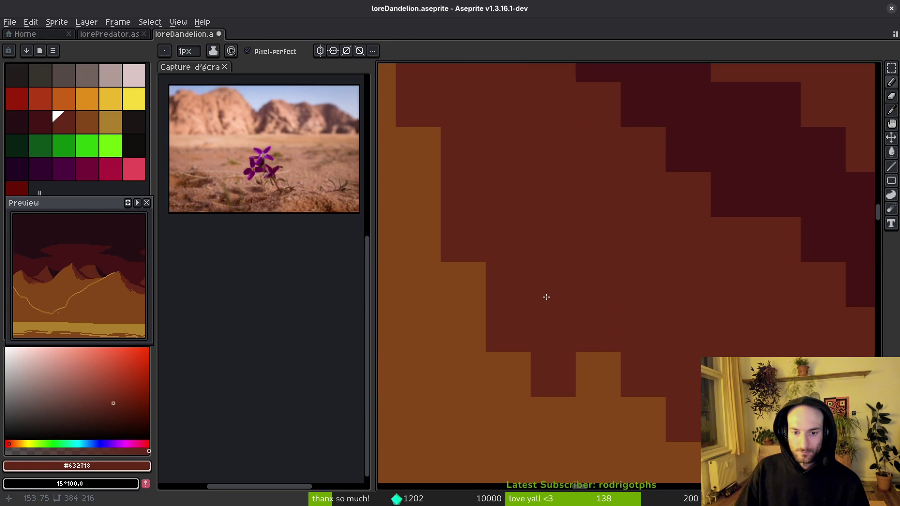
scroll(547, 297, "down", 3)
scroll(665, 361, "up", 2)
left_click(665, 361, "alt")
Step: Save the sprite as loreDandelion.aseprite
scroll(586, 319, "down", 2)
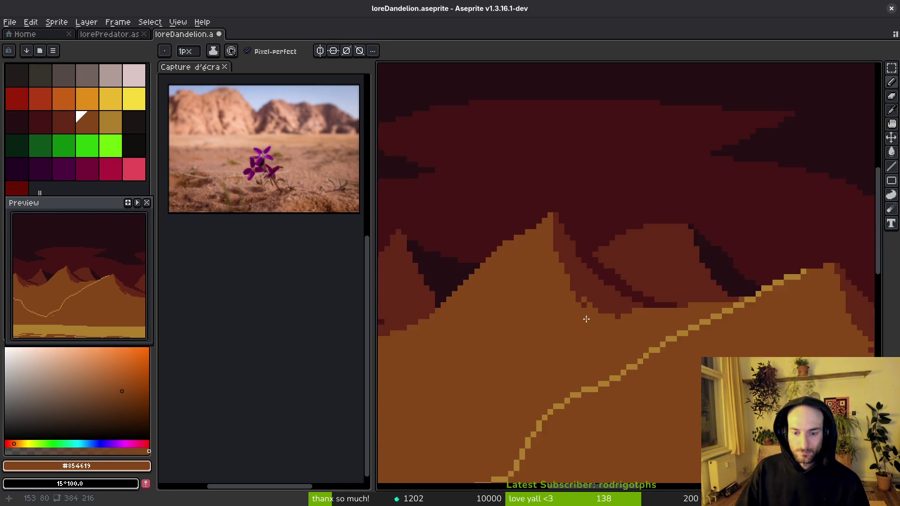
scroll(586, 318, "down", 2)
scroll(613, 332, "up", 1)
scroll(613, 331, "up", 1)
key("ctrl+s")
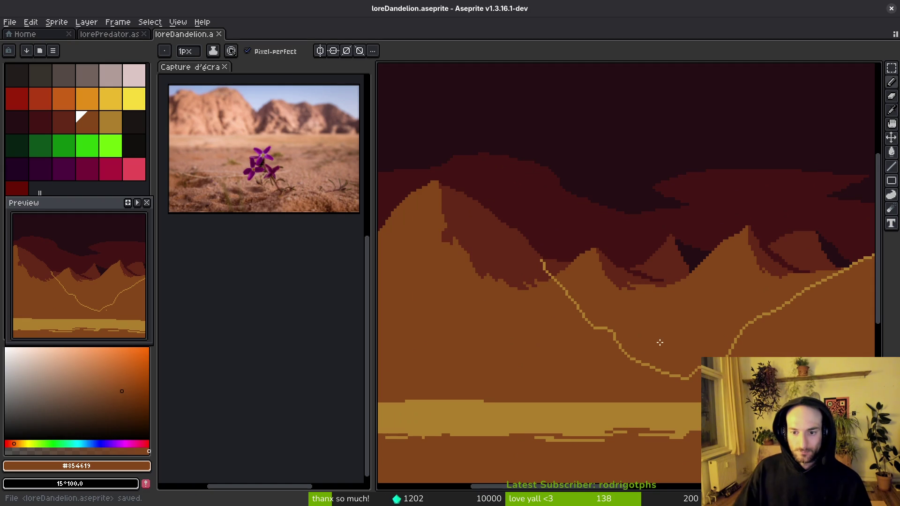
scroll(620, 317, "down", 1)
scroll(621, 317, "down", 1)
left_click_drag(638, 328, 638, 329)
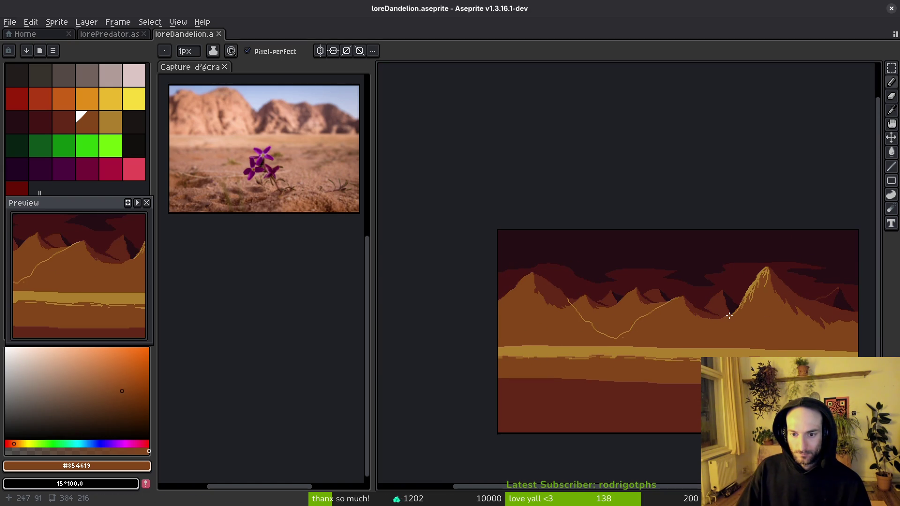
Step: Switch to the Paint Bucket and pick the darkest sky colour
scroll(630, 310, "up", 3)
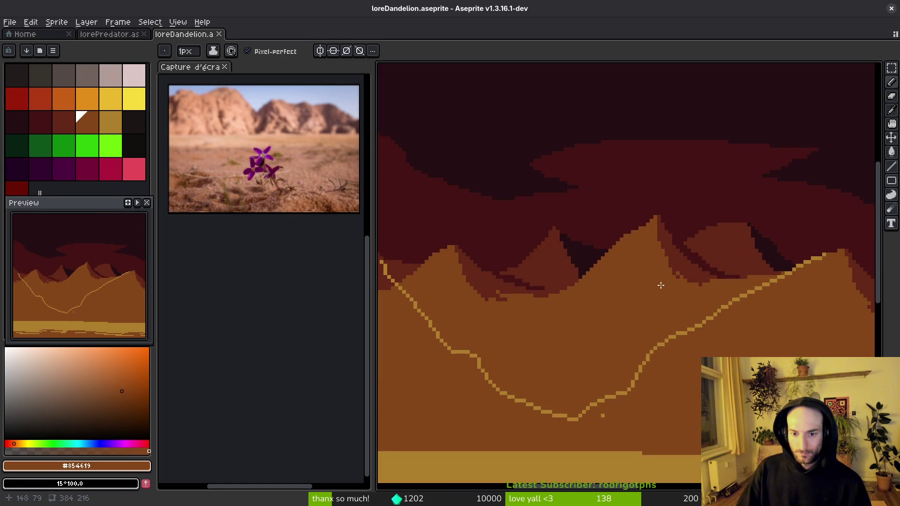
scroll(656, 290, "down", 2)
scroll(683, 275, "down", 1)
scroll(685, 260, "up", 2)
scroll(679, 265, "down", 2)
scroll(670, 285, "up", 2)
scroll(583, 312, "left", 3)
scroll(576, 291, "down", 2)
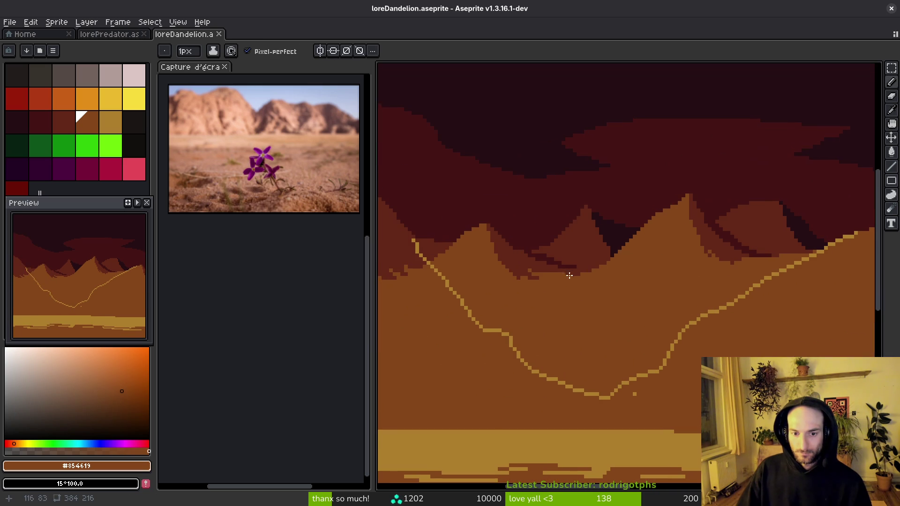
key("g")
left_click(603, 228, "alt")
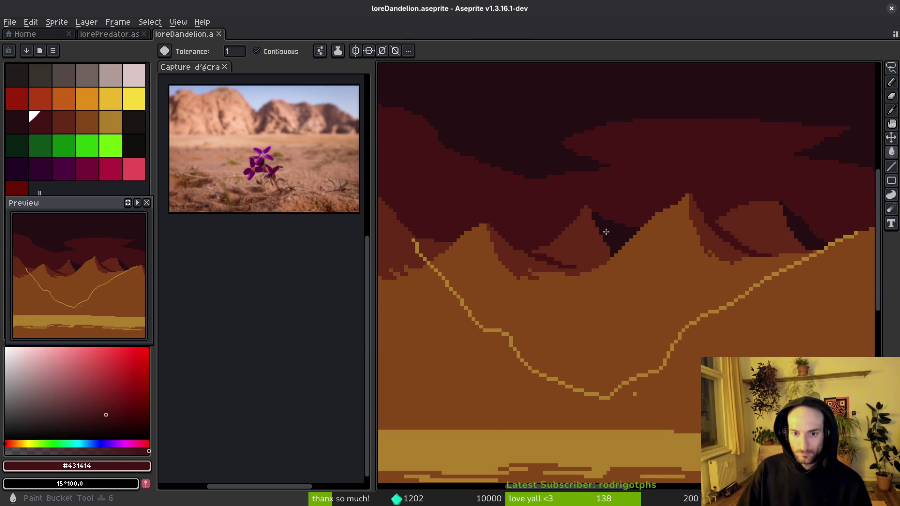
Step: Undo a dark sky-colour fill on the mountain shadow and sample the red-brown shadow colour
left_click(591, 246)
key("ctrl+z")
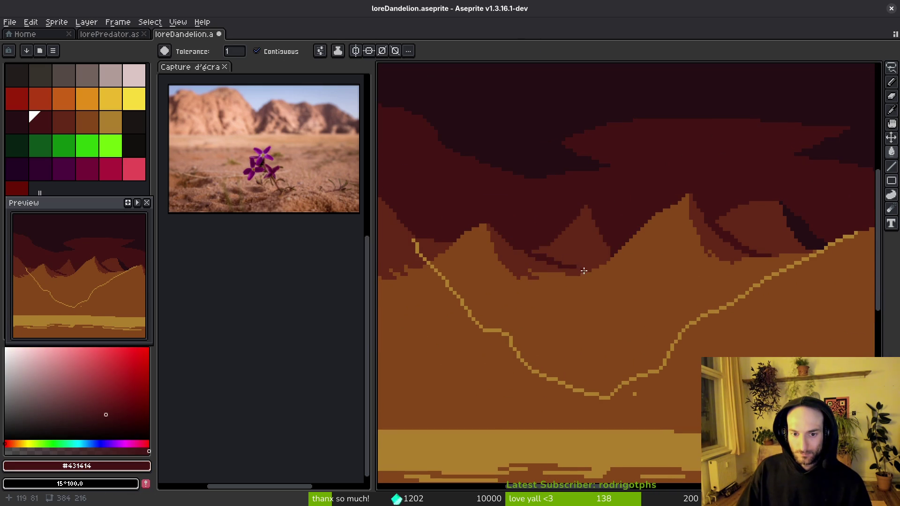
scroll(584, 271, "down", 1)
scroll(603, 264, "down", 2)
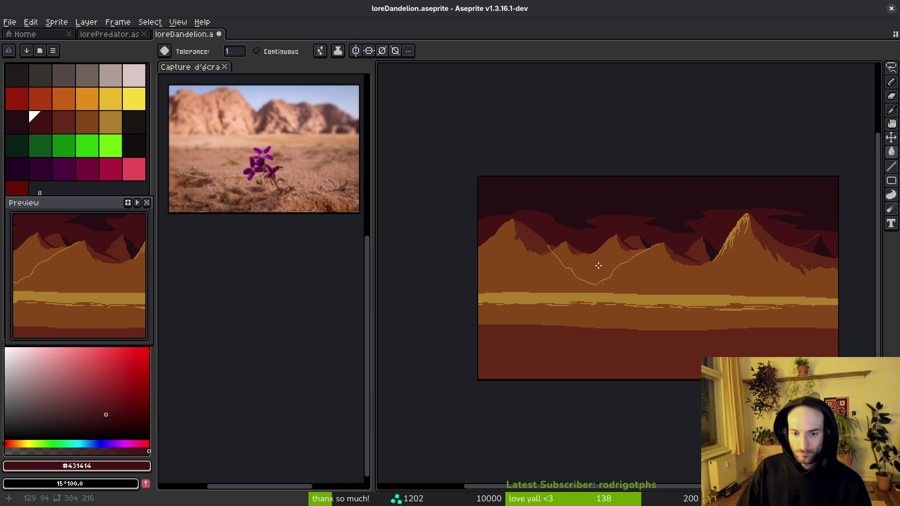
scroll(600, 266, "up", 2)
scroll(623, 255, "up", 1)
left_click(599, 241, "alt")
key("b")
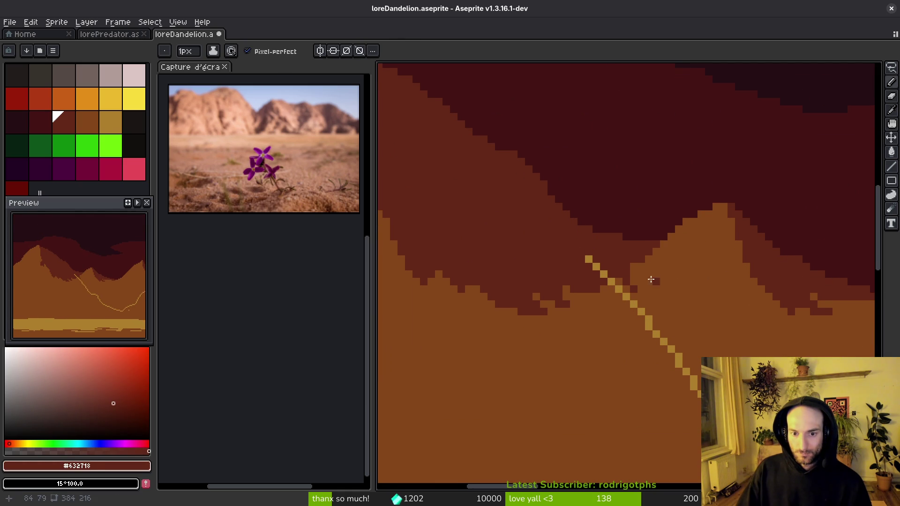
Step: Extend the gold ridge line up to the right contour
scroll(660, 277, "down", 1)
left_click(581, 195, "alt")
scroll(619, 292, "down", 1)
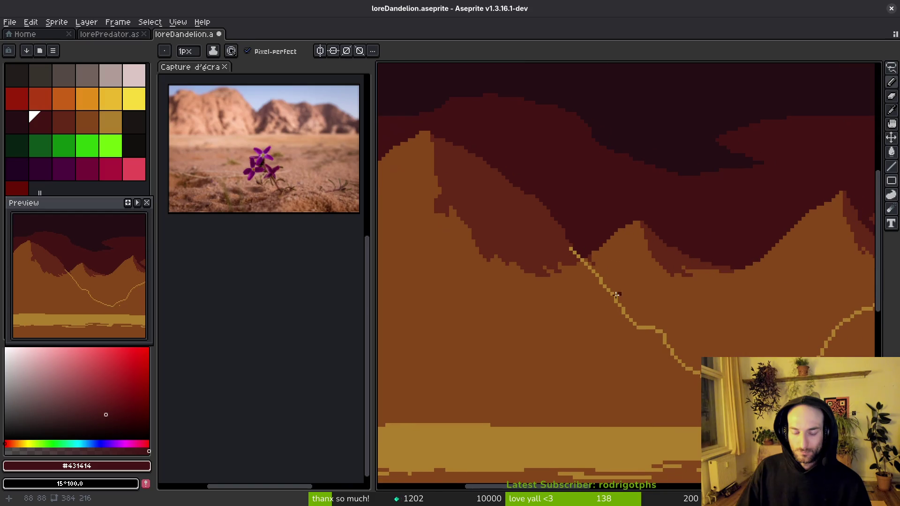
left_click(553, 245, "alt")
scroll(687, 321, "up", 2)
mouse_move(687, 321)
left_mouse_down()
mouse_move(499, 284)
mouse_move(504, 305)
left_mouse_up()
left_click(453, 279, "alt")
mouse_move(568, 319)
left_mouse_down()
mouse_move(651, 298)
mouse_move(603, 336)
left_mouse_up()
Step: Paint over the lower gold loop line in brown, then reselect gold with a 1-pixel brush
left_click(647, 349, "alt")
left_click_drag(526, 347, 459, 299)
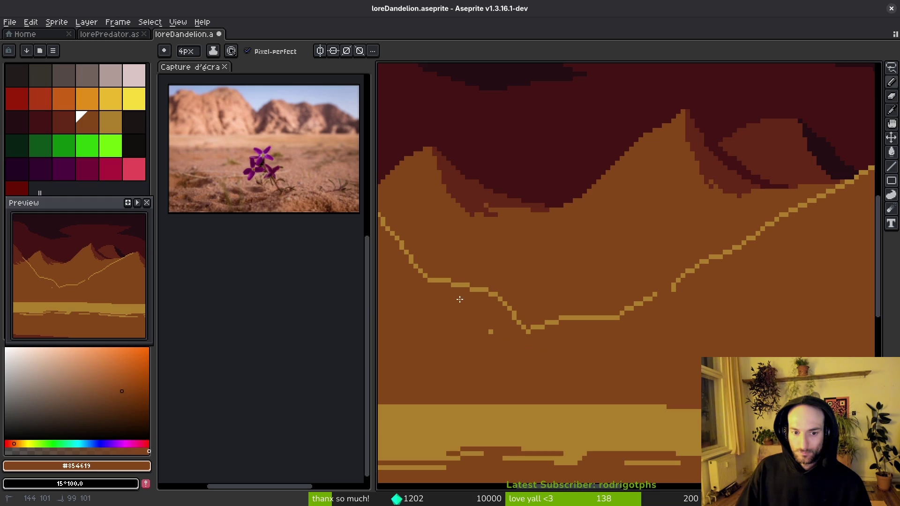
left_click(670, 286, "alt")
key("minus")
key("minus")
key("minus")
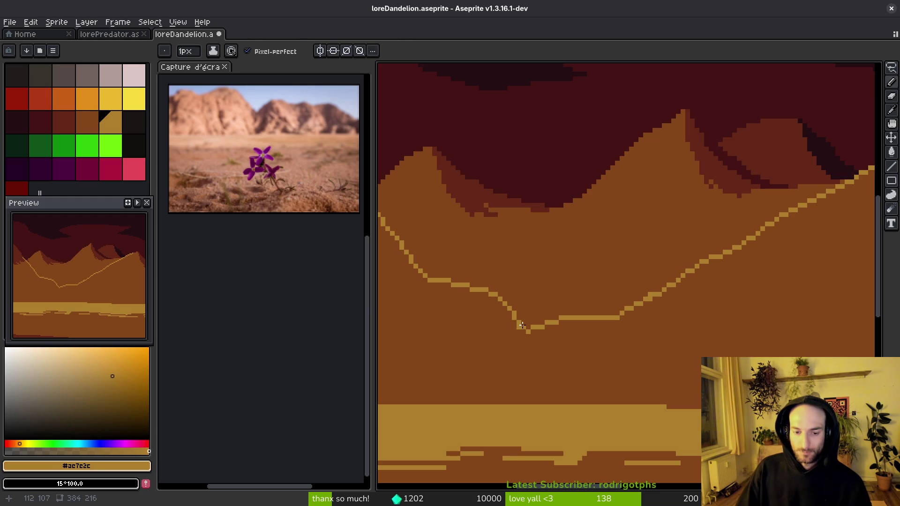
scroll(517, 331, "up", 2)
scroll(530, 341, "down", 1)
scroll(712, 350, "down", 1)
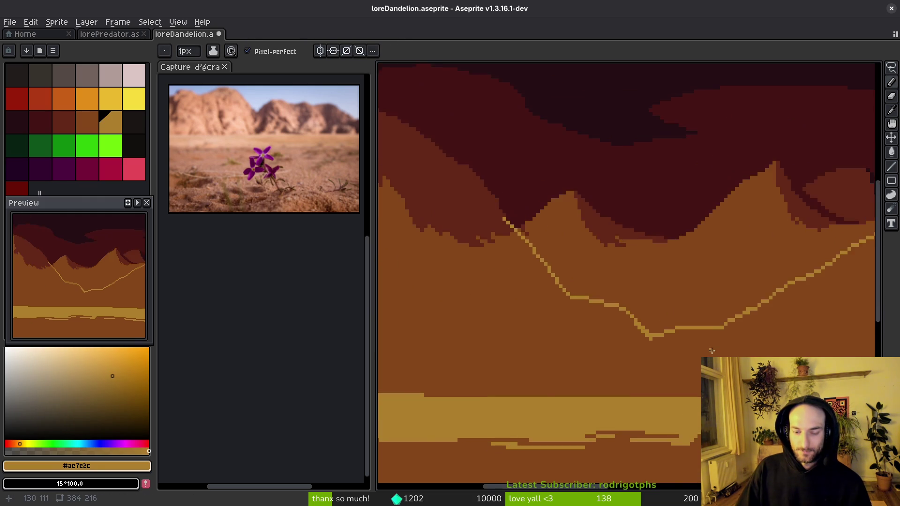
scroll(712, 351, "down", 1)
Step: Sample the dark crevice colour #431414 and undo a trial fill with it
left_click_drag(711, 332, 602, 321)
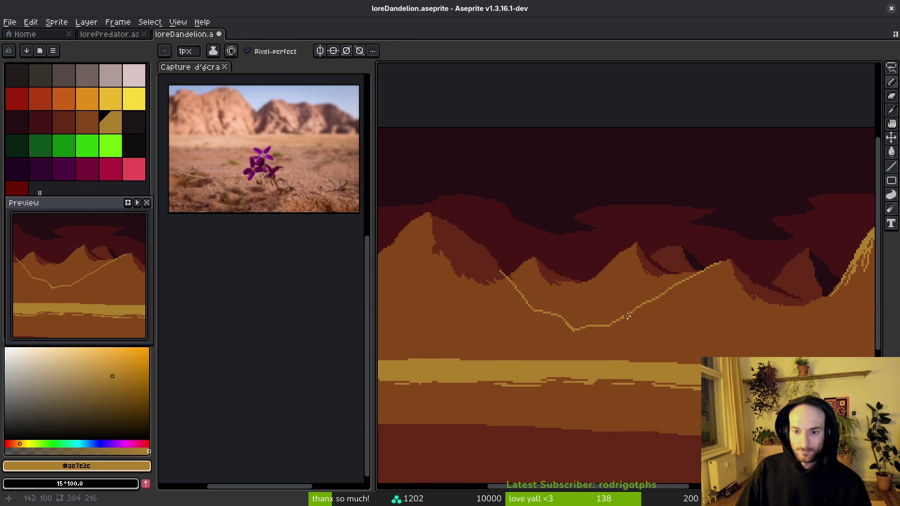
left_click_drag(724, 302, 662, 316)
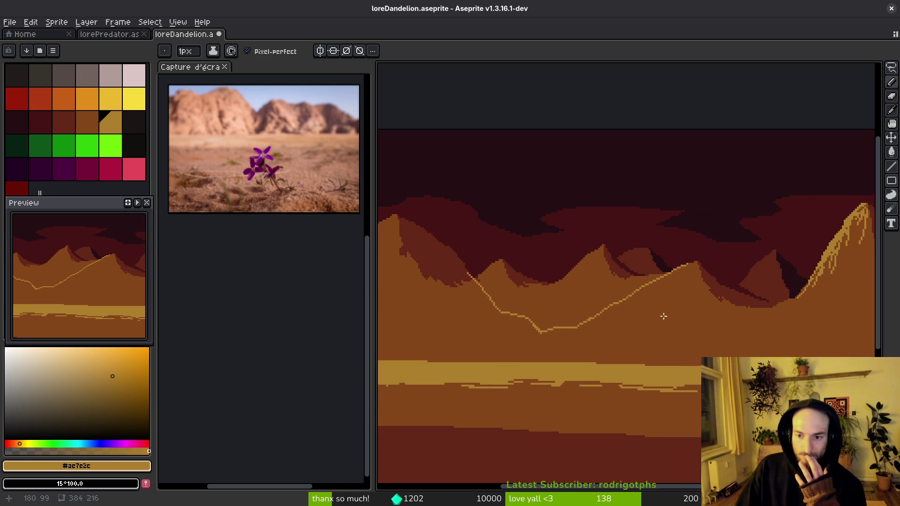
scroll(625, 291, "up", 1)
scroll(626, 291, "up", 1)
left_click_drag(683, 281, 735, 241)
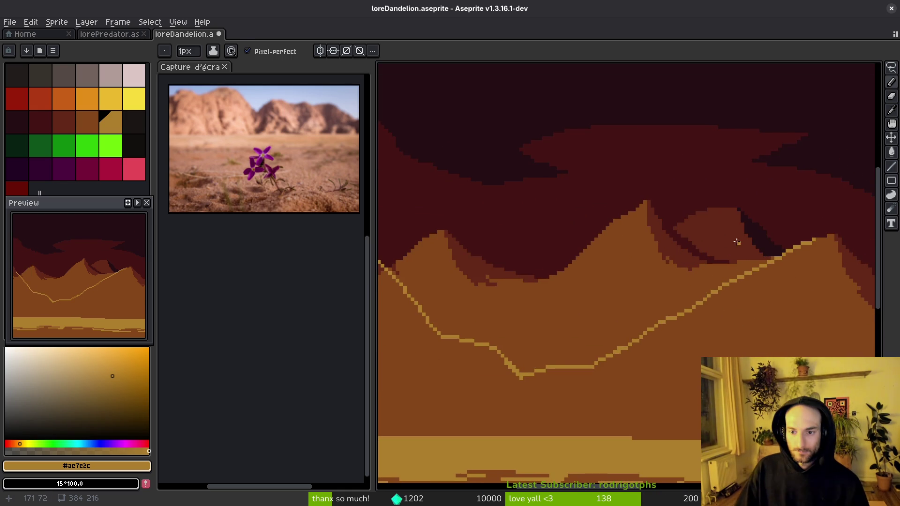
key("alt")
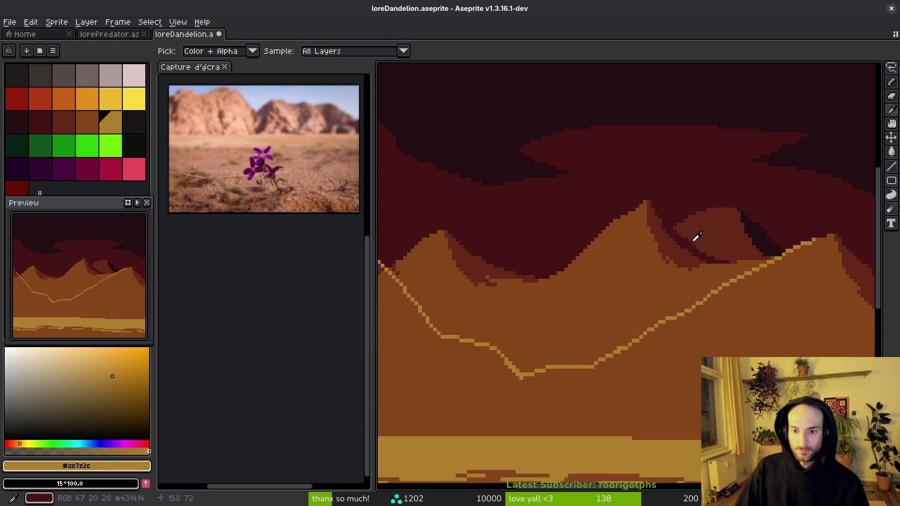
left_click(692, 239, "alt")
left_click(717, 235)
scroll(707, 244, "up", 1)
key("ctrl+z")
scroll(707, 244, "down", 5)
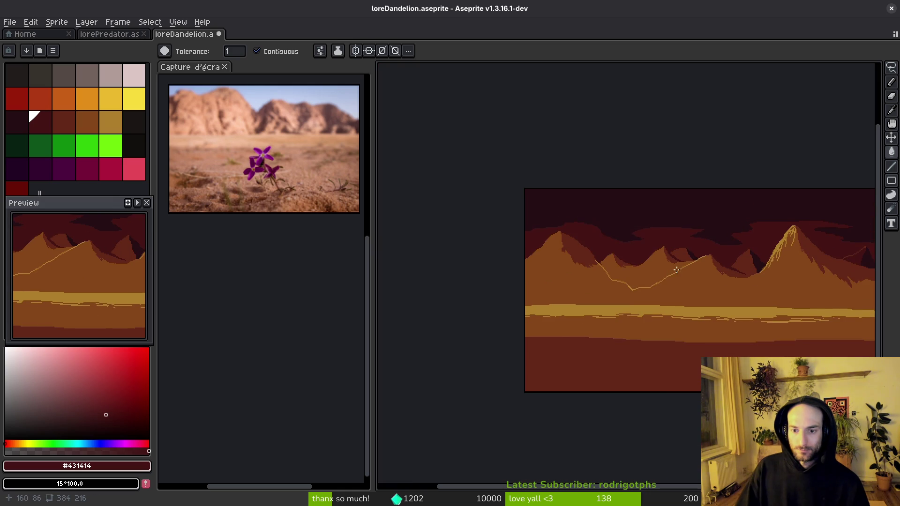
scroll(679, 262, "up", 4)
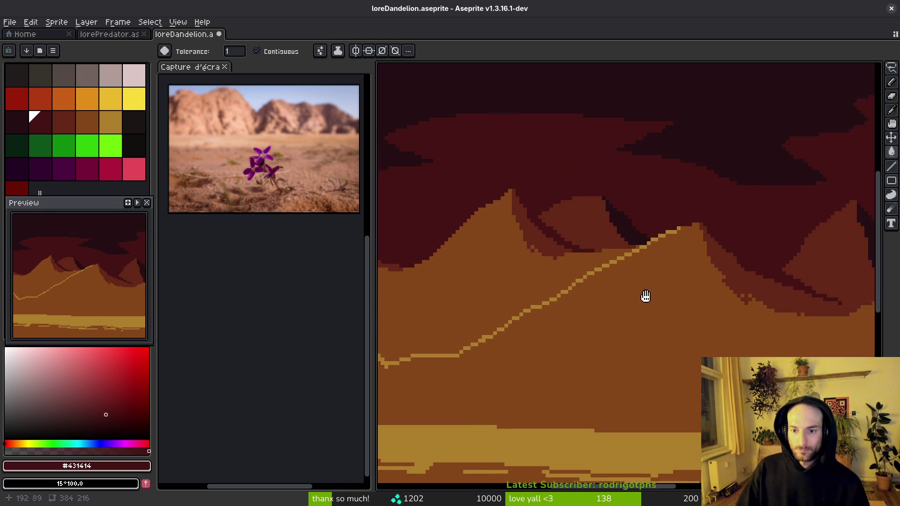
Step: Fill the back mountain slope with red-brown #632718
left_click_drag(613, 269, 737, 271)
key("i")
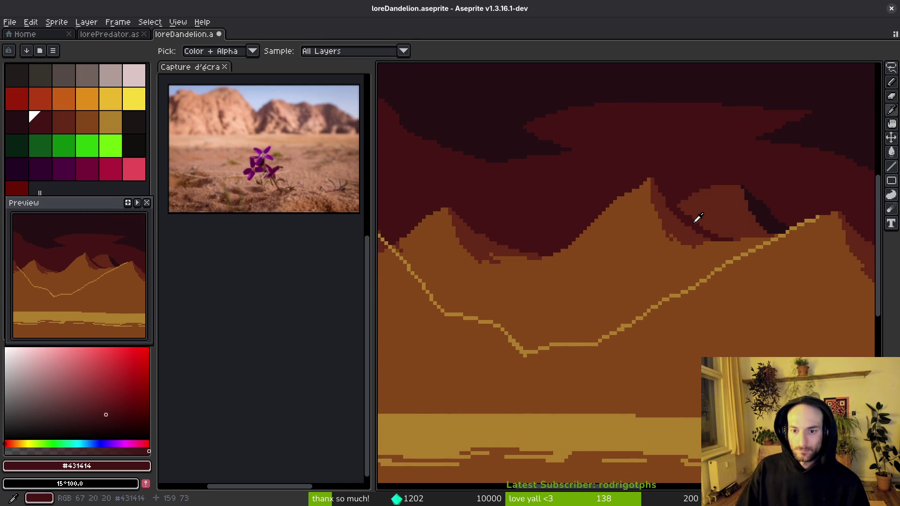
left_click(656, 239)
key("g")
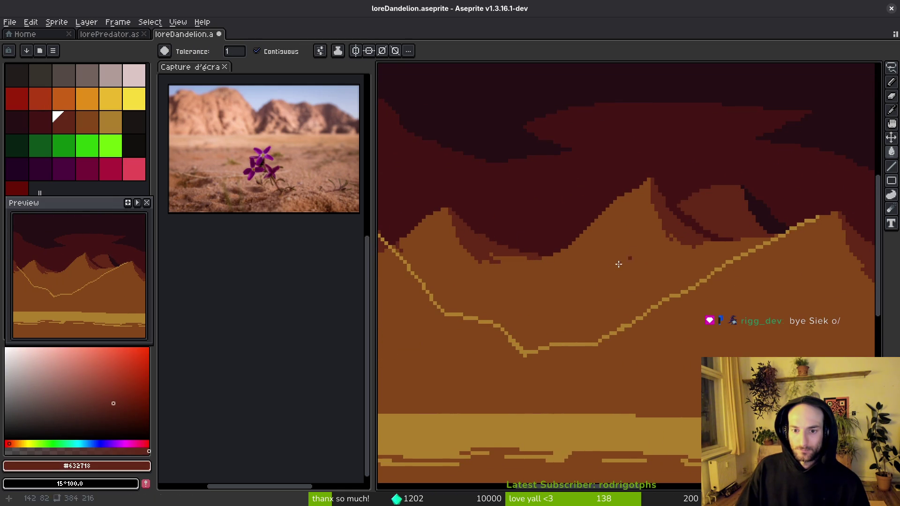
left_click(635, 249)
scroll(609, 277, "down", 1)
scroll(609, 277, "down", 1)
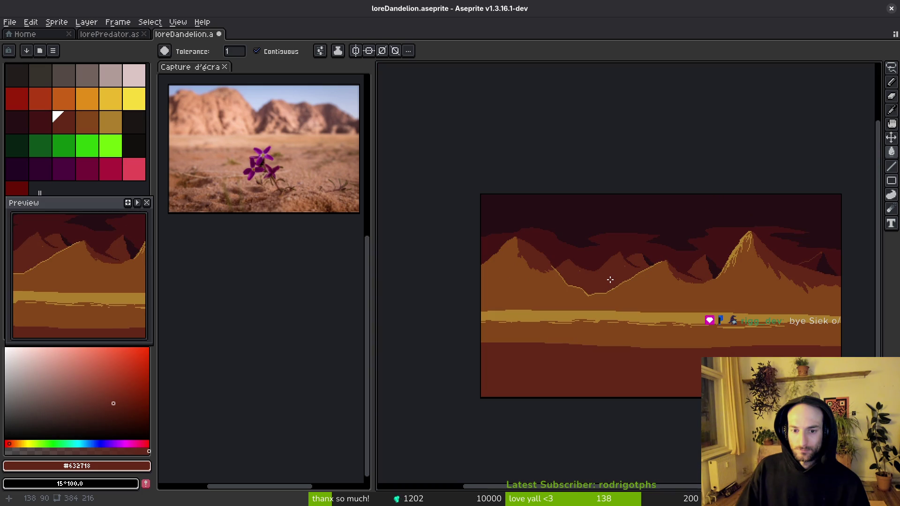
scroll(609, 279, "up", 3)
scroll(631, 285, "down", 1)
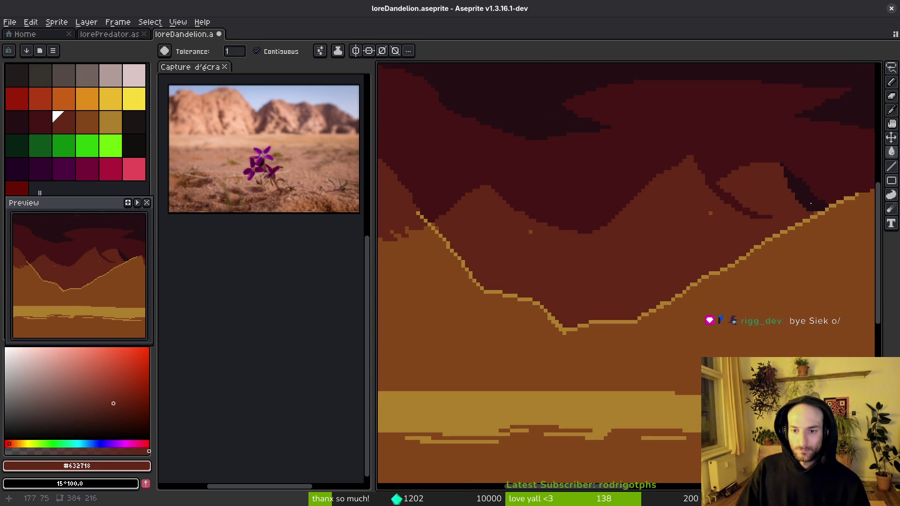
Step: Lasso the area above the tan ridge line and sample the tan ridge colour
key("q")
mouse_move(841, 182)
left_mouse_down()
mouse_move(432, 237)
mouse_move(572, 361)
mouse_move(857, 240)
left_mouse_up()
scroll(827, 236, "up", 2)
key("i")
left_click(781, 217)
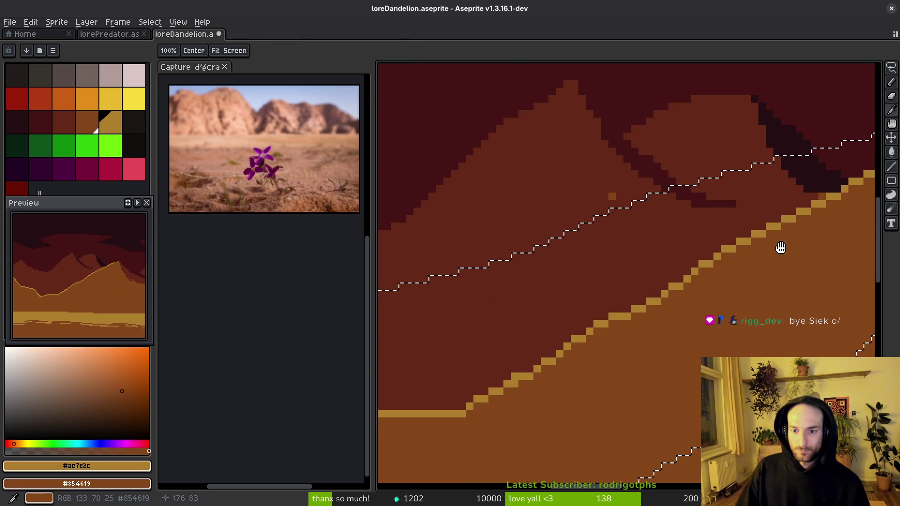
Step: Replace the tan ridge pixels with dark red, paint a stray orange pixel #632718, and save
key("shift+r")
left_click(680, 132)
key("ctrl+d")
left_click(626, 255)
key("b")
left_click(612, 196)
key("ctrl+s")
Step: Draw dark pixels along the mountain edge while moving along the ridge to the upper fold
scroll(680, 235, "down", 1)
scroll(478, 215, "down", 1)
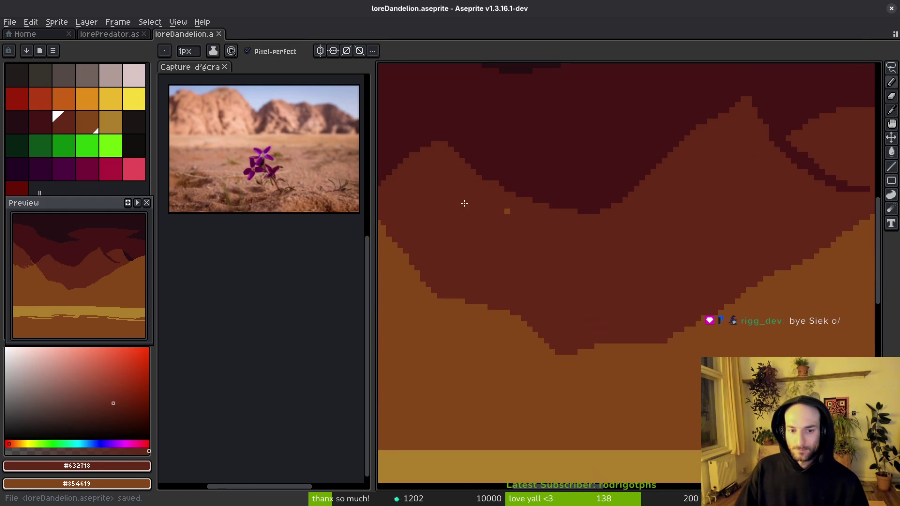
scroll(539, 244, "down", 2)
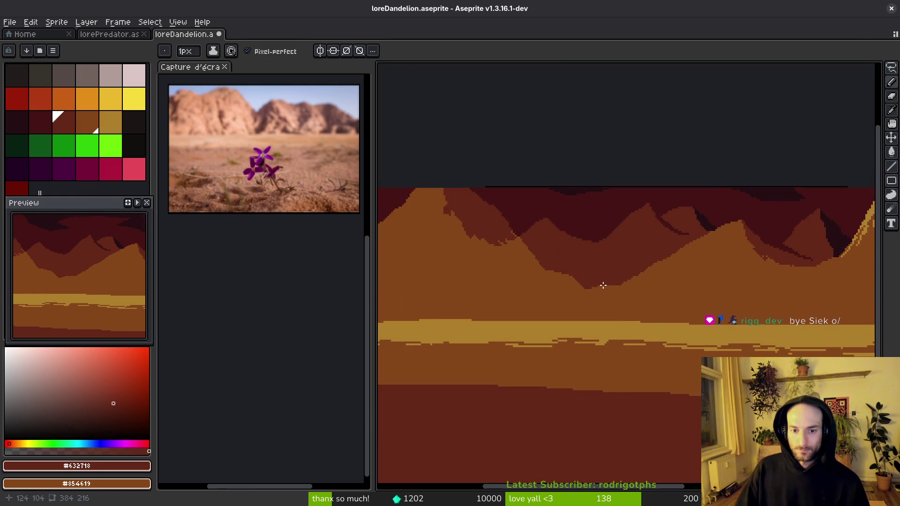
scroll(603, 285, "up", 3)
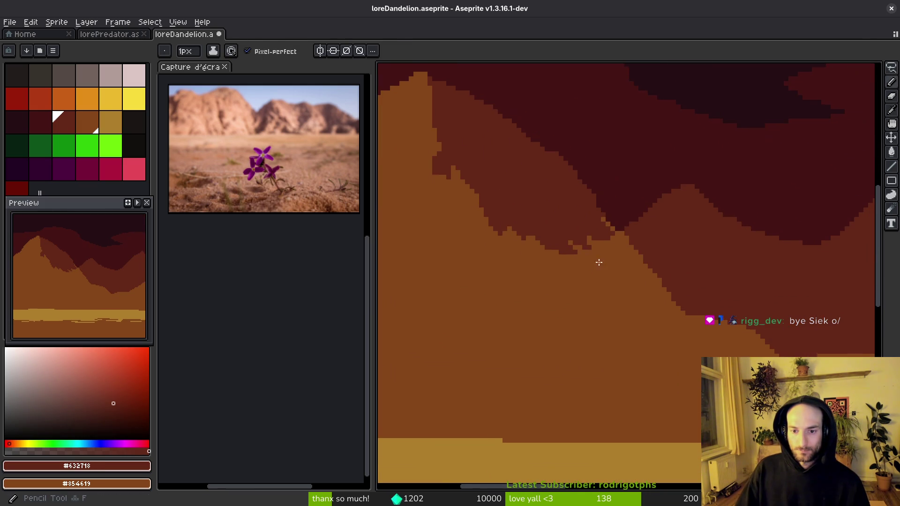
scroll(659, 271, "down", 2)
left_click_drag(558, 224, 559, 236)
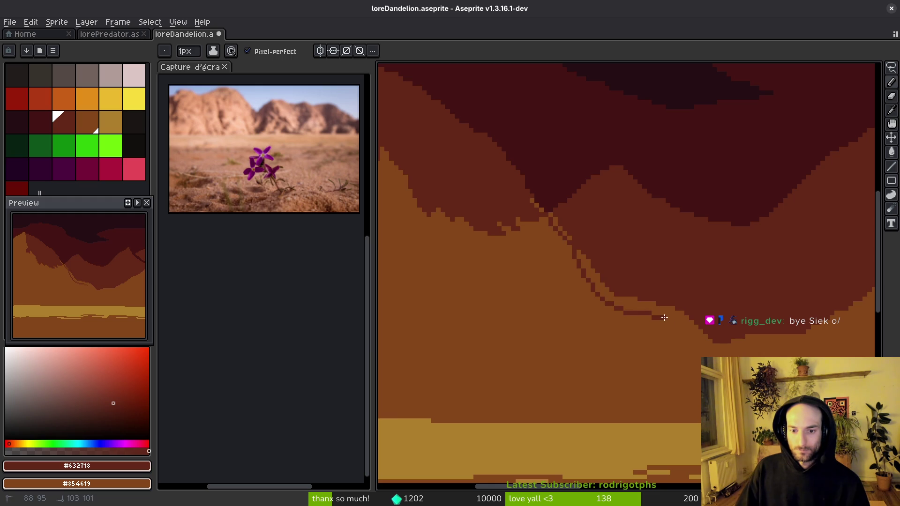
left_click_drag(585, 308, 688, 332)
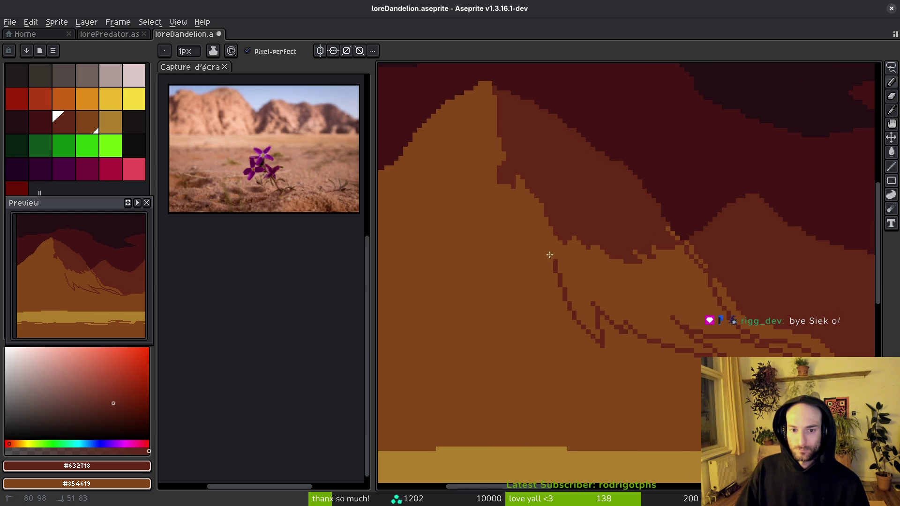
scroll(634, 298, "up", 2)
mouse_move(544, 283)
left_mouse_down()
mouse_move(589, 310)
mouse_move(656, 314)
mouse_move(732, 356)
left_mouse_up()
key("b")
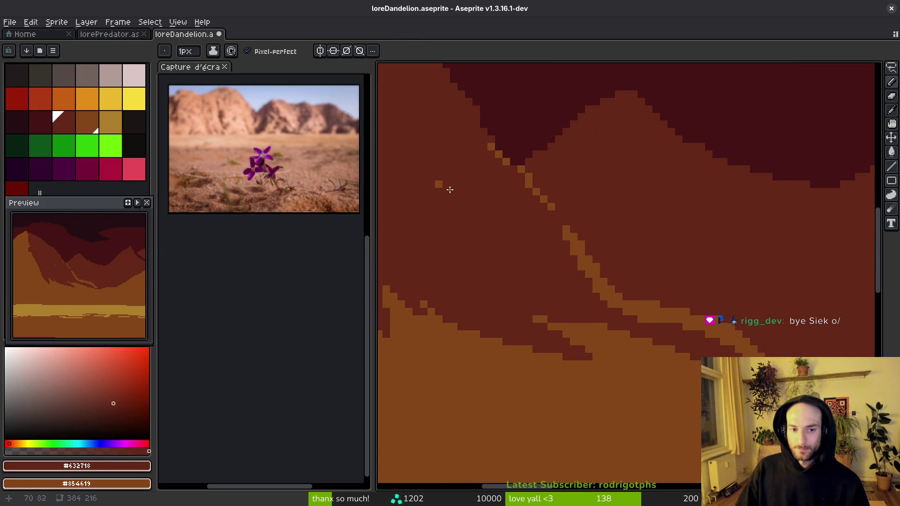
left_click_drag(540, 246, 510, 254)
Step: Bucket-fill the light ridge line with #431414 and restore a stray pixel to #632718
left_click(500, 125, "alt")
key("g")
left_click(501, 184)
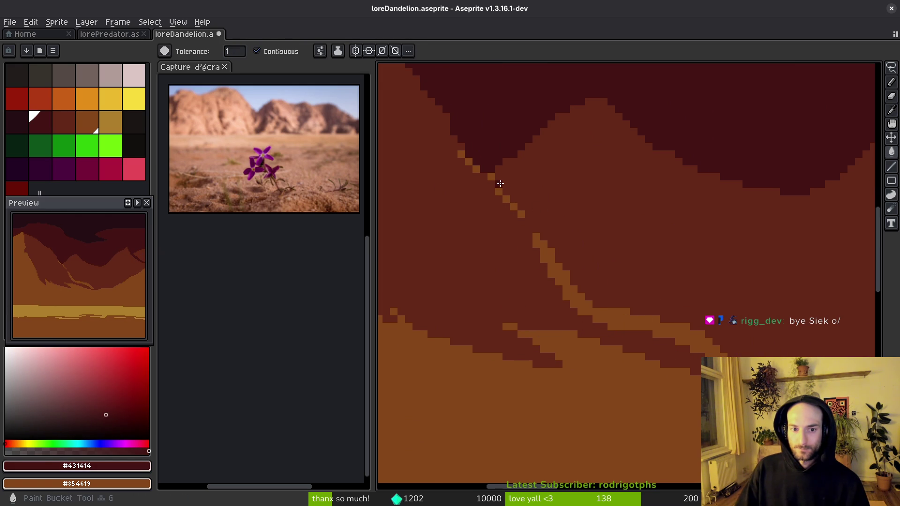
left_click(620, 323)
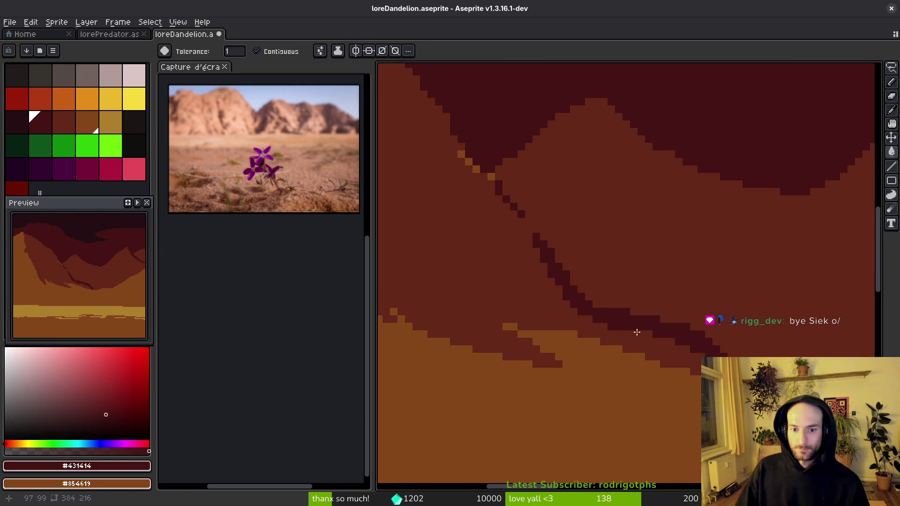
left_click(464, 161, "alt")
left_click(466, 162)
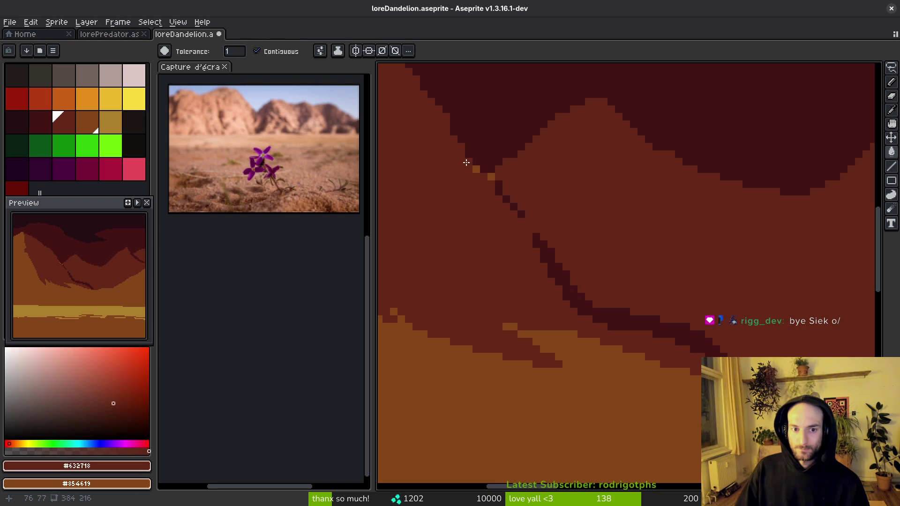
left_click(496, 160, "alt")
scroll(586, 263, "down", 2)
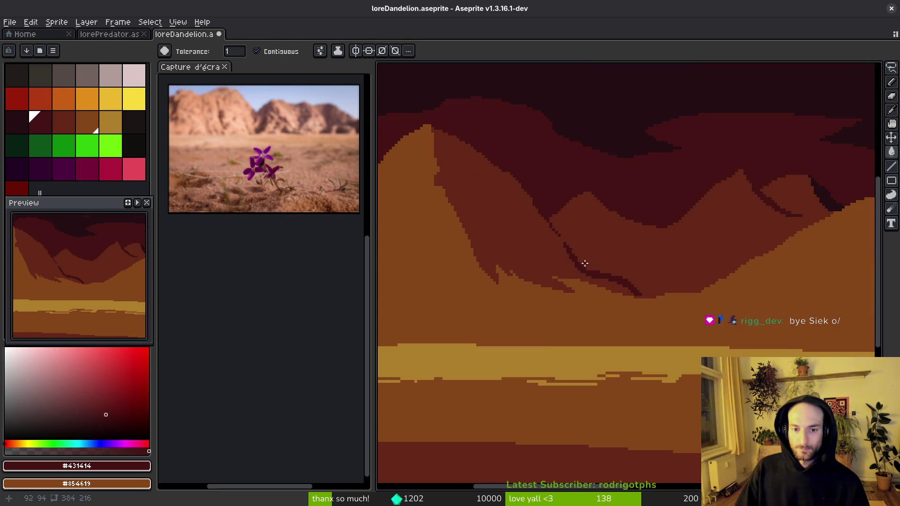
scroll(595, 273, "up", 3)
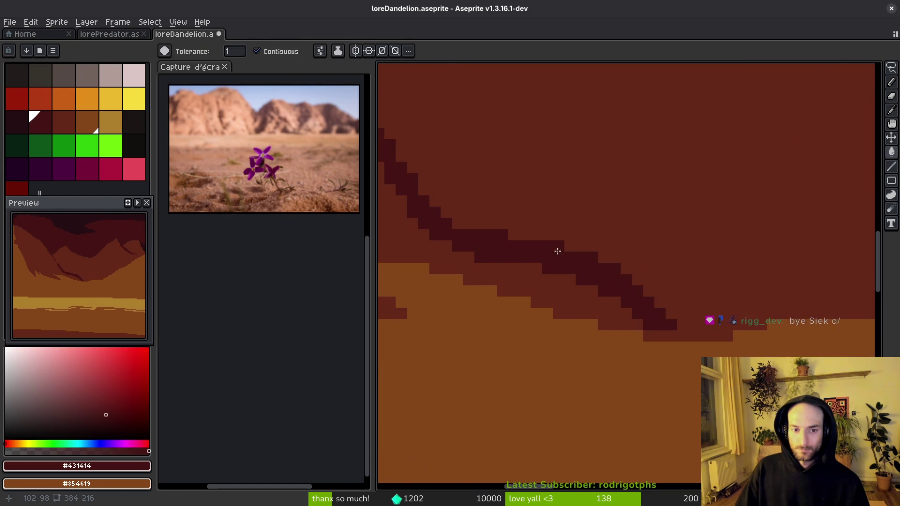
scroll(616, 270, "down", 1)
scroll(690, 304, "up", 1)
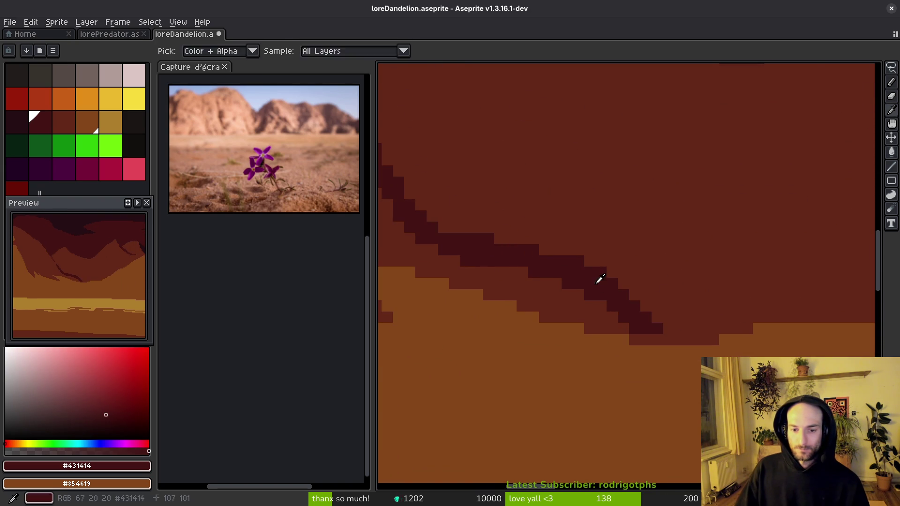
scroll(604, 291, "down", 2)
Step: Draw a dark crevice stroke along the lower part of the ridge
key("f")
left_click_drag(593, 302, 626, 313)
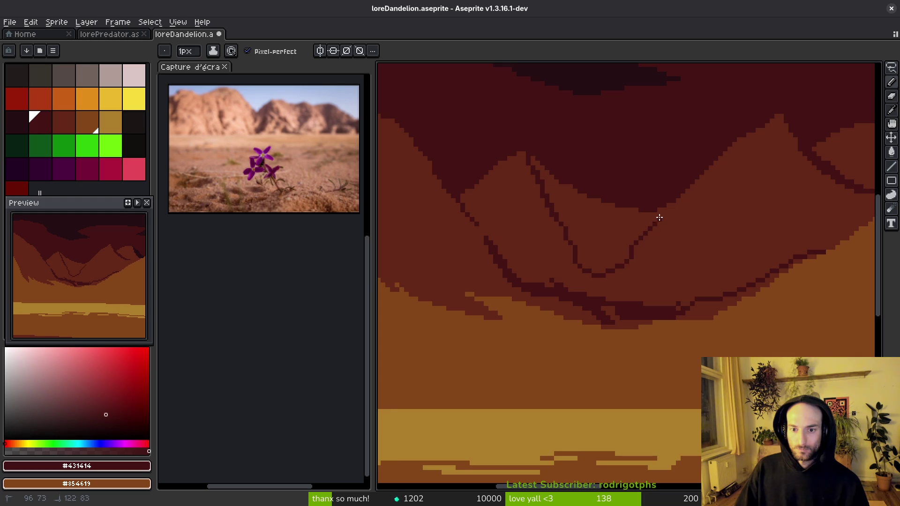
left_click_drag(672, 209, 600, 219)
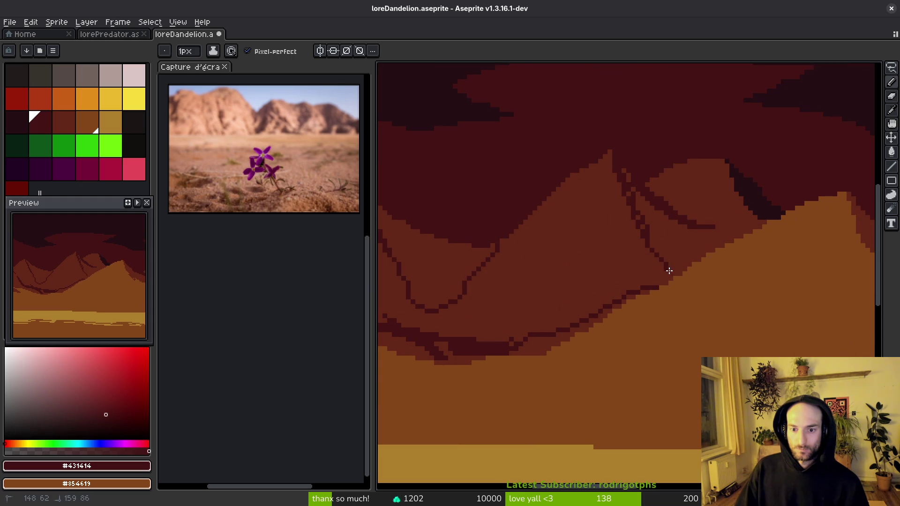
left_click_drag(708, 230, 759, 239)
Step: Pencil a dark #431414 diagonal crevice line up the fold and along the ridge edge
left_click(789, 115, "alt")
key("g")
left_click_drag(654, 215, 664, 217)
key("b")
left_click(587, 173, "alt")
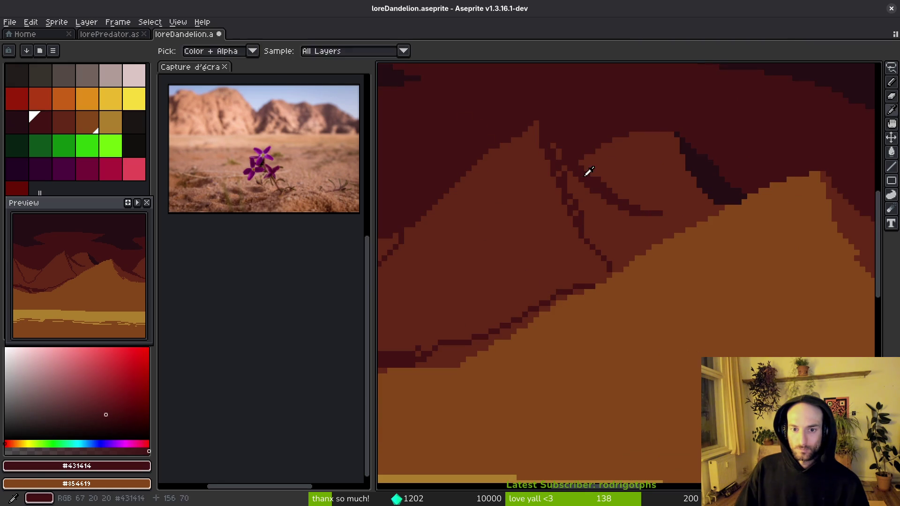
scroll(596, 171, "up", 2)
left_click_drag(540, 203, 600, 160)
mouse_move(650, 145)
left_mouse_down()
mouse_move(764, 125)
mouse_move(725, 112)
mouse_move(731, 100)
mouse_move(765, 100)
left_mouse_up()
Step: Add red-brown #632718 pixels beside the dark edge and a dark row along the fold
left_click(727, 110, "alt")
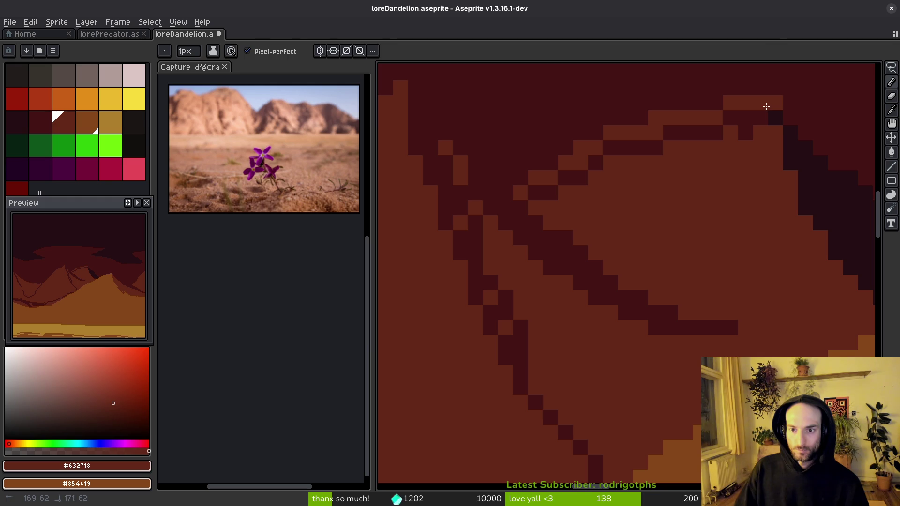
left_click(804, 104, "alt")
left_click_drag(746, 154, 654, 133)
left_click_drag(651, 323, 729, 323)
Step: Fill the diagonal crevice line with the darkest maroon #250c13
key("bracketleft")
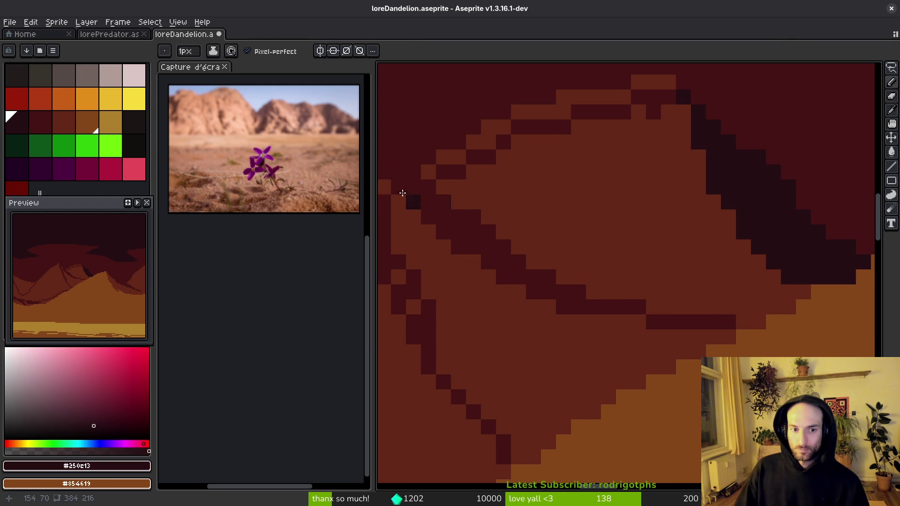
key("g")
left_click(440, 209)
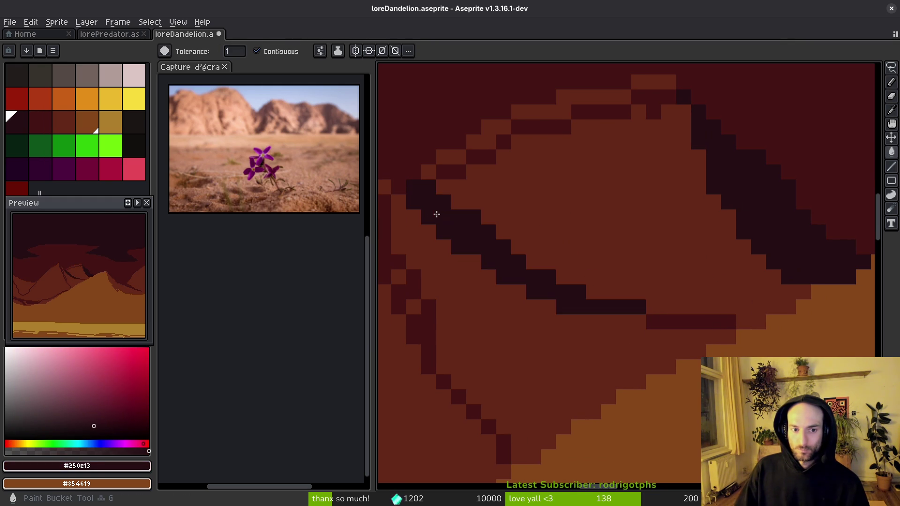
scroll(450, 218, "down", 2)
scroll(566, 269, "down", 2)
Step: Fill fold regions with #431414 and darken another region of the fold
left_click(580, 183, "alt")
left_click(567, 225)
scroll(575, 265, "up", 1)
scroll(576, 265, "up", 2)
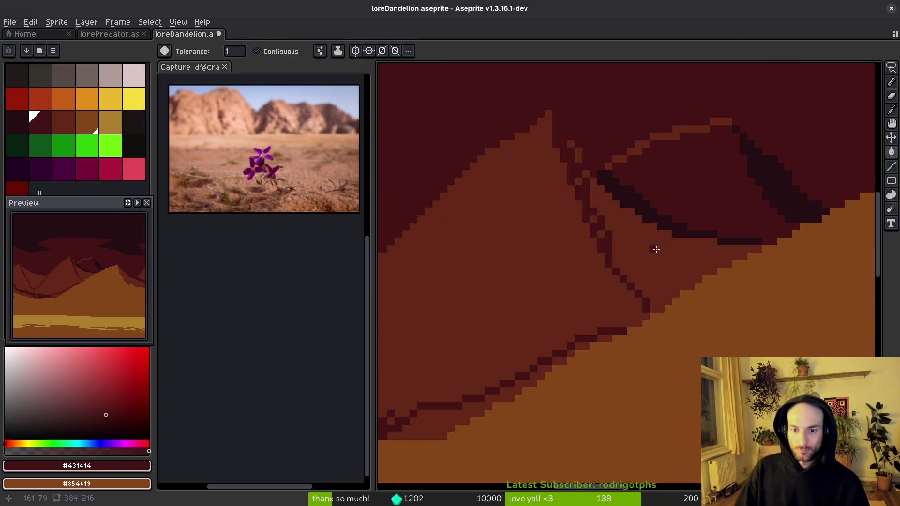
left_click(620, 235)
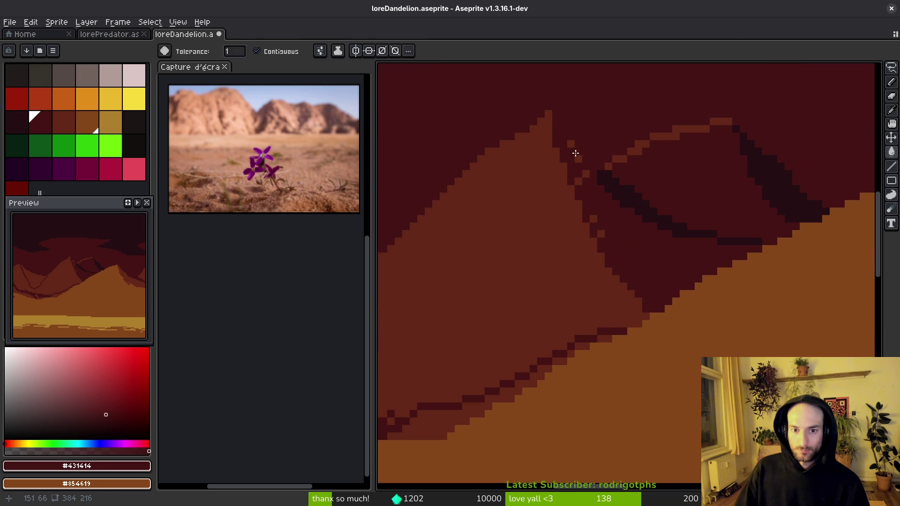
left_click(618, 184, "alt")
key("f")
scroll(593, 171, "up", 3)
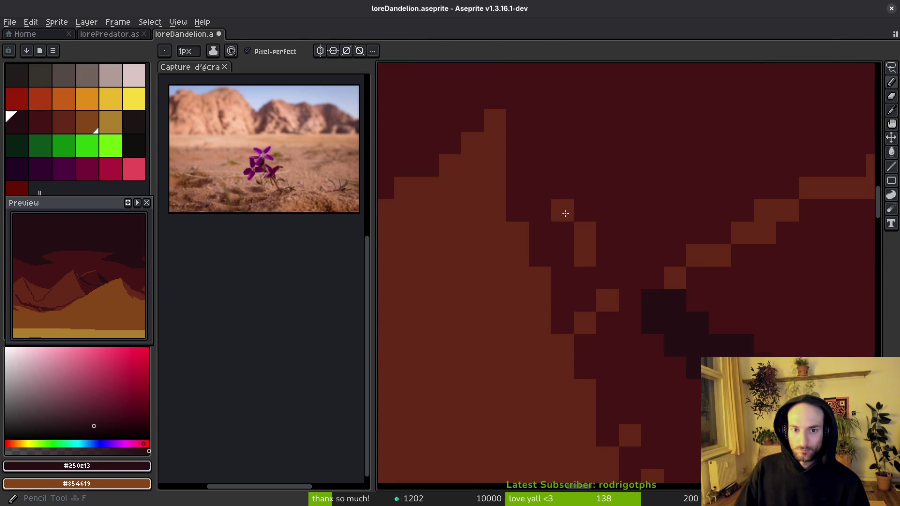
Step: Paint short #431414 crevice strokes on the slope and darken the stray light pixel
mouse_move(539, 164)
left_mouse_down()
mouse_move(588, 252)
mouse_move(624, 286)
mouse_move(626, 294)
mouse_move(607, 300)
left_mouse_up()
left_click(595, 257, "alt")
left_click(589, 323)
scroll(605, 308, "down", 2)
scroll(582, 254, "up", 2)
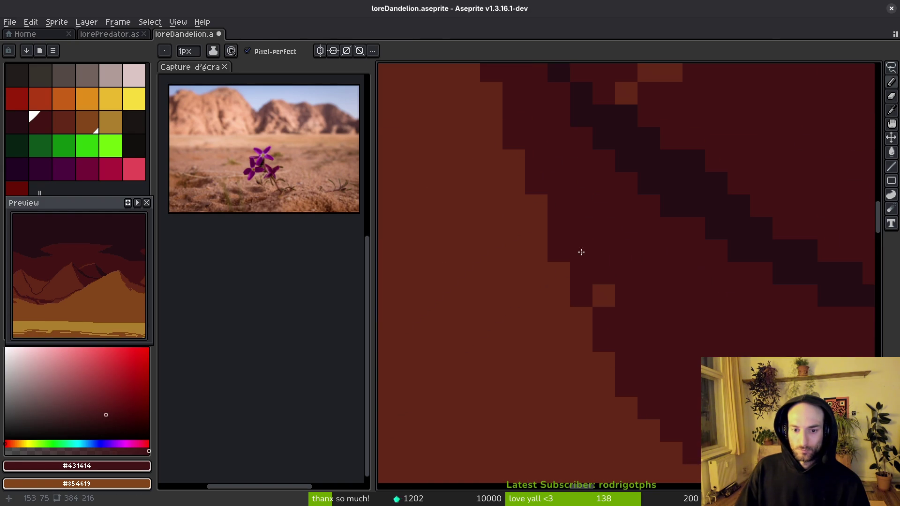
left_click(603, 295)
scroll(605, 305, "down", 4)
scroll(605, 355, "up", 6)
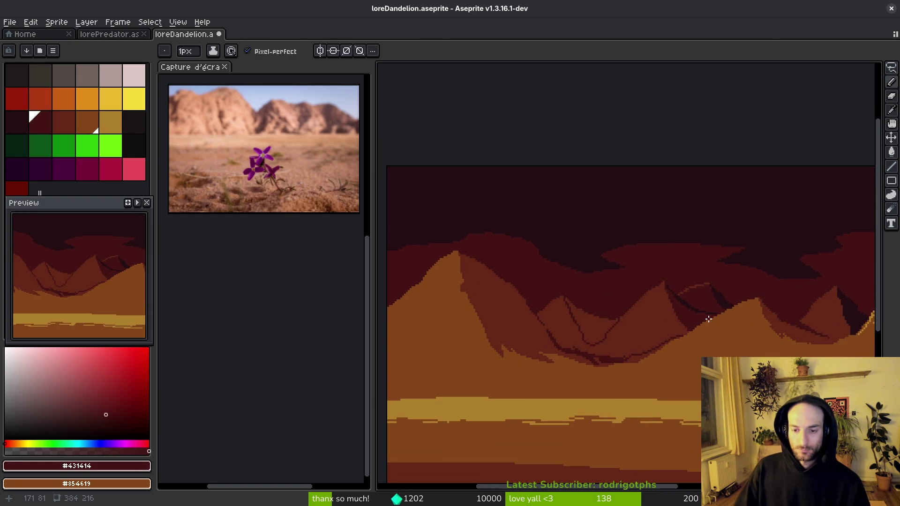
scroll(652, 303, "down", 4)
scroll(628, 328, "up", 2)
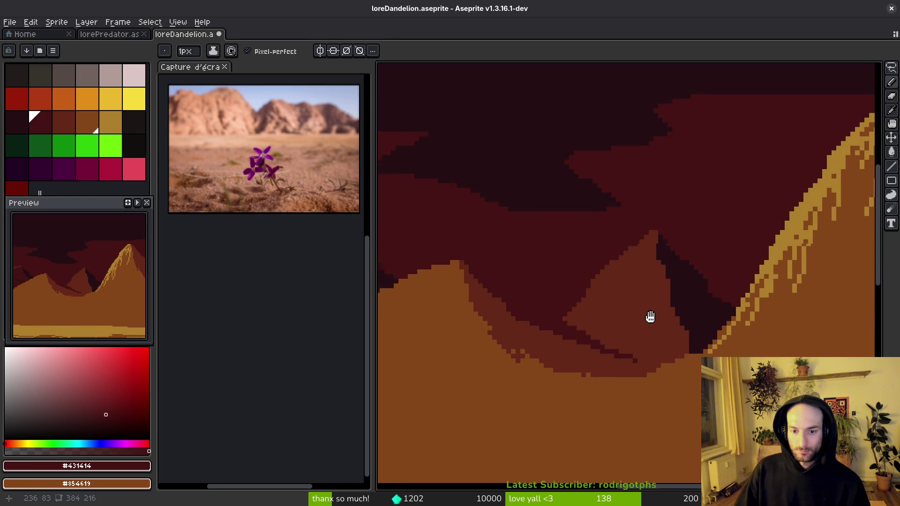
scroll(636, 326, "up", 3)
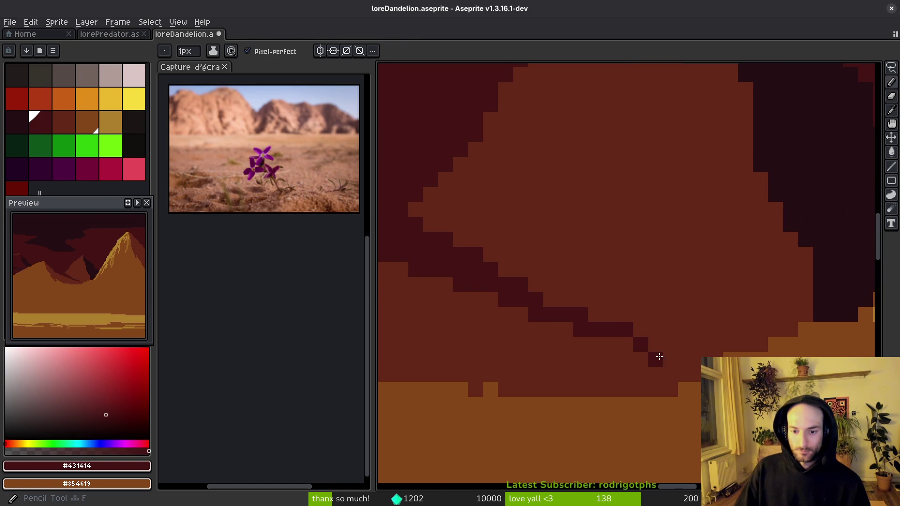
Step: Extend the dark line along the fold and trial a dark bucket fill, undoing then redoing it
left_click_drag(659, 357, 696, 368)
left_click(830, 156, "alt")
key("g")
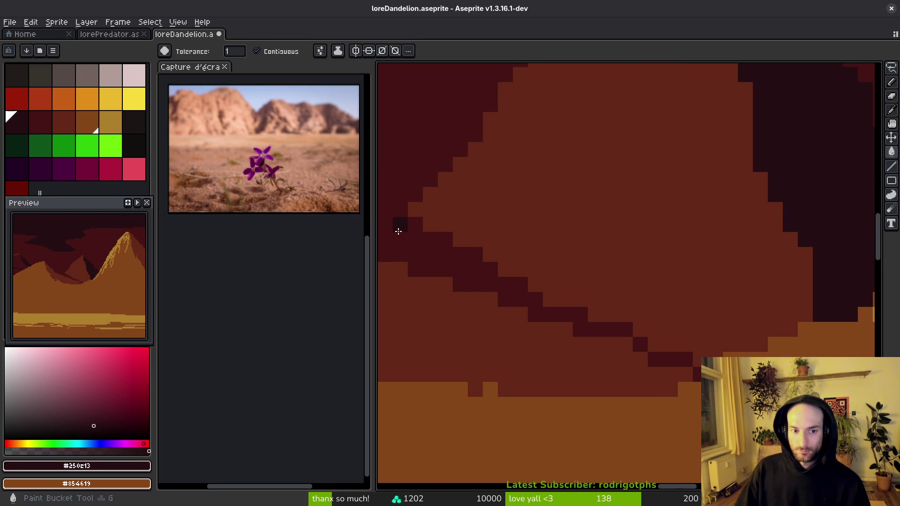
left_click_drag(396, 227, 536, 231)
left_click(500, 233)
key("ctrl+z")
key("ctrl+z")
key("ctrl+y")
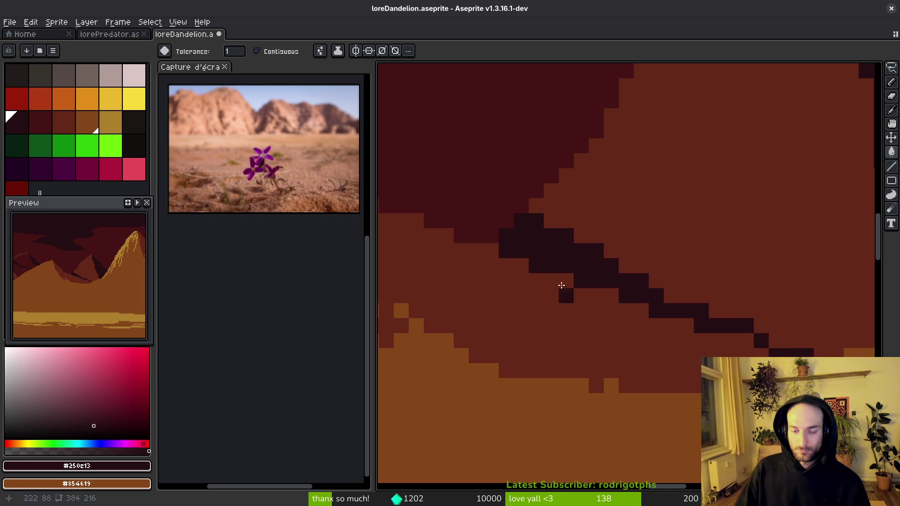
Step: Draw a #431414 line down the mountain's upper slope and continue it further down
scroll(584, 296, "down", 3)
left_click(561, 175, "alt")
scroll(666, 103, "up", 3)
key("b")
left_click_drag(687, 88, 562, 191)
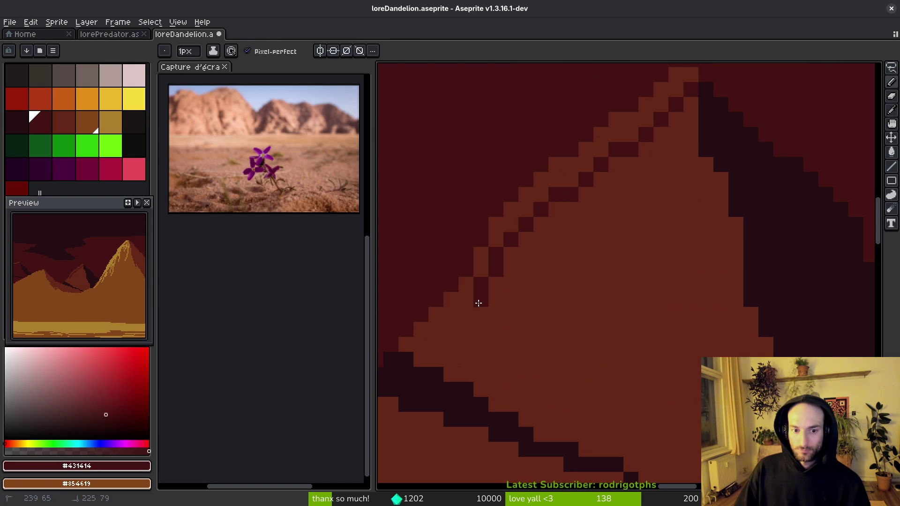
left_click_drag(480, 300, 432, 342)
Step: Fill the area between the two dark lines with the dark shade
key("g")
scroll(606, 323, "down", 8)
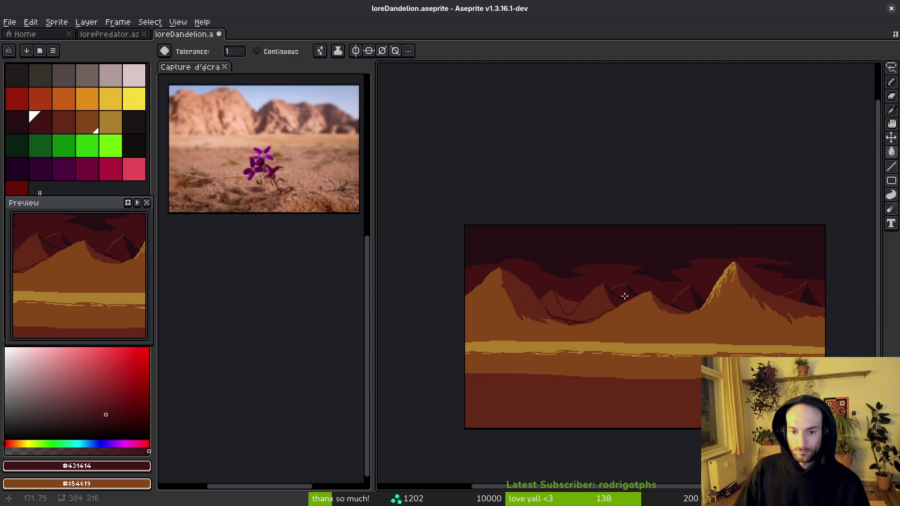
scroll(609, 309, "up", 4)
key("b")
scroll(553, 300, "up", 3)
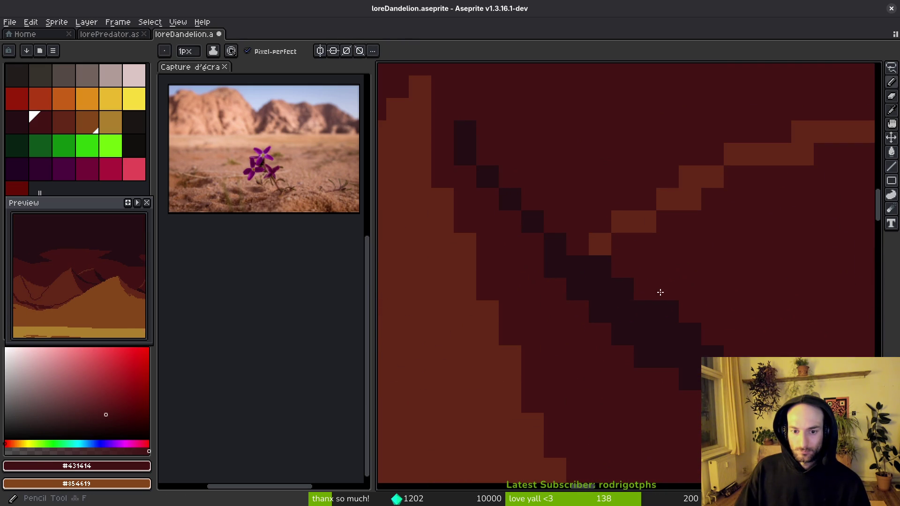
scroll(572, 281, "up", 1)
scroll(589, 318, "down", 5)
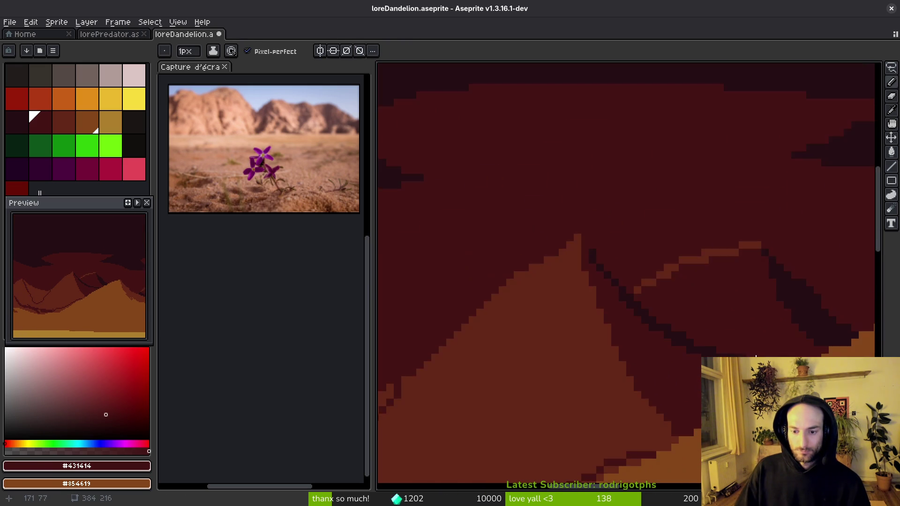
scroll(671, 308, "down", 1)
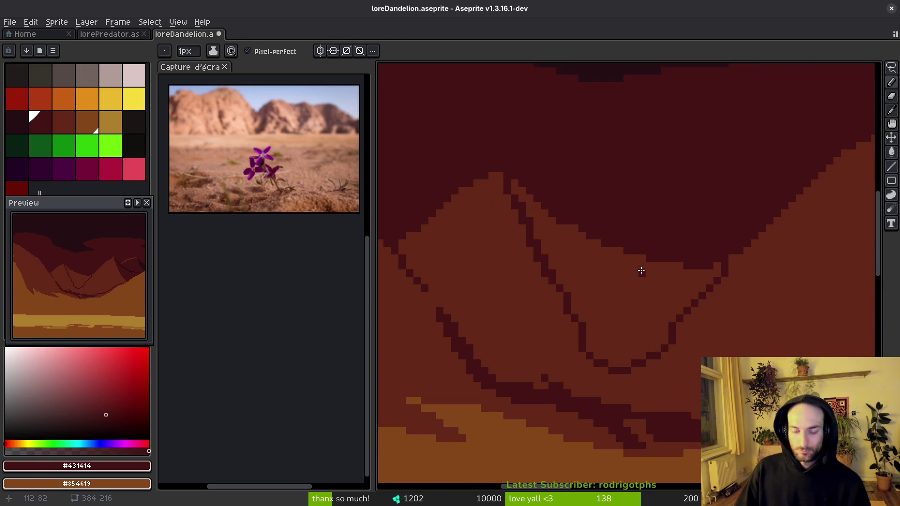
scroll(693, 293, "up", 1)
key("alt")
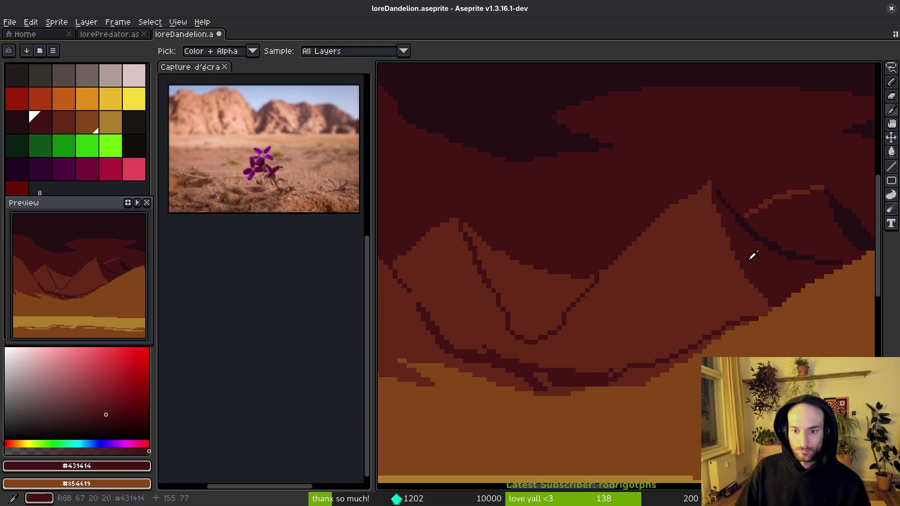
key("alt")
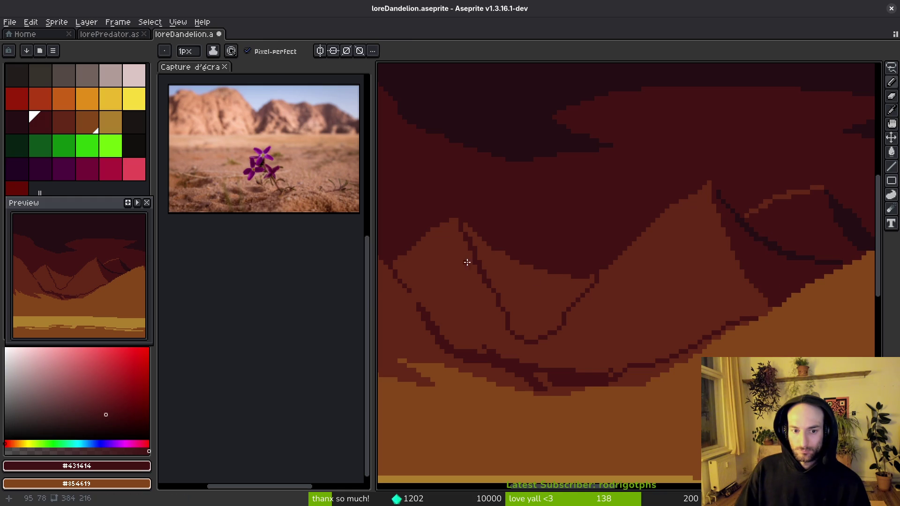
scroll(622, 263, "up", 1)
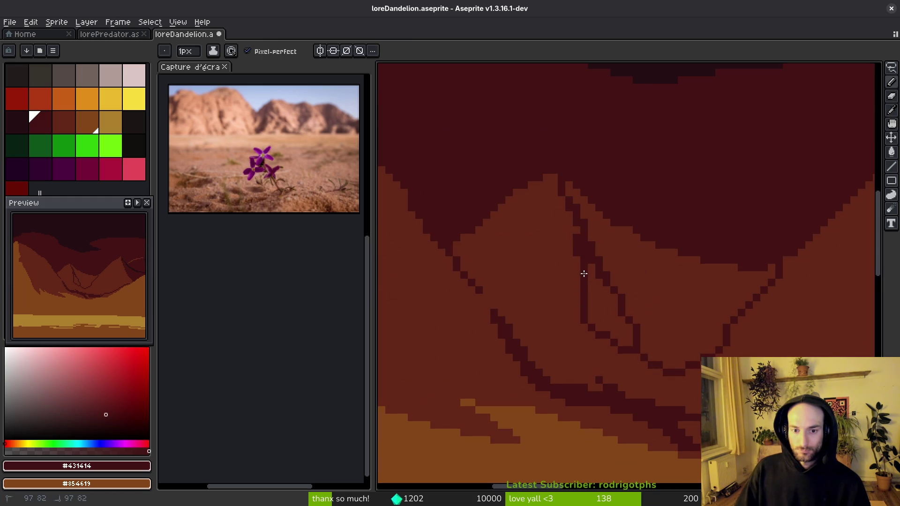
key("g")
left_click(607, 313)
key("f")
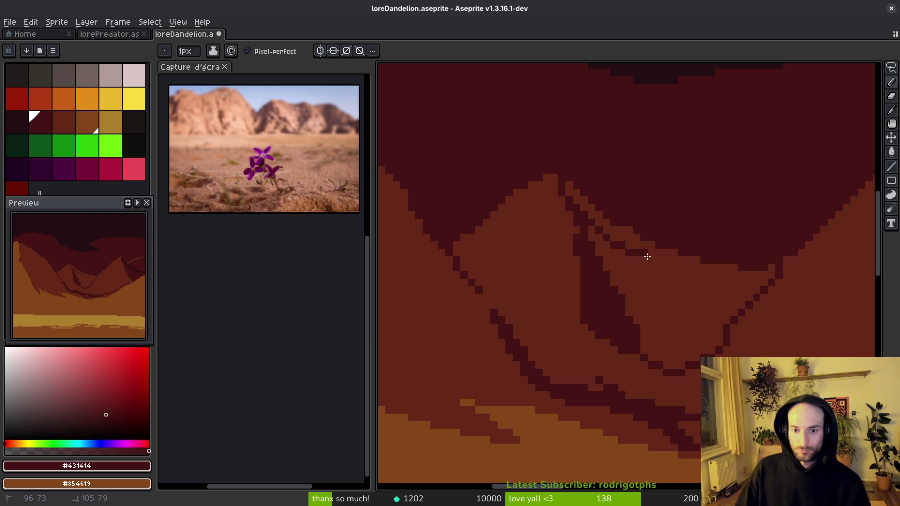
Step: Draw a dark slope line, fill beneath it dark, and fill the region below it brown
left_click_drag(640, 254, 736, 282)
key("g")
left_click(665, 322)
scroll(579, 301, "down", 3)
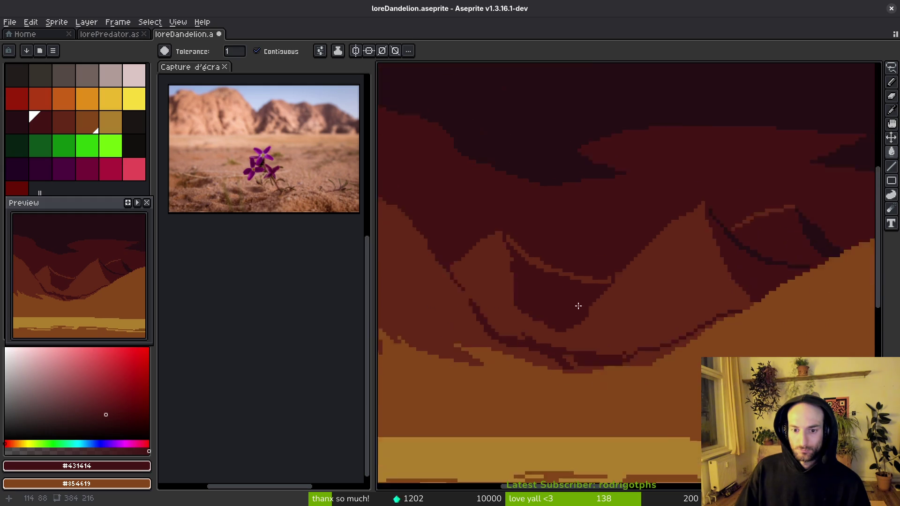
mouse_move(496, 294)
left_mouse_down()
mouse_move(755, 311)
mouse_move(510, 285)
mouse_move(573, 308)
left_mouse_up()
scroll(602, 295, "up", 3)
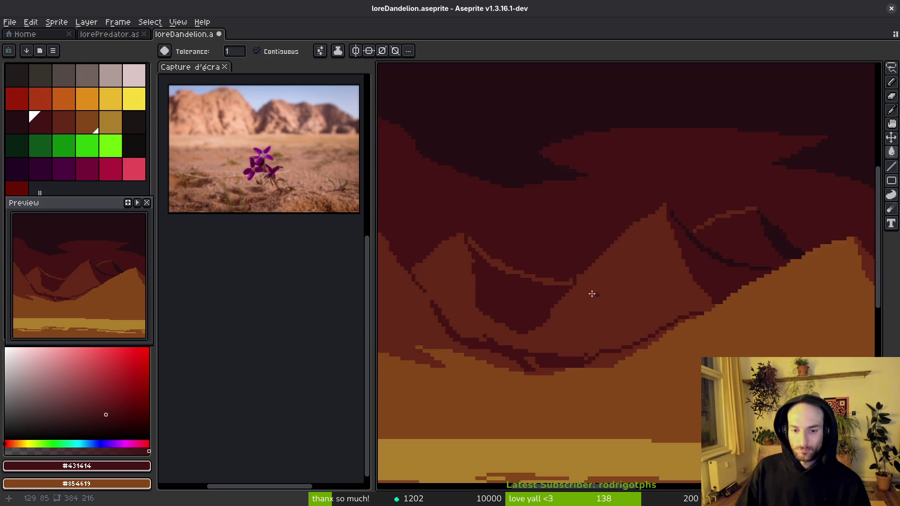
left_click(578, 271)
key("f")
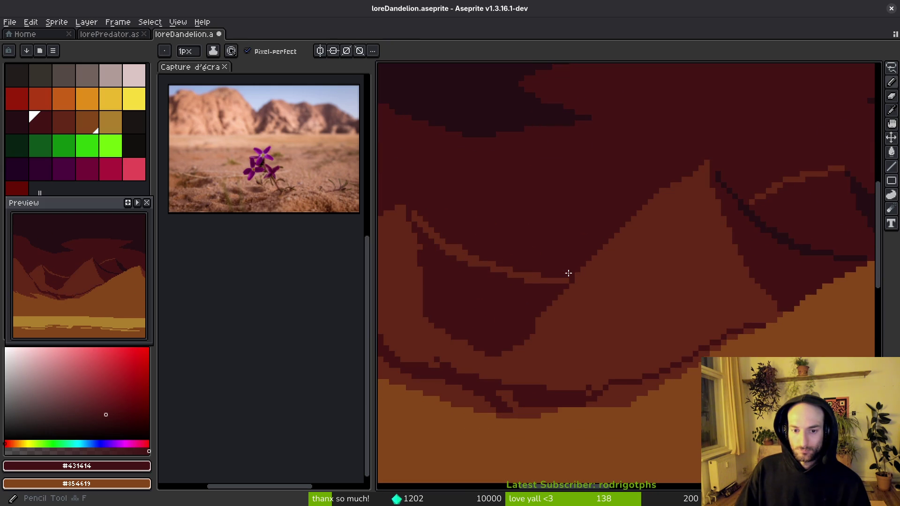
Step: Draw a darkest-crevice #250e13 stroke along the next ridge's slope
scroll(617, 289, "down", 3)
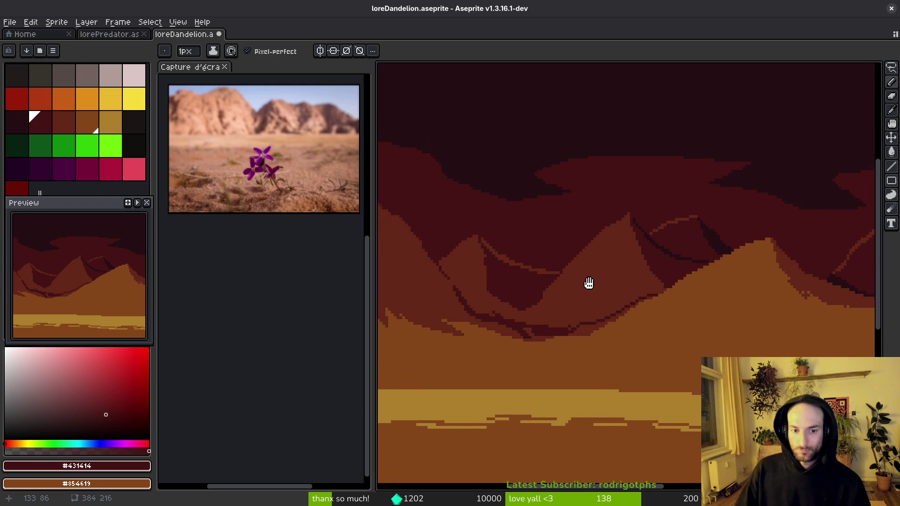
mouse_move(619, 287)
left_mouse_down()
mouse_move(505, 272)
mouse_move(583, 281)
left_mouse_up()
scroll(652, 257, "up", 1)
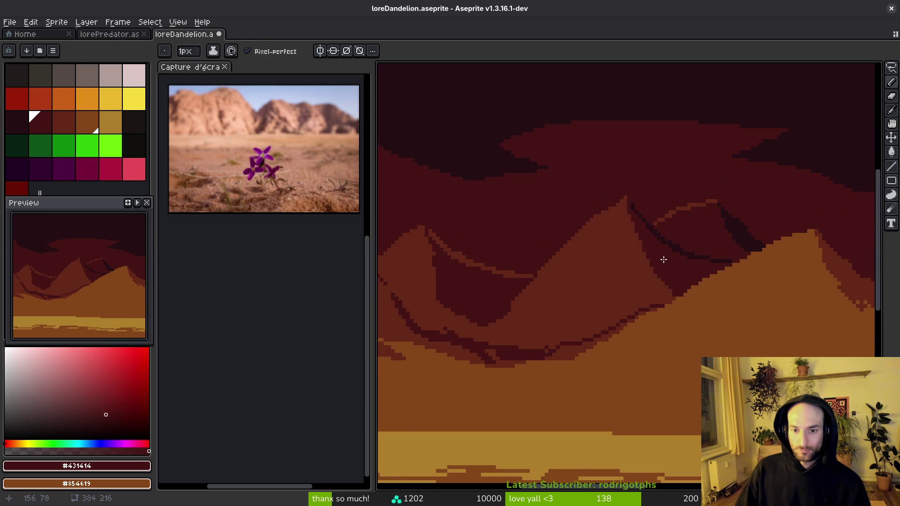
left_click(665, 246, "alt")
scroll(665, 246, "up", 1)
left_click_drag(464, 267, 558, 296)
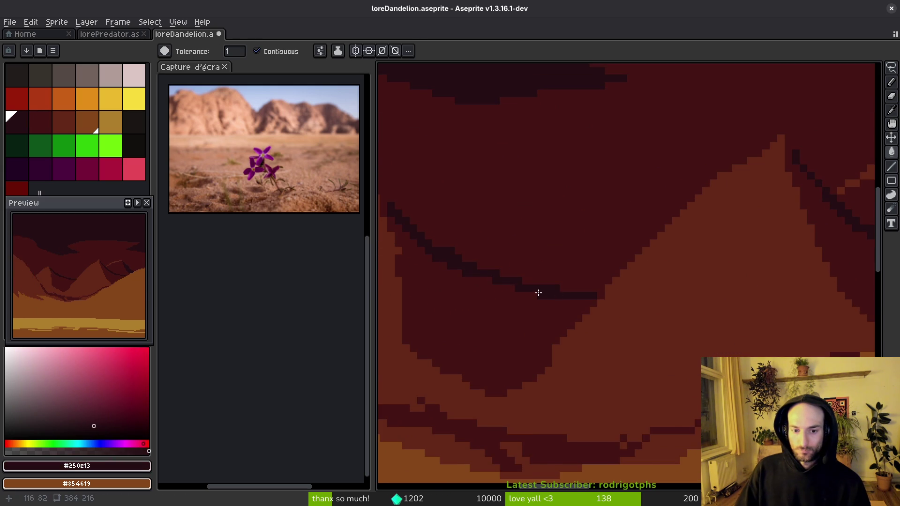
scroll(597, 272, "up", 2)
scroll(659, 366, "down", 2)
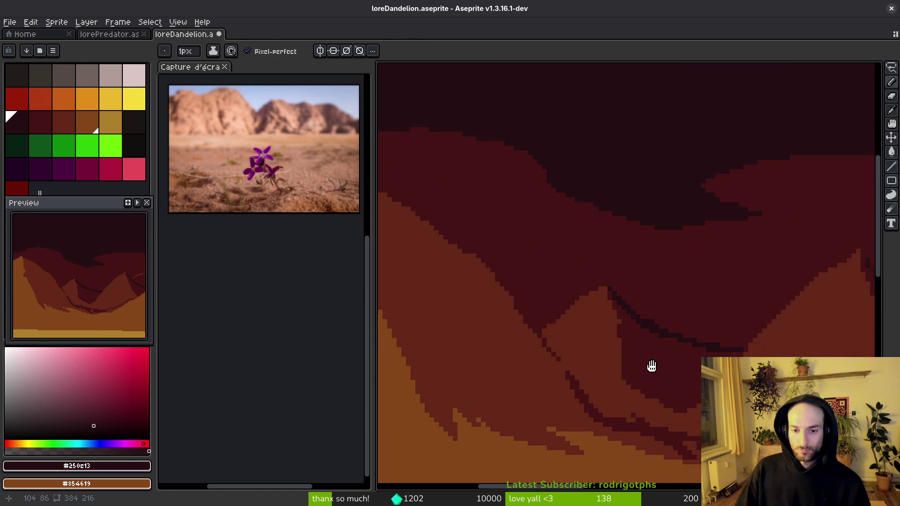
scroll(519, 291, "up", 2)
Step: Paint a lighter mid red-brown #632718 stroke along the dark band
left_click(539, 297, "alt")
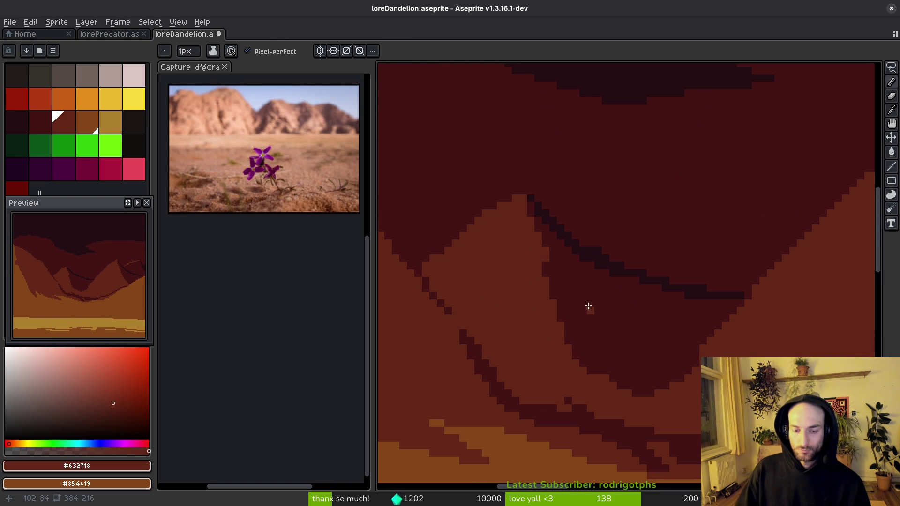
scroll(590, 308, "down", 2)
scroll(591, 300, "up", 2)
left_click(565, 279, "alt")
scroll(572, 290, "down", 2)
scroll(587, 301, "up", 1)
left_click(708, 244, "alt")
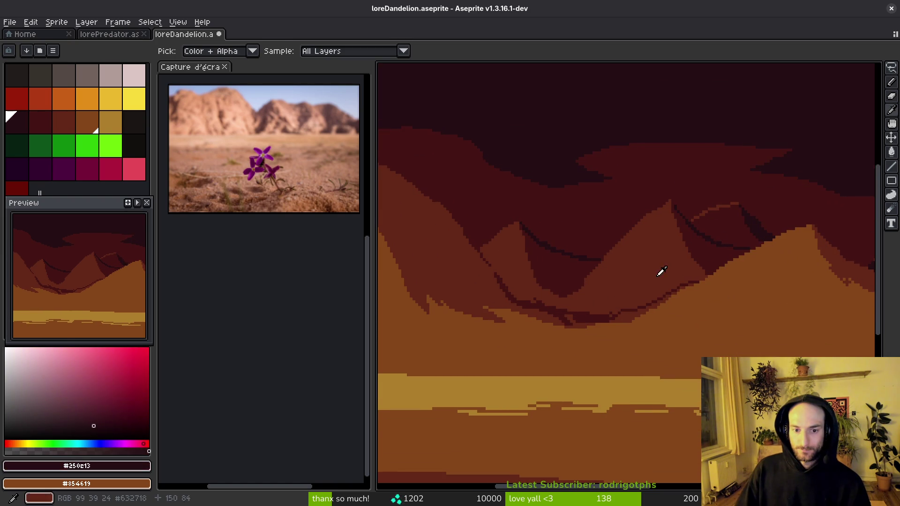
key("g")
scroll(583, 261, "up", 3)
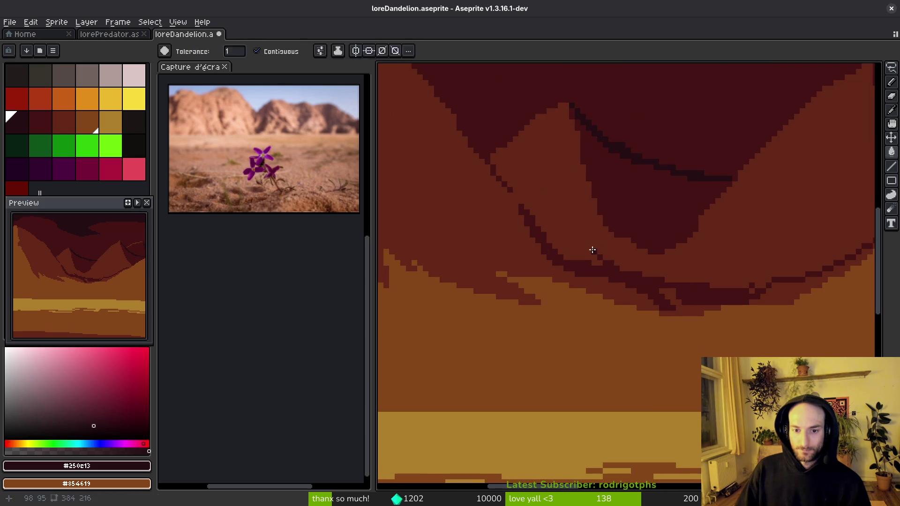
left_click(591, 247, "alt")
scroll(601, 259, "up", 2)
key("b")
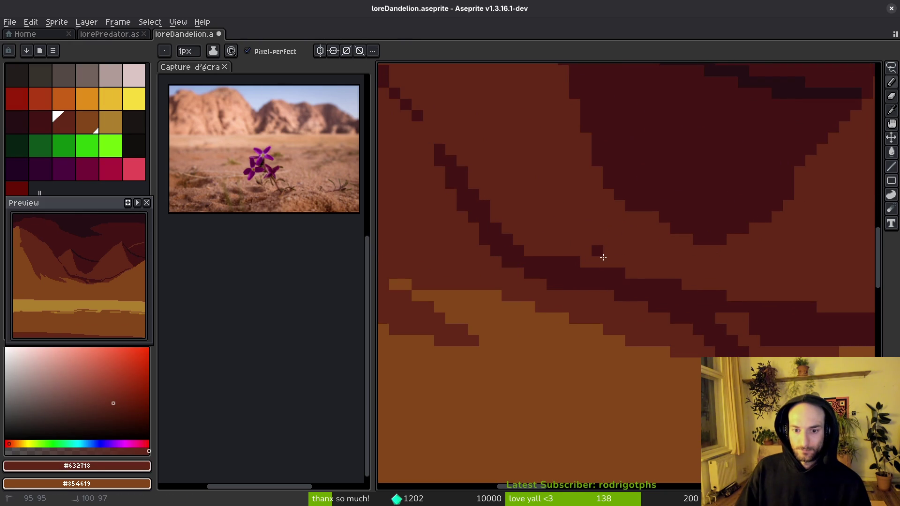
mouse_move(558, 294)
left_mouse_down()
mouse_move(635, 305)
mouse_move(676, 334)
mouse_move(560, 245)
left_mouse_up()
scroll(735, 266, "right", 5)
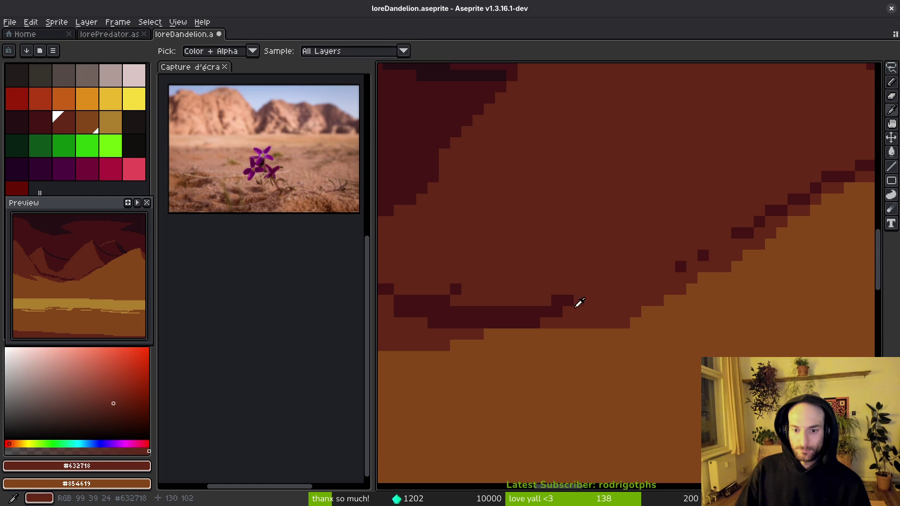
Step: Draw a #431414 pixel line along the ridge edge and fill the ridge band below it dark
left_click(572, 301, "alt")
left_click(579, 313)
left_click(655, 280, "shift")
key("g")
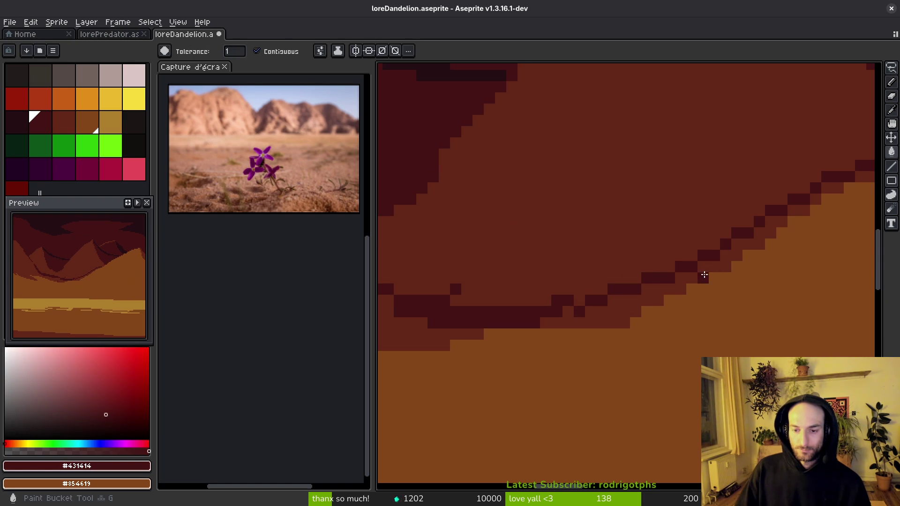
left_click(703, 271)
left_click(623, 311)
scroll(623, 311, "down", 2)
Step: Trial fills on the right dark band, undoing them, and add a single darkest crevice pixel
left_click(639, 281, "alt")
scroll(636, 310, "up", 1)
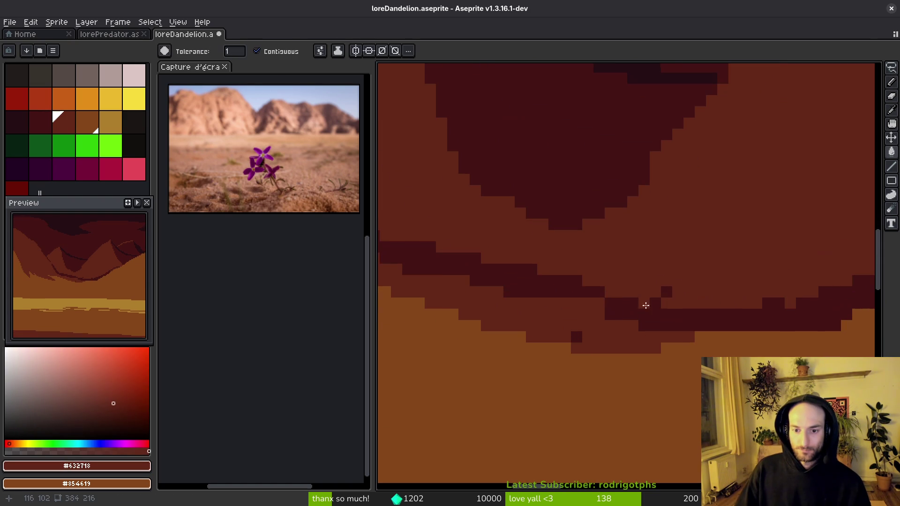
left_click(757, 303)
key("ctrl+z")
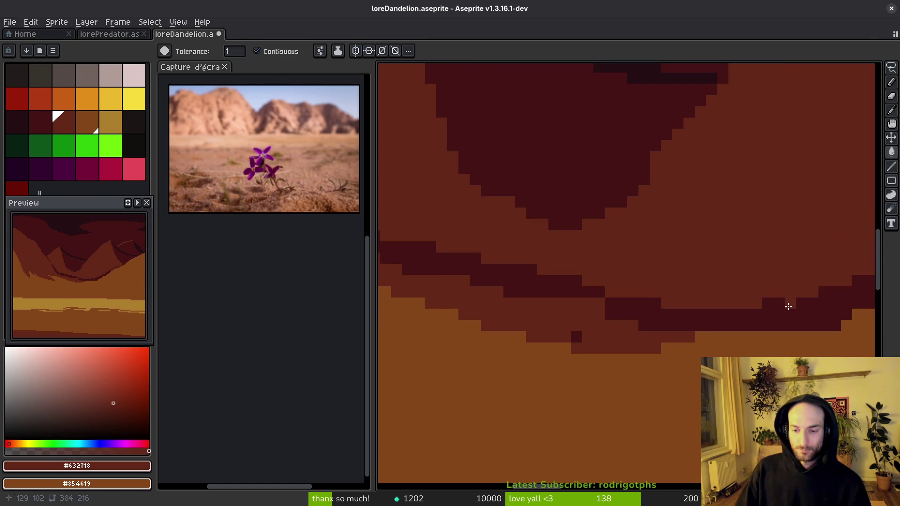
key("b")
left_click(731, 316, "alt")
left_click(528, 322)
key("g")
left_click(526, 314)
key("ctrl+z")
scroll(570, 321, "down", 2)
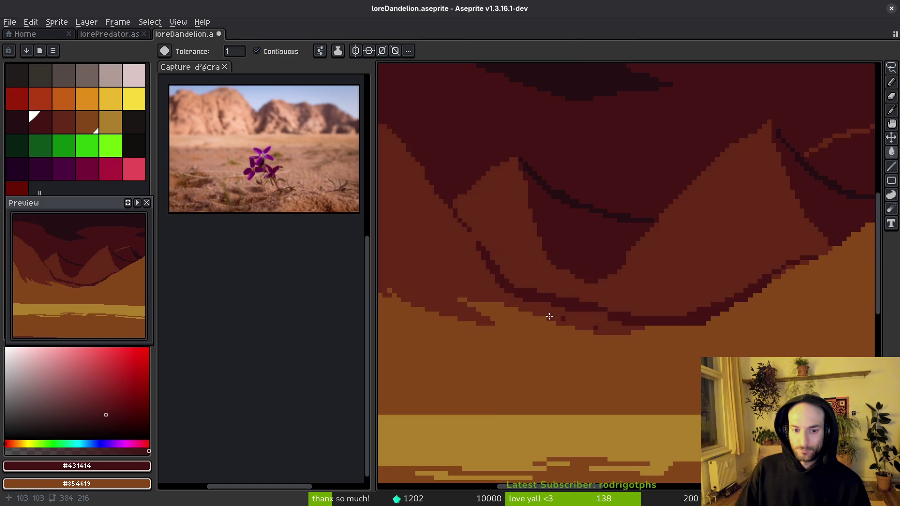
key("b")
scroll(665, 307, "up", 2)
scroll(622, 302, "down", 6)
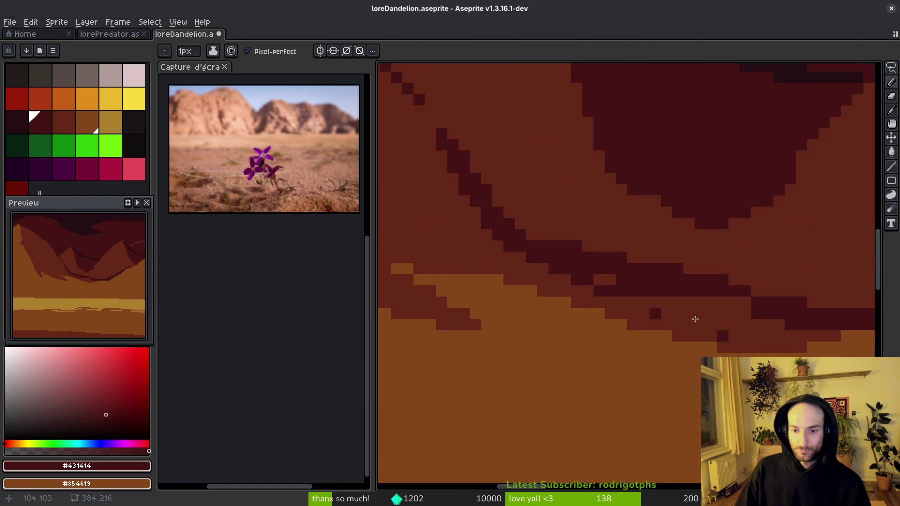
scroll(574, 347, "down", 4)
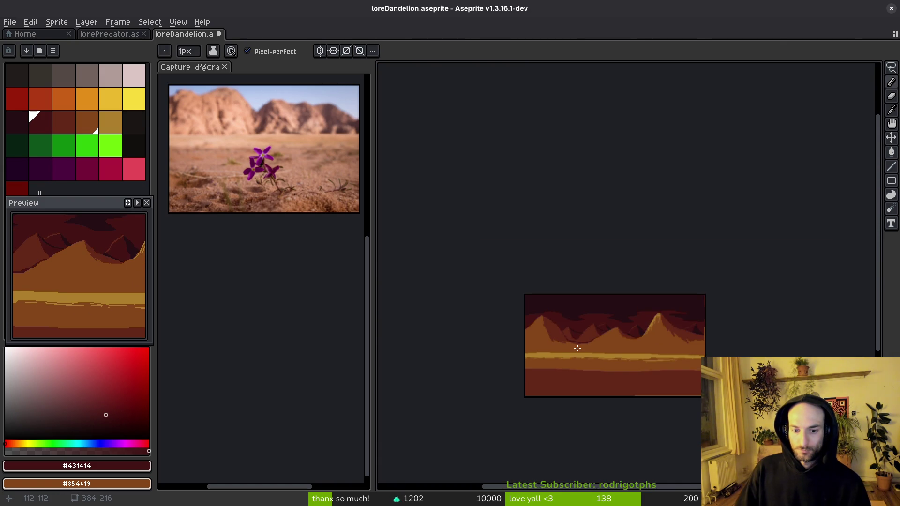
Step: Test dark bucket fills on the band under the left mountain and undo each one
scroll(577, 343, "up", 6)
scroll(654, 315, "up", 2)
key("g")
left_click(586, 315)
key("ctrl+z")
key("b")
key("g")
left_click(584, 317)
key("ctrl+z")
scroll(555, 305, "down", 4)
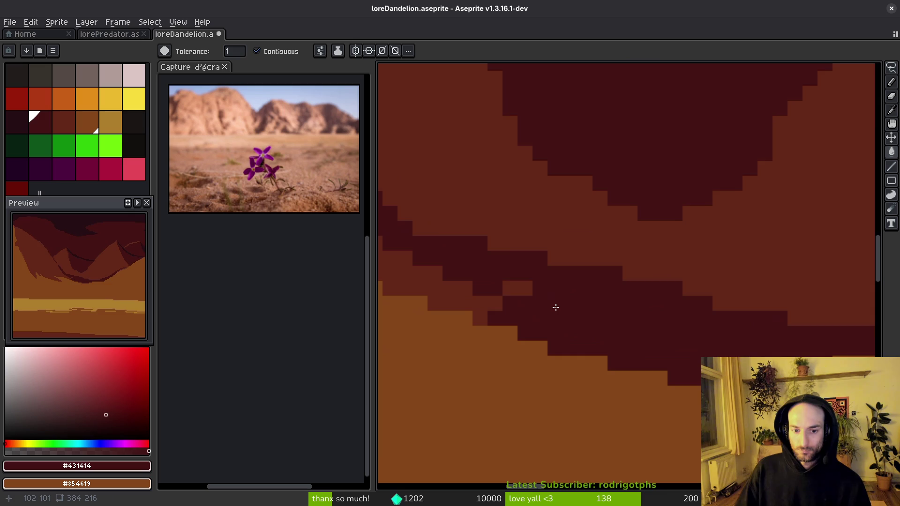
scroll(631, 296, "up", 3)
Step: Paint mid-brown #632718 over most of the solid dark band
key("i")
left_click(631, 296)
key("b")
scroll(517, 283, "up", 2)
mouse_move(406, 252)
left_mouse_down()
mouse_move(663, 335)
mouse_move(398, 277)
mouse_move(405, 286)
mouse_move(548, 297)
mouse_move(593, 312)
mouse_move(639, 300)
mouse_move(518, 133)
left_mouse_up()
scroll(666, 324, "left", 3)
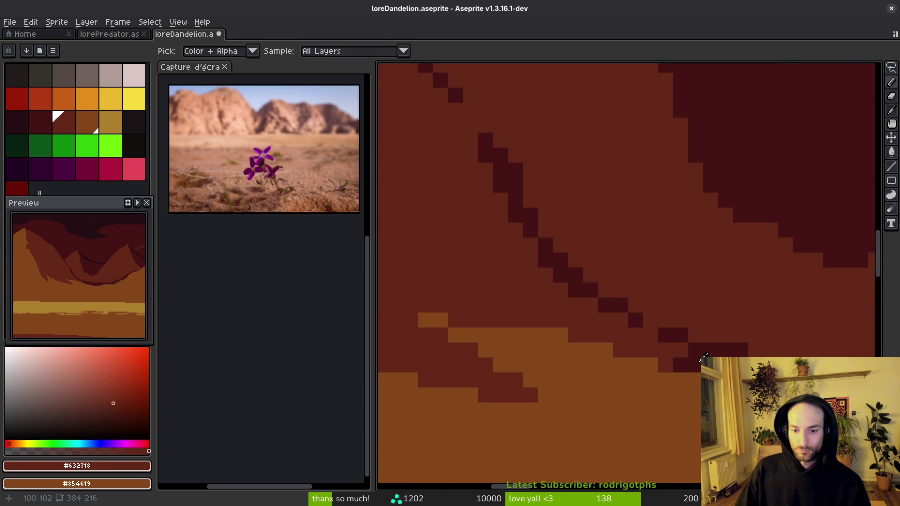
Step: Place single #431414 crevice pixels along the crevice line and at the mountain edge
left_click(637, 321, "alt")
left_click(649, 323)
scroll(544, 336, "down", 4)
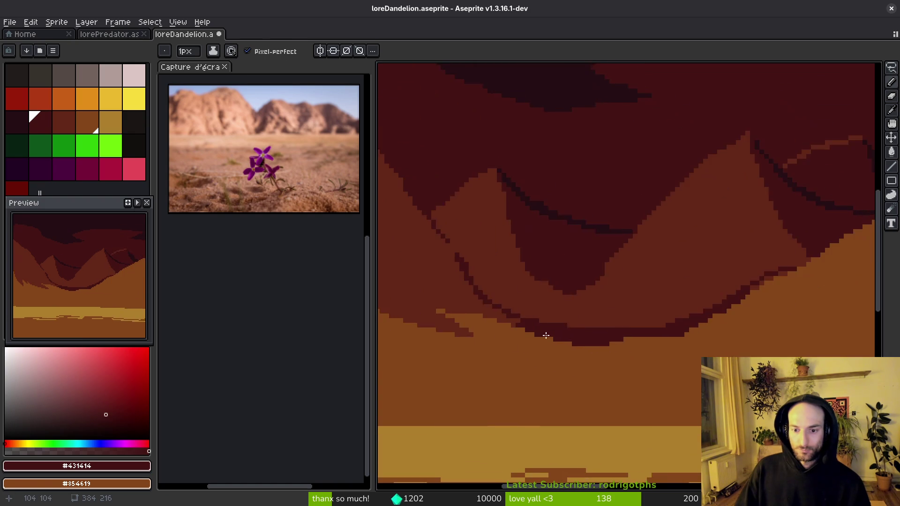
scroll(468, 314, "up", 3)
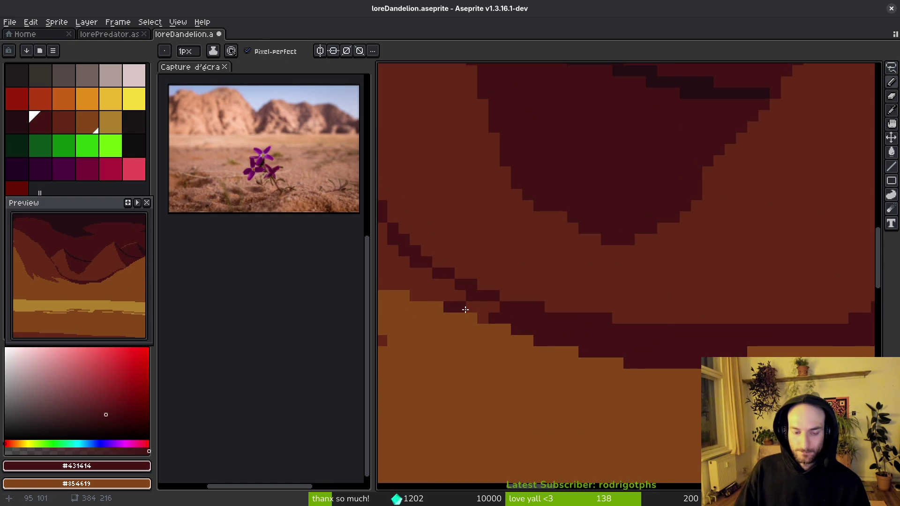
scroll(416, 296, "down", 2)
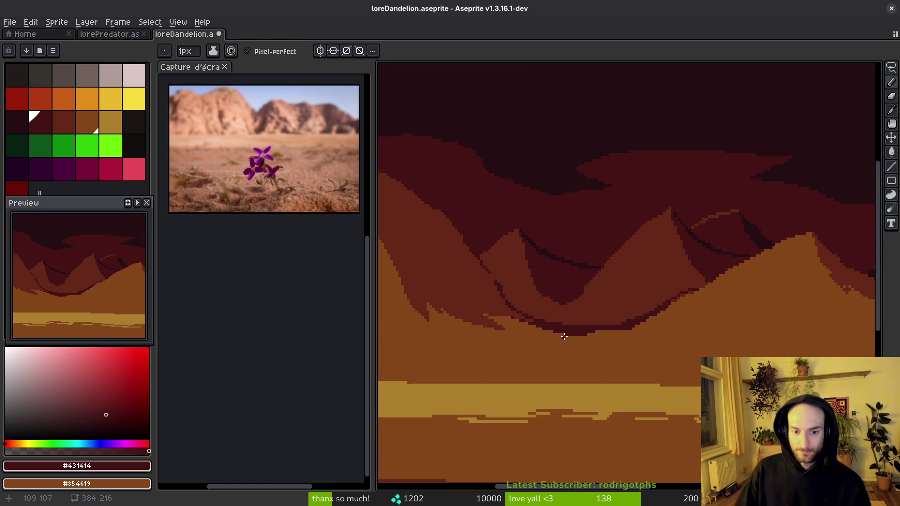
scroll(615, 329, "up", 8)
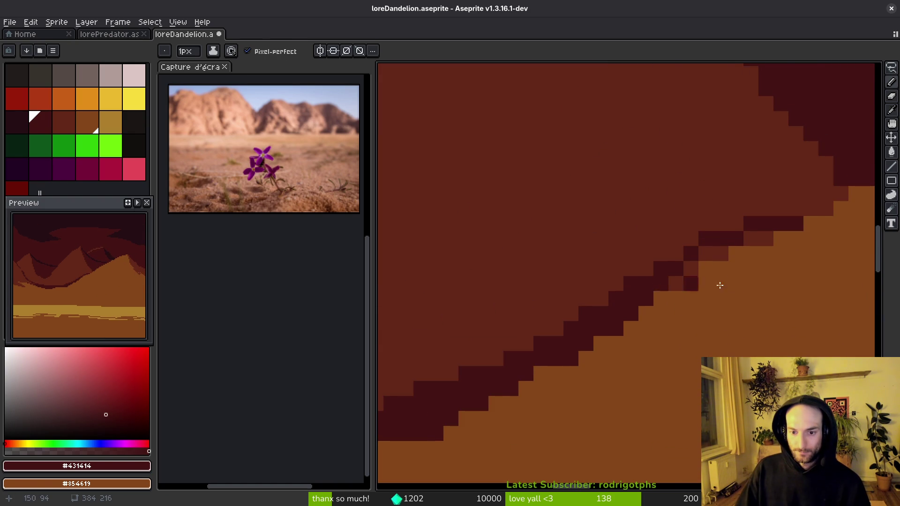
left_click(716, 282)
scroll(699, 232, "down", 1)
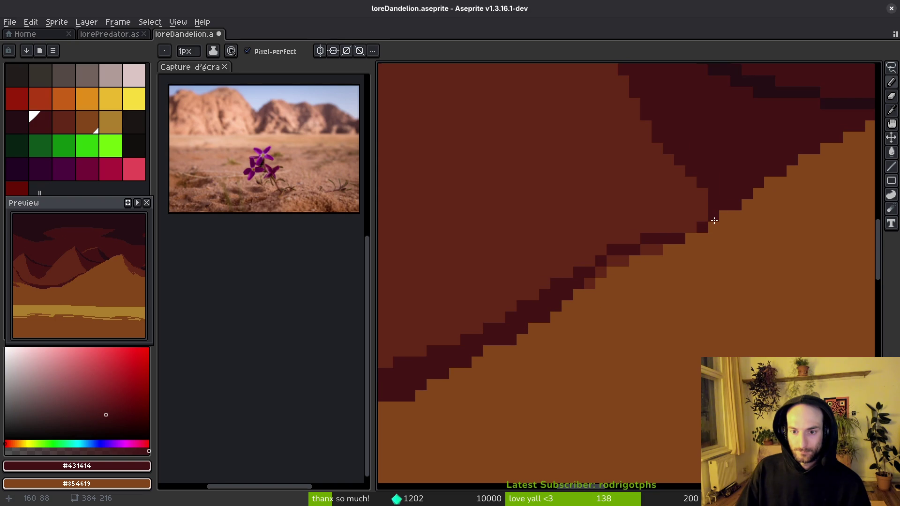
scroll(697, 247, "down", 4)
scroll(624, 279, "up", 3)
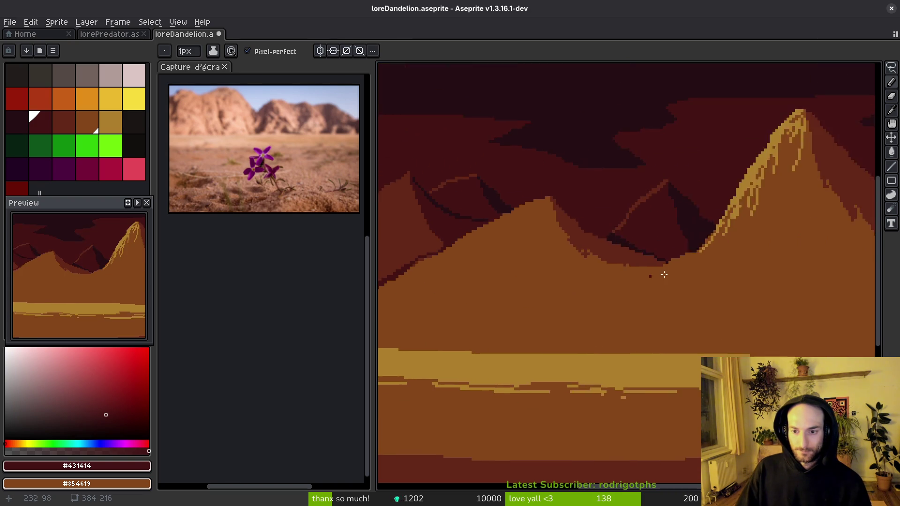
scroll(596, 280, "down", 4)
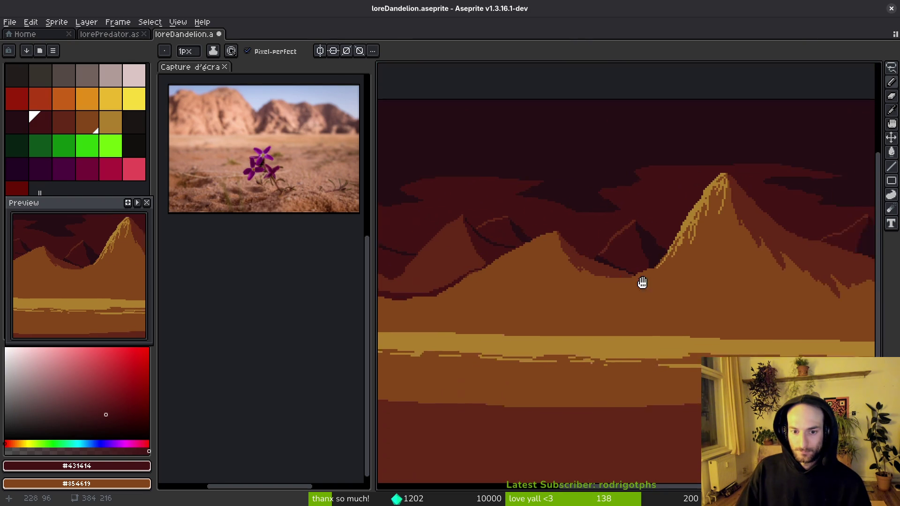
scroll(660, 288, "down", 3)
scroll(632, 293, "up", 7)
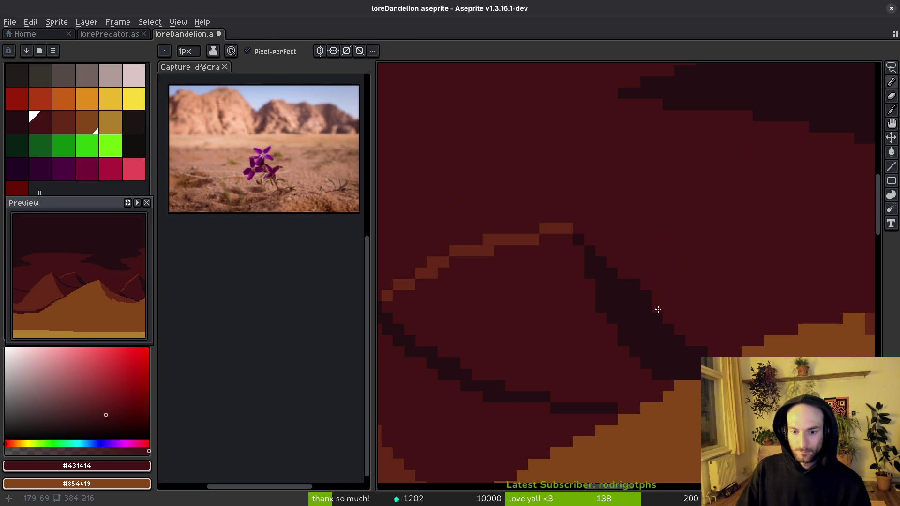
key("alt")
key("alt")
key("alt")
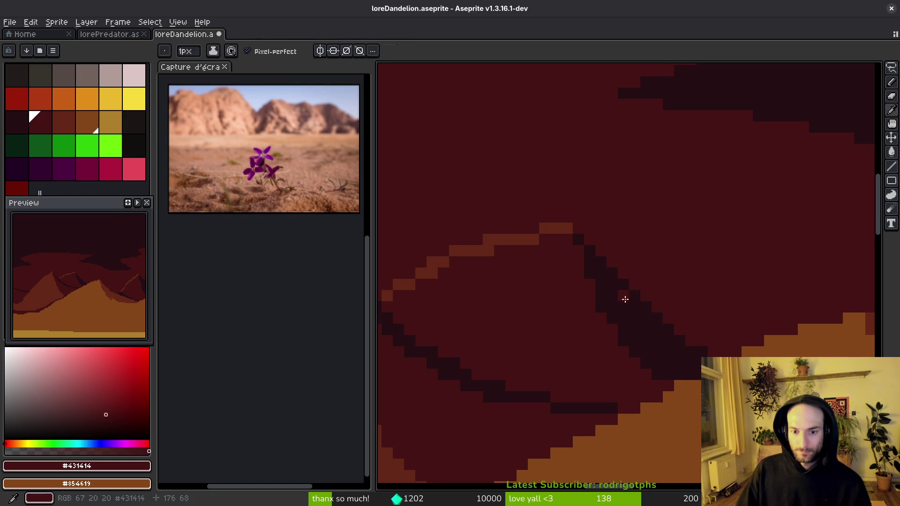
key("alt")
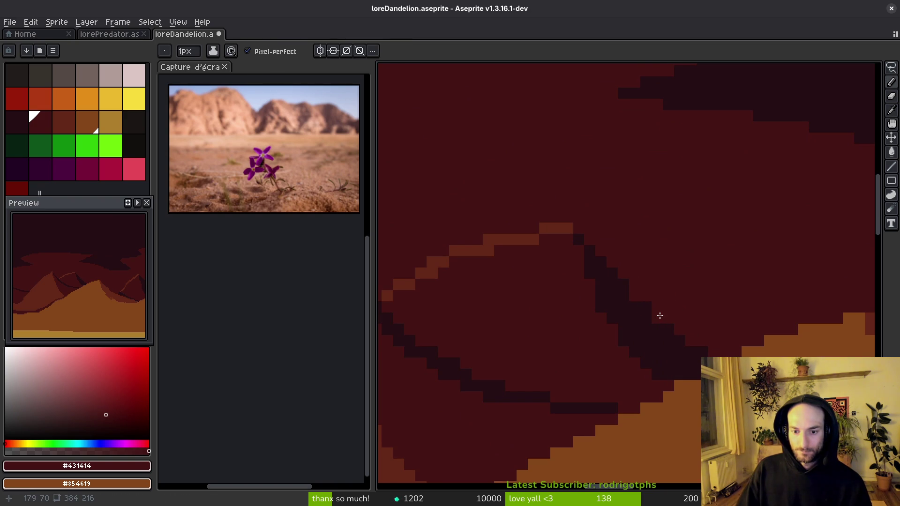
scroll(685, 314, "down", 8)
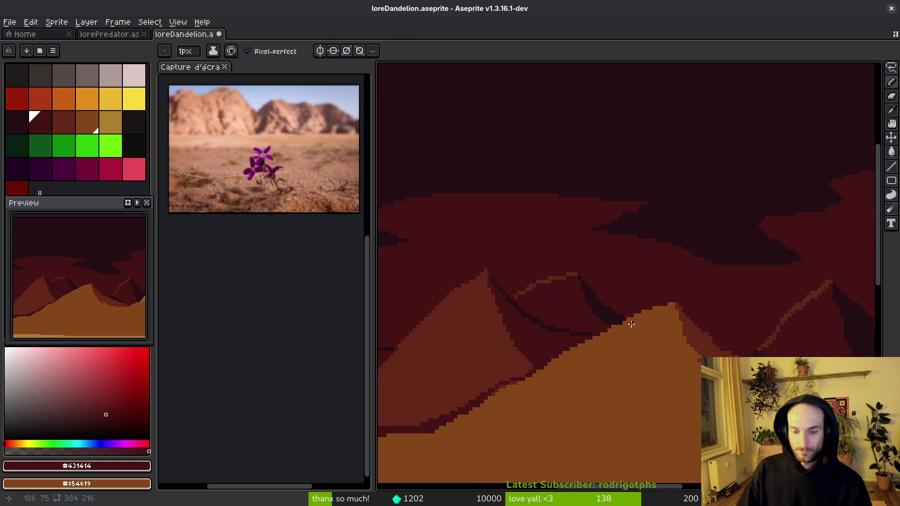
scroll(684, 345, "up", 5)
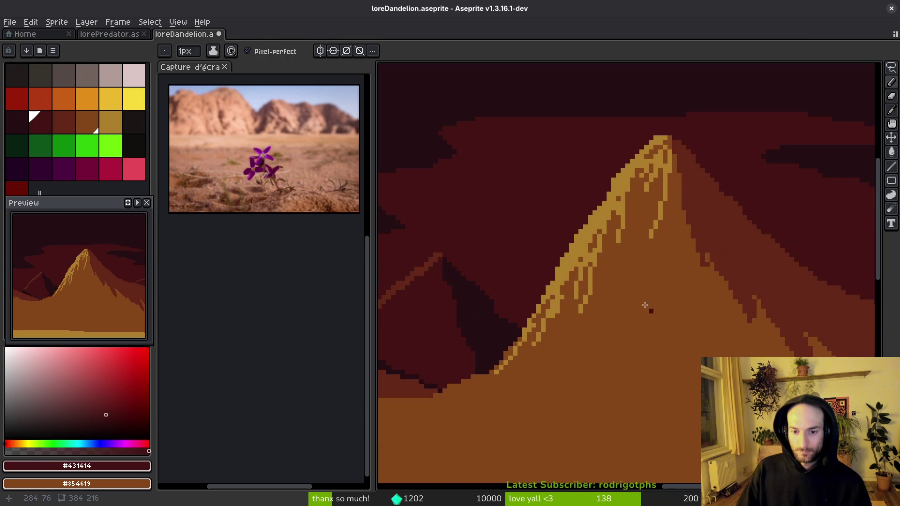
Step: With a 3px pencil in brown #854619, paint over the peak's ridge highlight
left_click(653, 311, "alt")
scroll(605, 258, "up", 4)
key("plus")
key("plus")
mouse_move(656, 175)
left_mouse_down()
mouse_move(641, 199)
mouse_move(651, 239)
mouse_move(636, 302)
left_mouse_up()
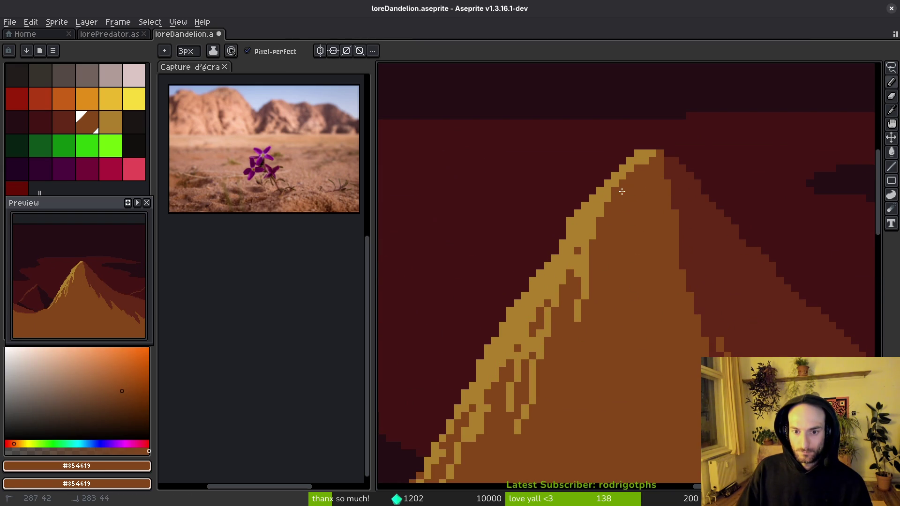
left_click_drag(622, 191, 549, 352)
Step: Paint light ochre streaks down the summit ridge and both flanks of the peak
left_click(562, 271, "alt")
left_click_drag(651, 166, 600, 225)
mouse_move(633, 185)
left_mouse_down()
mouse_move(625, 246)
mouse_move(619, 210)
mouse_move(651, 250)
left_mouse_up()
scroll(642, 255, "down", 3)
mouse_move(654, 221)
left_mouse_down()
mouse_move(661, 215)
mouse_move(660, 237)
mouse_move(686, 295)
left_mouse_up()
left_click_drag(607, 178, 488, 340)
mouse_move(581, 240)
left_mouse_down()
mouse_move(557, 272)
mouse_move(567, 248)
mouse_move(615, 243)
left_mouse_up()
mouse_move(624, 209)
left_mouse_down()
mouse_move(615, 310)
mouse_move(572, 370)
left_mouse_up()
Step: Add light ochre #ae7e2c streaks along the peak's edge and its right band
left_click(605, 328, "alt")
scroll(626, 360, "down", 2)
scroll(583, 255, "up", 2)
left_click(582, 255, "alt")
scroll(562, 315, "up", 4)
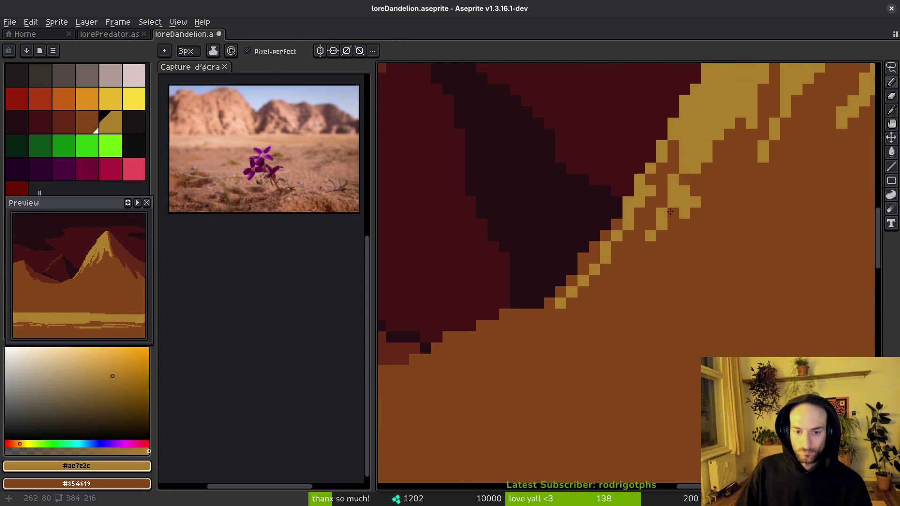
mouse_move(667, 164)
left_mouse_down()
mouse_move(595, 277)
mouse_move(572, 300)
mouse_move(507, 329)
mouse_move(534, 304)
mouse_move(750, 211)
left_mouse_up()
left_click_drag(698, 249, 582, 398)
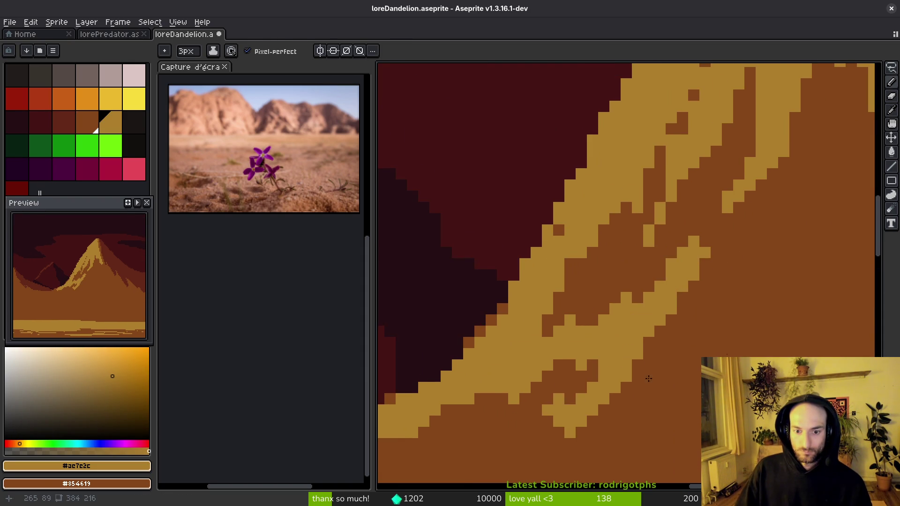
left_click_drag(734, 258, 689, 323)
left_click_drag(790, 190, 704, 338)
mouse_move(757, 201)
left_mouse_down()
mouse_move(656, 394)
mouse_move(632, 416)
left_mouse_up()
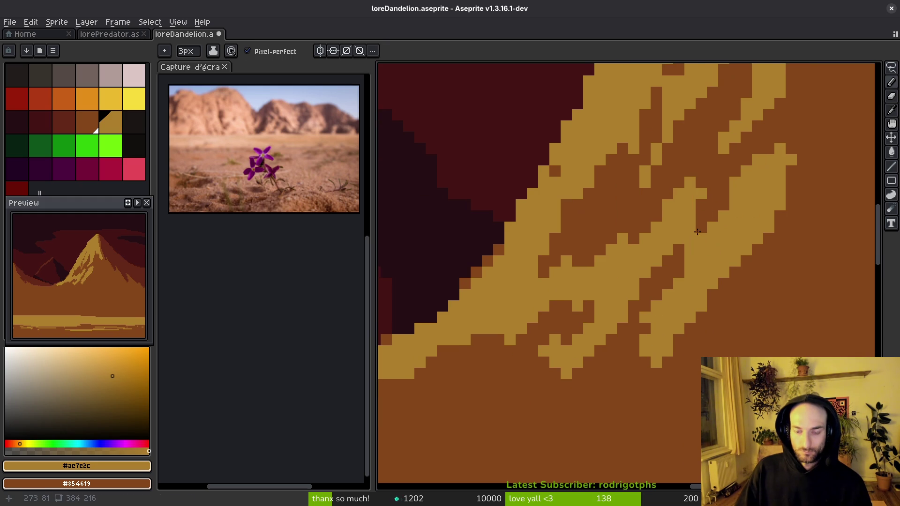
Step: Paint brown #854619 over stray light pixels in the right band
left_click(687, 253, "alt")
left_click_drag(705, 163, 665, 241)
left_click_drag(762, 157, 732, 197)
left_click_drag(792, 145, 722, 263)
left_click_drag(780, 204, 766, 230)
Step: Add a few more light strokes on the right side and break them up with brown at 1px
left_click(724, 271, "alt")
left_click_drag(769, 136, 734, 253)
left_click_drag(769, 202, 741, 333)
left_click(782, 146, "alt")
key("ctrl+z")
mouse_move(782, 146)
left_mouse_down()
mouse_move(750, 155)
mouse_move(733, 196)
mouse_move(776, 228)
left_mouse_up()
key("minus")
key("minus")
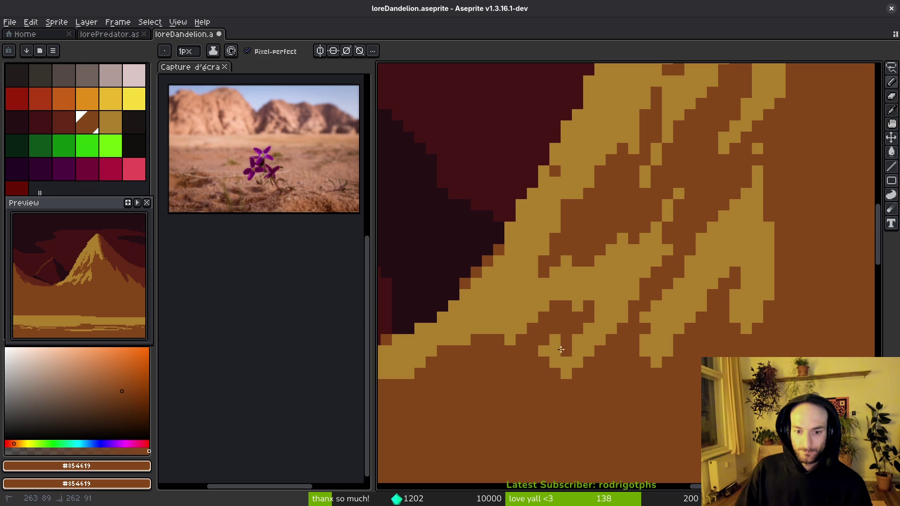
scroll(565, 379, "down", 2)
scroll(564, 379, "down", 1)
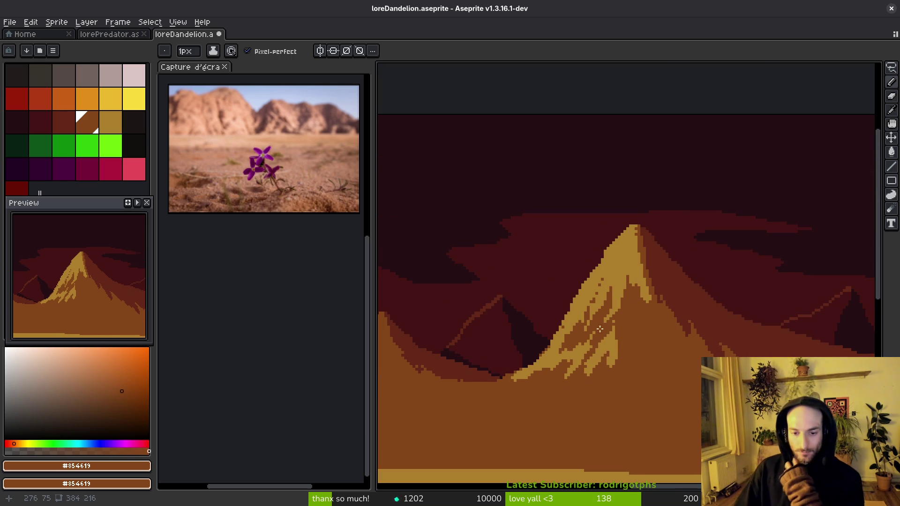
Step: Draw three gold #ae7e2c streaks on the peak's face, bridging a low brown gap, then zoom out
scroll(599, 322, "up", 2)
key("0")
scroll(599, 322, "up", 3)
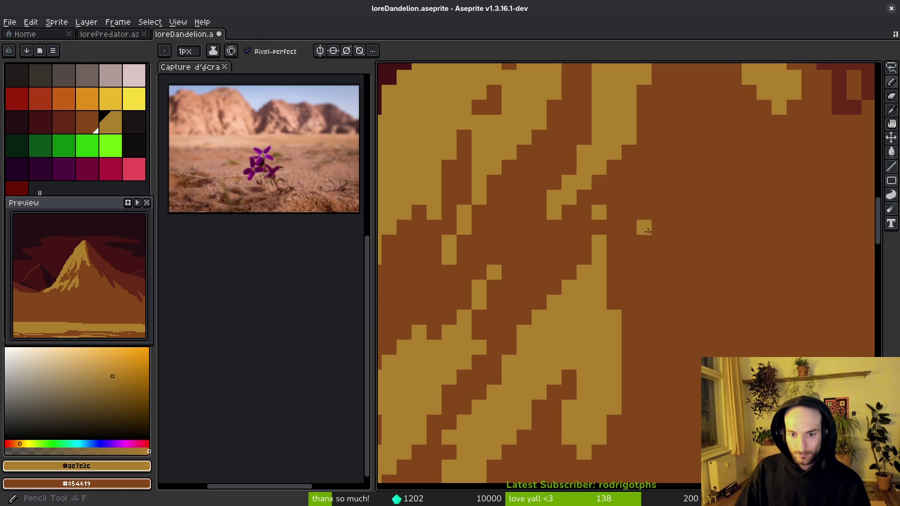
left_click_drag(644, 195, 627, 185)
left_click_drag(595, 218, 614, 263)
scroll(617, 239, "up", 3)
mouse_move(628, 211)
left_mouse_down()
mouse_move(665, 309)
mouse_move(654, 347)
mouse_move(658, 187)
mouse_move(644, 239)
mouse_move(644, 180)
left_mouse_up()
scroll(627, 304, "down", 2)
scroll(627, 305, "down", 5)
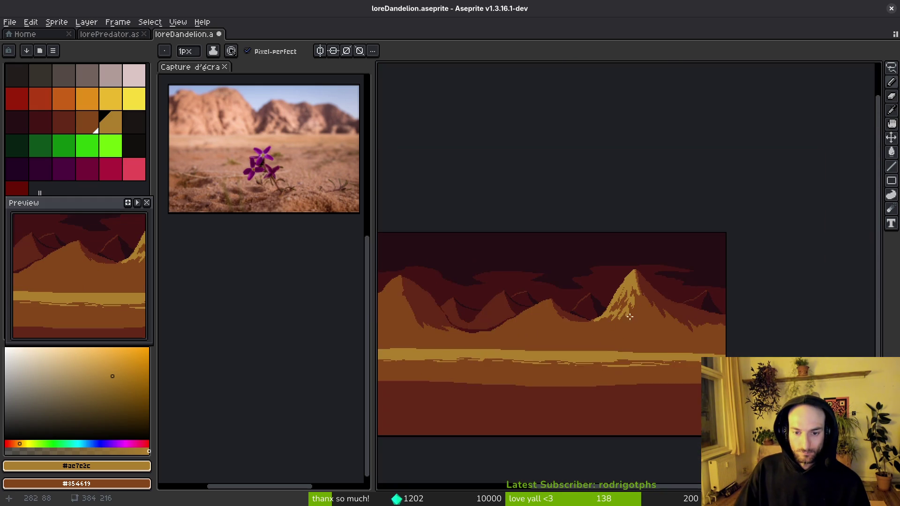
scroll(608, 324, "left", 3)
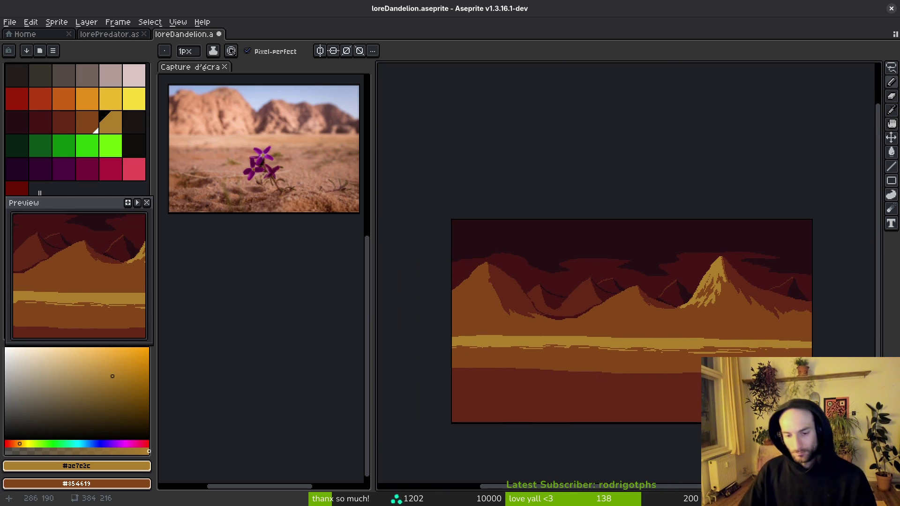
scroll(628, 347, "right", 3)
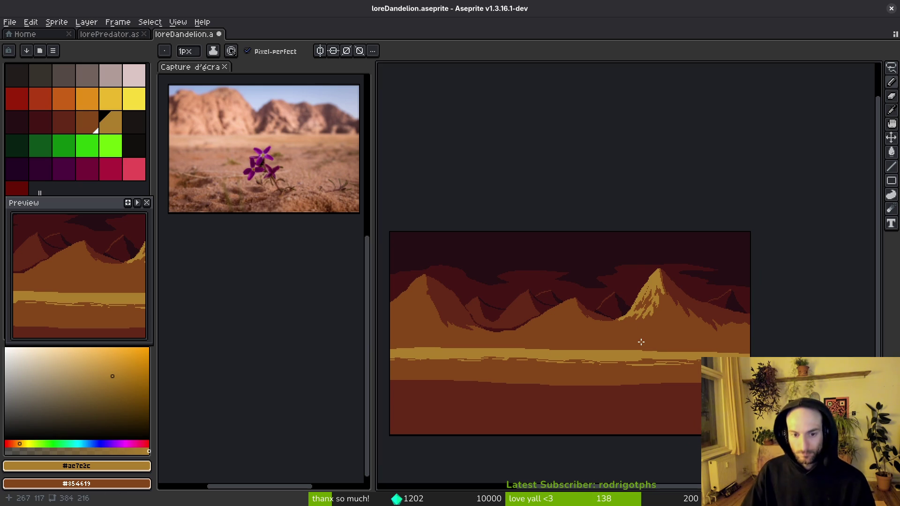
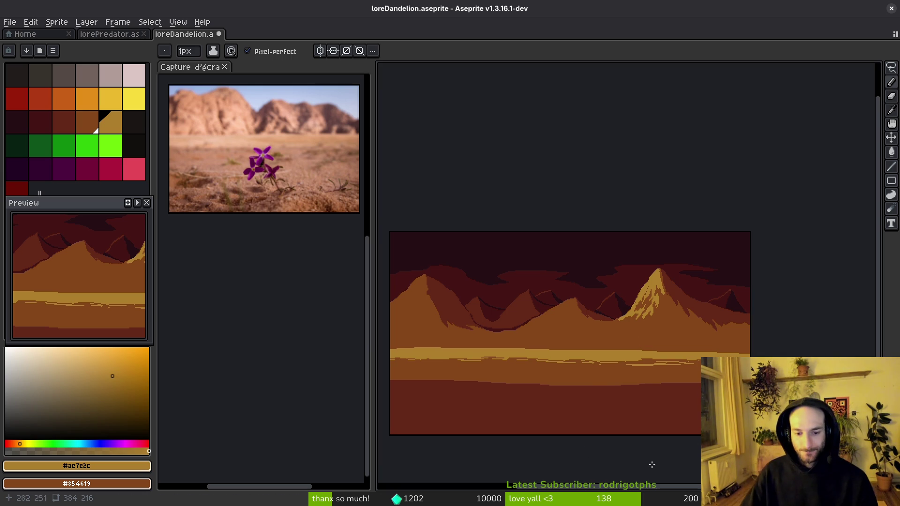
Step: Select the dark red bottom band and nudge it up a few pixels
scroll(627, 381, "up", 1)
scroll(587, 316, "down", 1)
key("m")
mouse_move(400, 273)
left_mouse_down()
mouse_move(551, 337)
mouse_move(775, 338)
left_mouse_up()
key("Up")
key("Up")
key("Up")
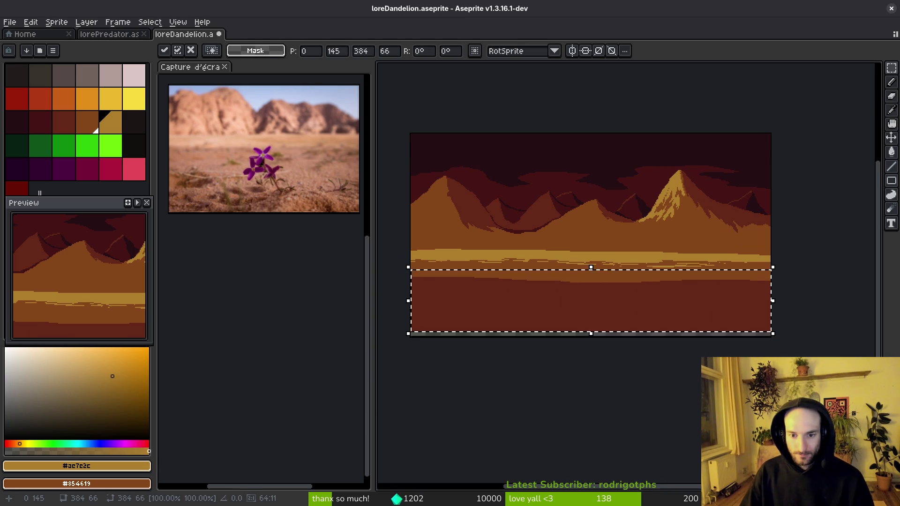
key("ctrl+d")
Step: Fill the empty bottom strip with dark red #632718 and save loreDandelion.aseprite
key("i")
left_click(690, 313)
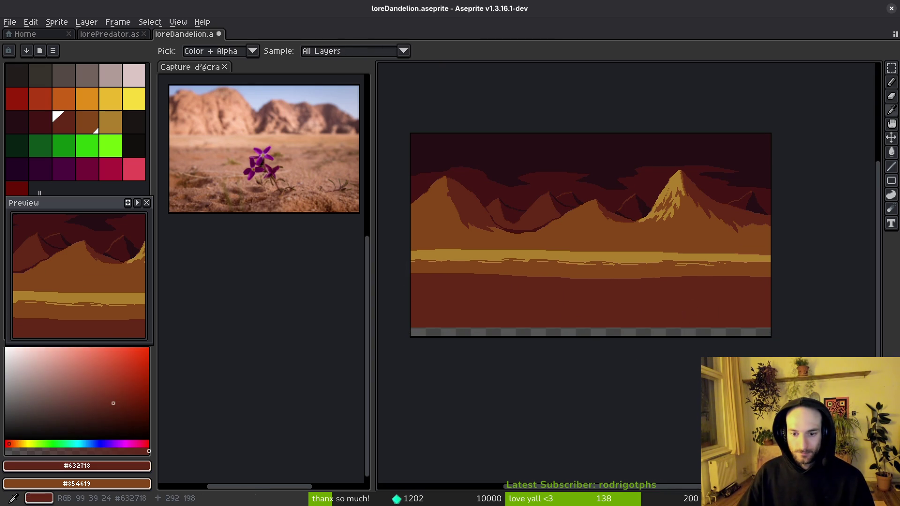
key("g")
left_click(661, 333)
key("ctrl+s")
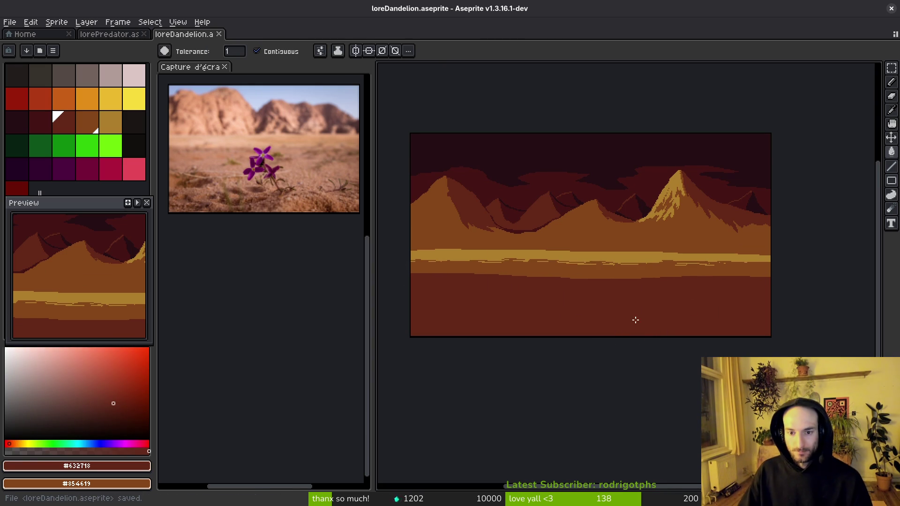
scroll(568, 288, "up", 3)
Step: With the 1px pencil, draw dark red #632718 streaks along the sand–foreground boundary
key("b")
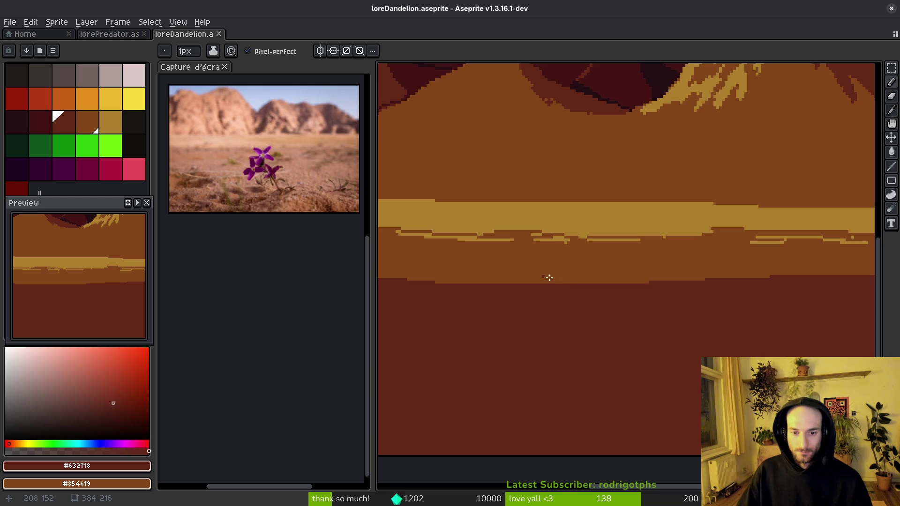
mouse_move(504, 280)
left_mouse_down()
mouse_move(614, 282)
mouse_move(641, 269)
mouse_move(504, 299)
left_mouse_up()
mouse_move(581, 285)
left_mouse_down()
mouse_move(541, 286)
mouse_move(724, 289)
left_mouse_up()
scroll(541, 286, "right", 3)
left_click(625, 288, "shift")
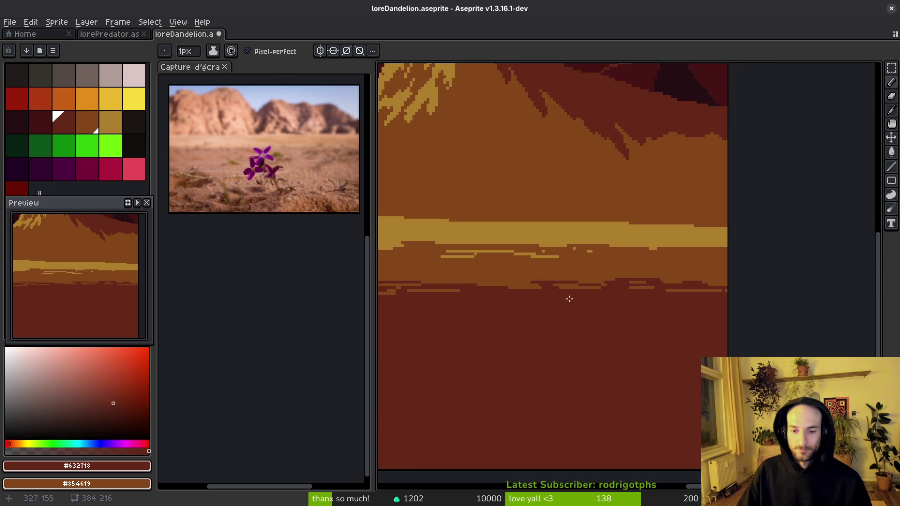
scroll(628, 321, "down", 4)
scroll(627, 322, "up", 1)
scroll(626, 322, "up", 3)
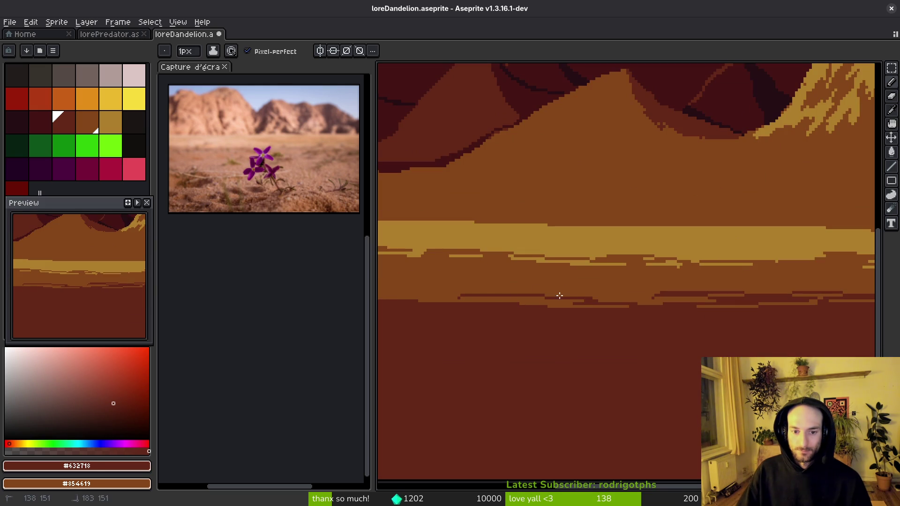
scroll(590, 305, "down", 2)
scroll(574, 307, "up", 2)
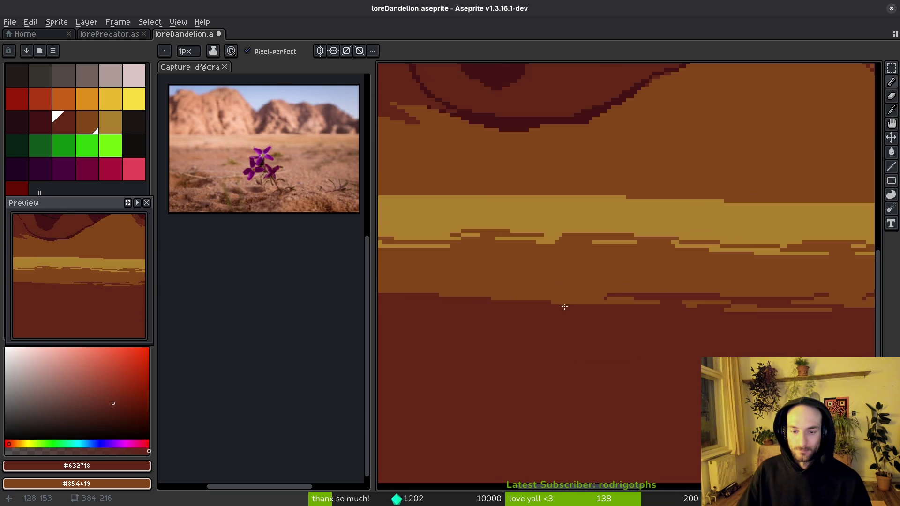
left_click_drag(412, 301, 674, 309)
mouse_move(763, 305)
left_mouse_down()
mouse_move(597, 297)
mouse_move(675, 304)
left_mouse_up()
Step: Alternate mid brown #854619 and dark red streaks to roughen the band edge
left_click(639, 287, "alt")
left_click_drag(589, 308, 488, 297)
left_click(478, 312, "alt")
left_click_drag(554, 302, 563, 312)
scroll(630, 330, "right", 3)
left_click(579, 302, "alt")
mouse_move(638, 310)
left_mouse_down()
mouse_move(506, 310)
mouse_move(401, 325)
left_mouse_up()
left_click(535, 327, "alt")
scroll(572, 334, "left", 3)
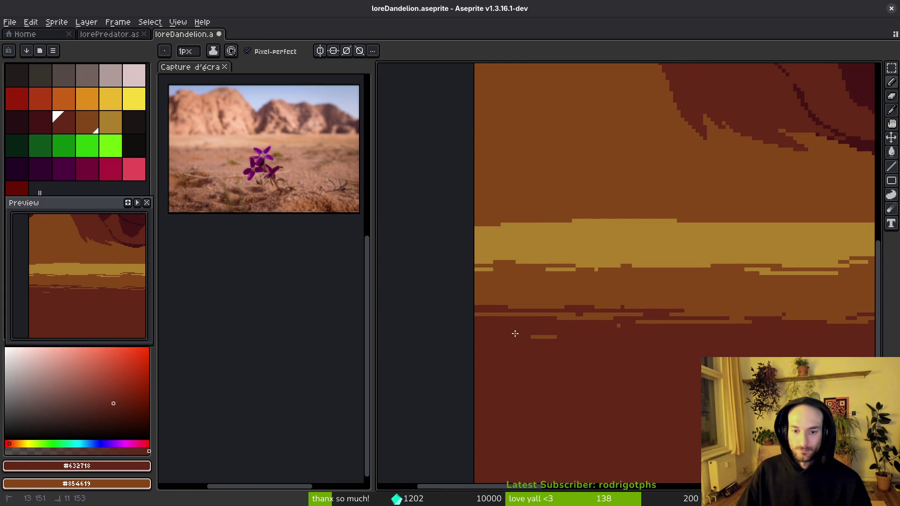
left_click(649, 316, "alt")
left_click_drag(575, 325, 660, 326)
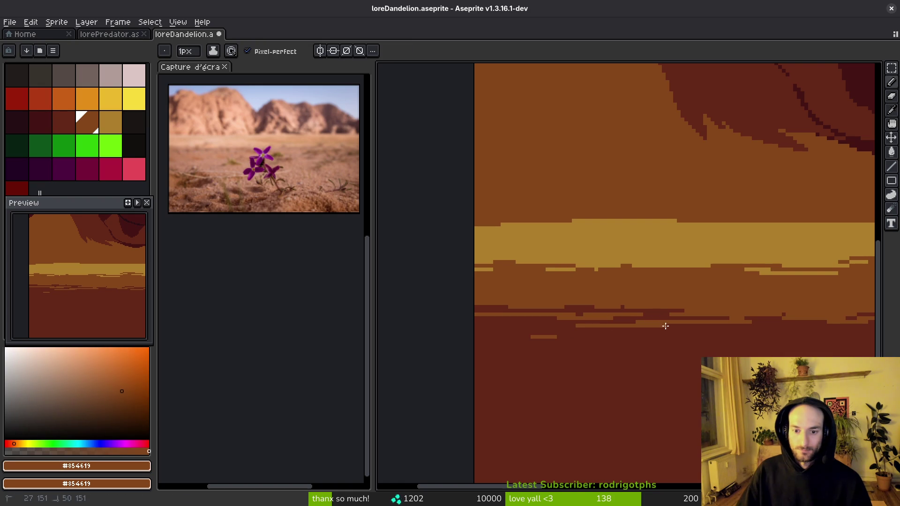
scroll(529, 331, "down", 5)
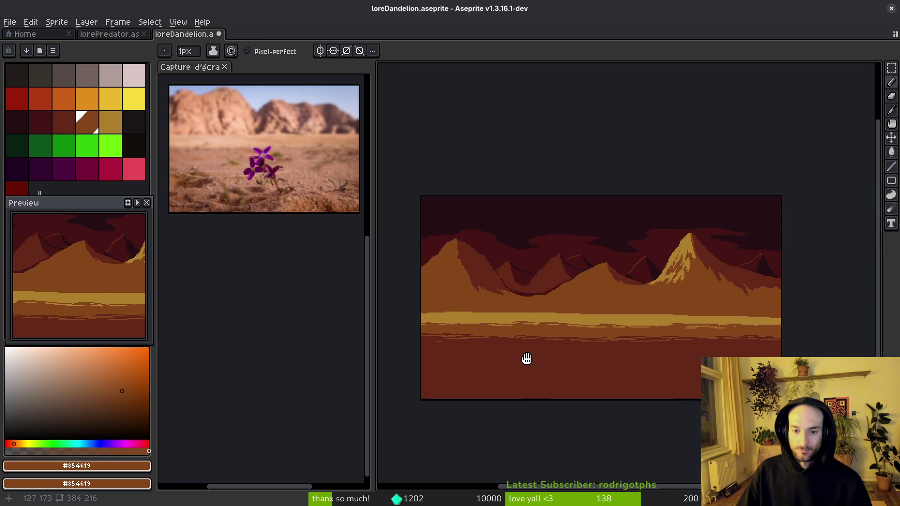
scroll(693, 354, "right", 1)
scroll(693, 355, "up", 3)
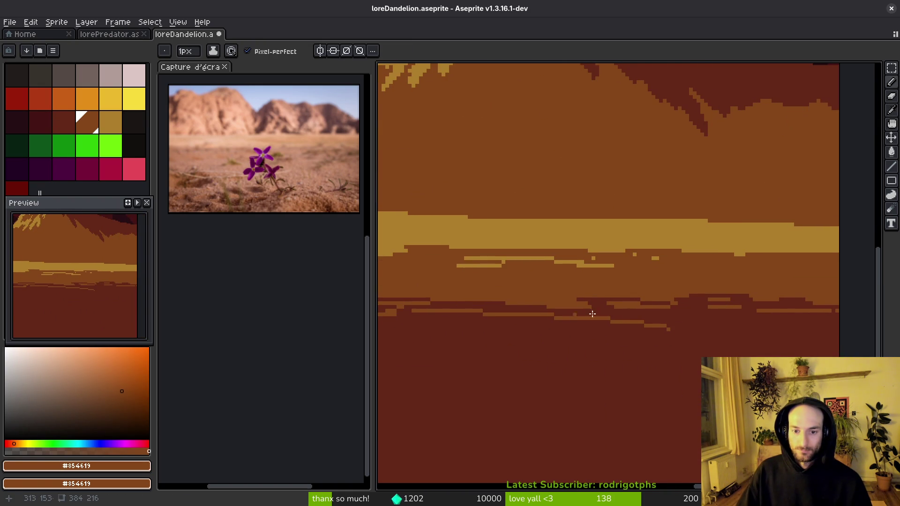
left_click_drag(621, 318, 444, 318)
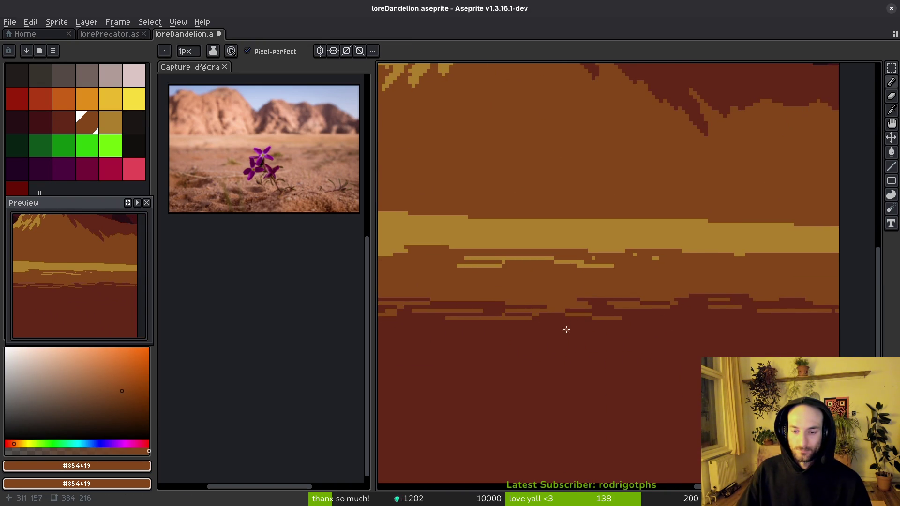
scroll(586, 326, "down", 2)
scroll(656, 314, "up", 2)
left_click_drag(670, 306, 592, 317)
scroll(626, 309, "down", 1)
scroll(607, 313, "up", 1)
Step: Add more dark red and brown streaks to finish the interlocking jagged edge
left_click(552, 297, "alt")
scroll(636, 328, "up", 1)
scroll(636, 328, "down", 1)
scroll(609, 319, "up", 1)
scroll(602, 321, "down", 1)
scroll(595, 323, "up", 2)
scroll(595, 322, "up", 1)
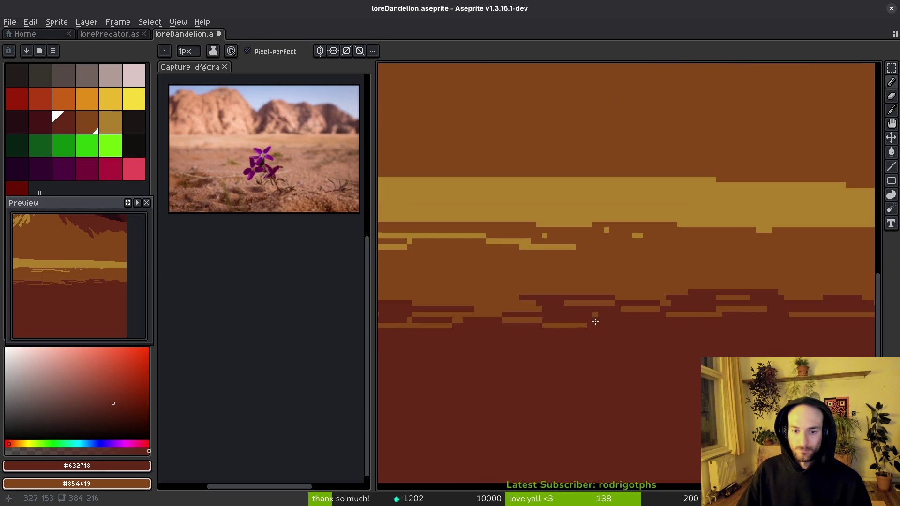
scroll(646, 319, "down", 2)
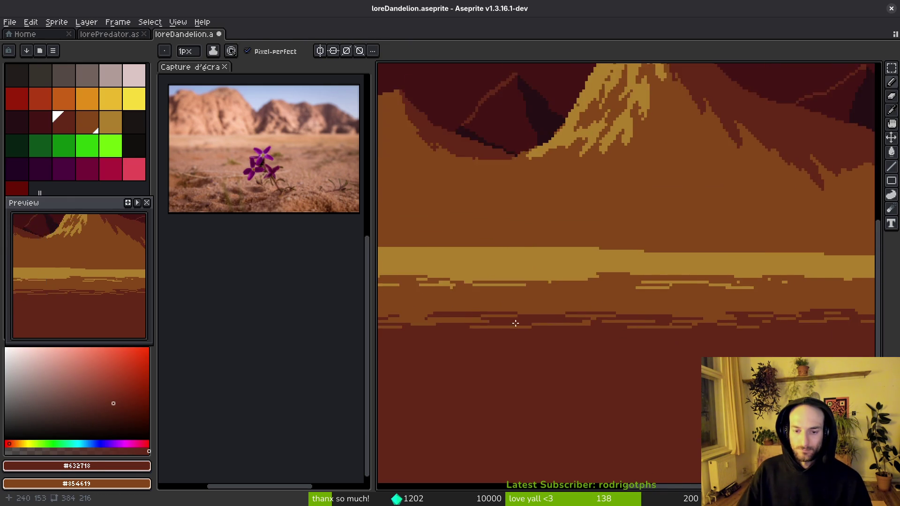
scroll(536, 323, "up", 2)
scroll(754, 320, "up", 1)
left_click_drag(754, 320, 756, 307)
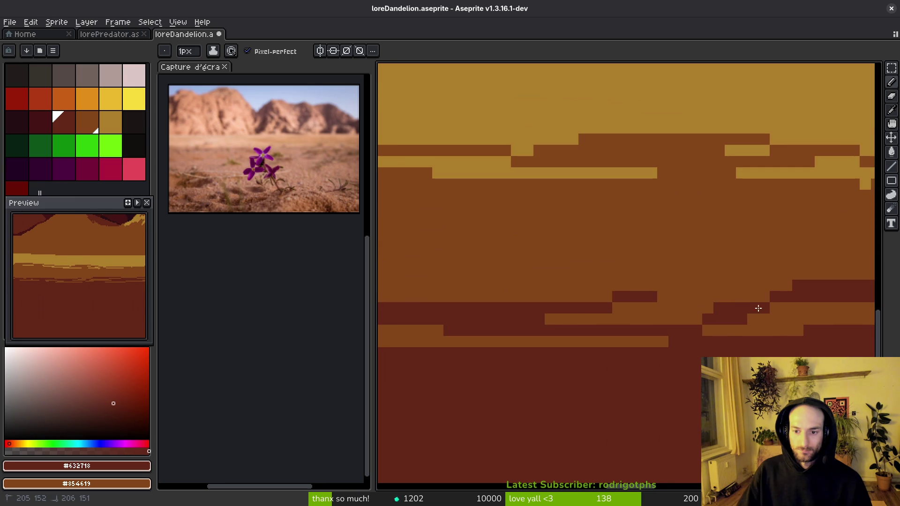
scroll(779, 310, "down", 2)
scroll(691, 342, "up", 1)
scroll(559, 321, "up", 2)
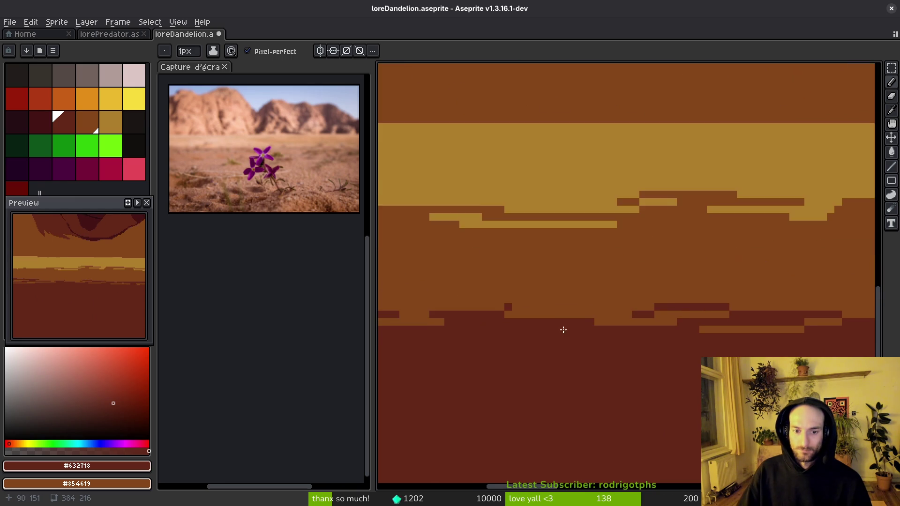
scroll(564, 325, "up", 1)
mouse_move(551, 312)
left_mouse_down()
mouse_move(506, 295)
mouse_move(494, 301)
left_mouse_up()
scroll(623, 322, "down", 3)
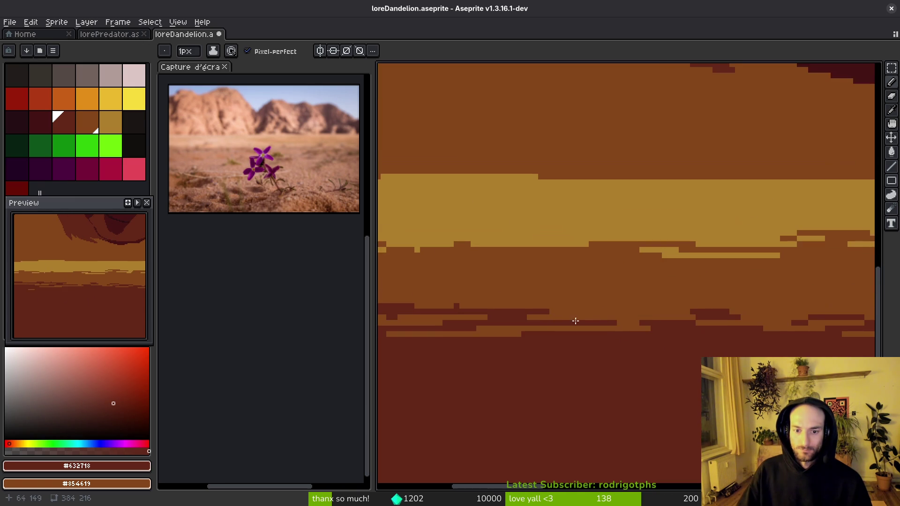
scroll(741, 310, "left", 1)
scroll(740, 311, "up", 1)
left_click_drag(764, 296, 724, 296)
scroll(725, 295, "down", 3)
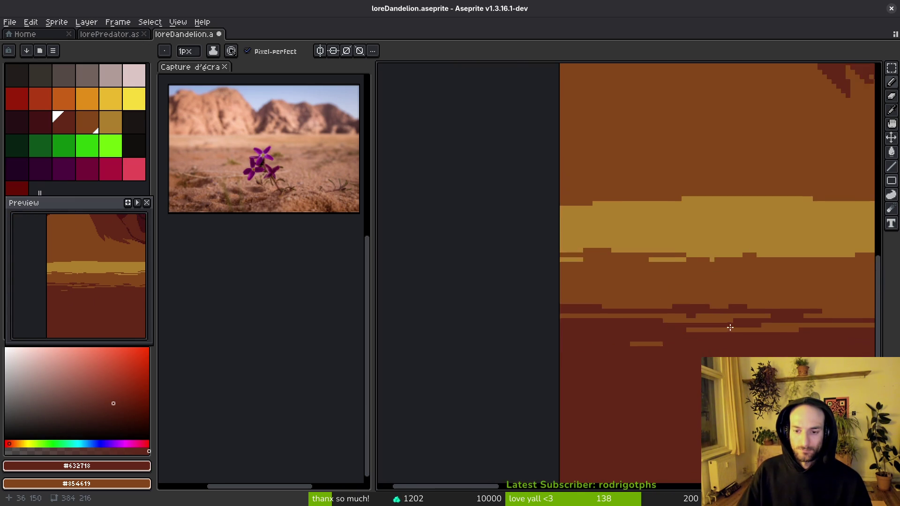
scroll(533, 327, "up", 3)
left_click(474, 327, "alt")
scroll(464, 321, "up", 1)
left_click_drag(418, 309, 582, 319)
scroll(570, 313, "down", 1)
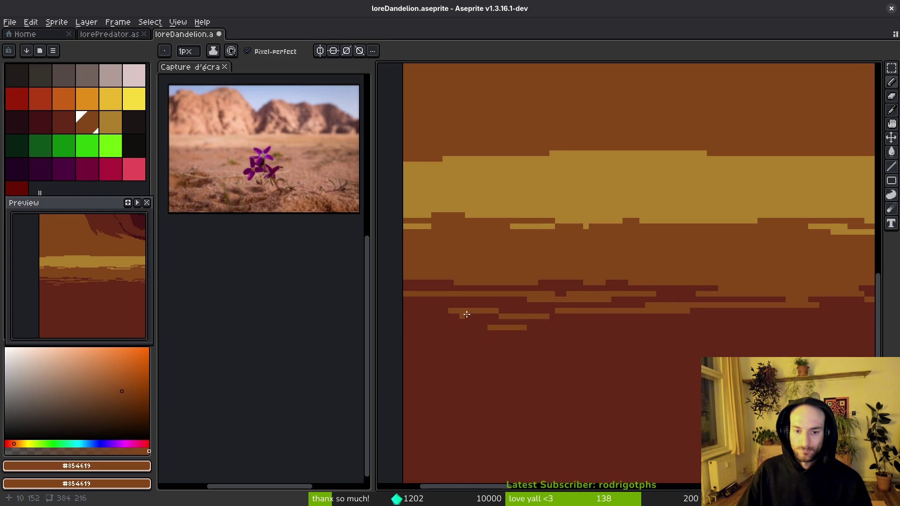
scroll(492, 342, "up", 2)
scroll(552, 349, "down", 1)
scroll(703, 346, "up", 2)
scroll(631, 329, "down", 1)
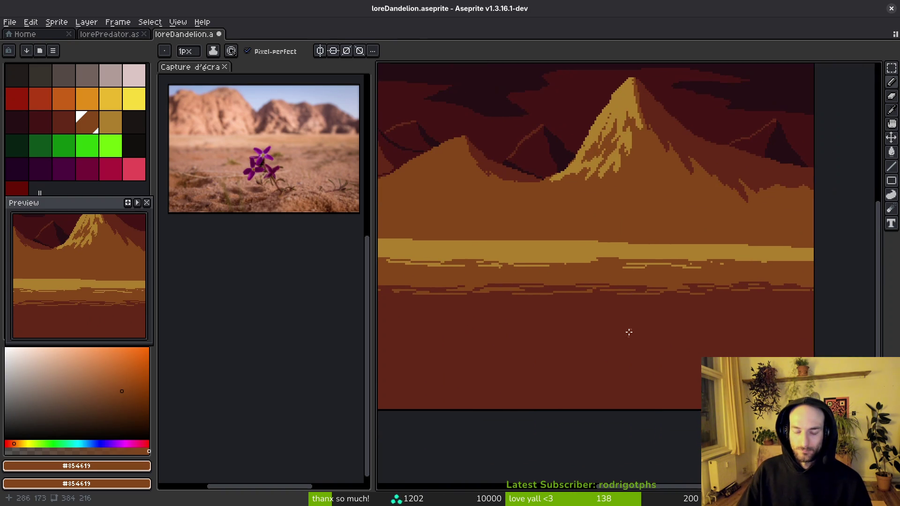
scroll(583, 281, "down", 2)
scroll(584, 267, "up", 2)
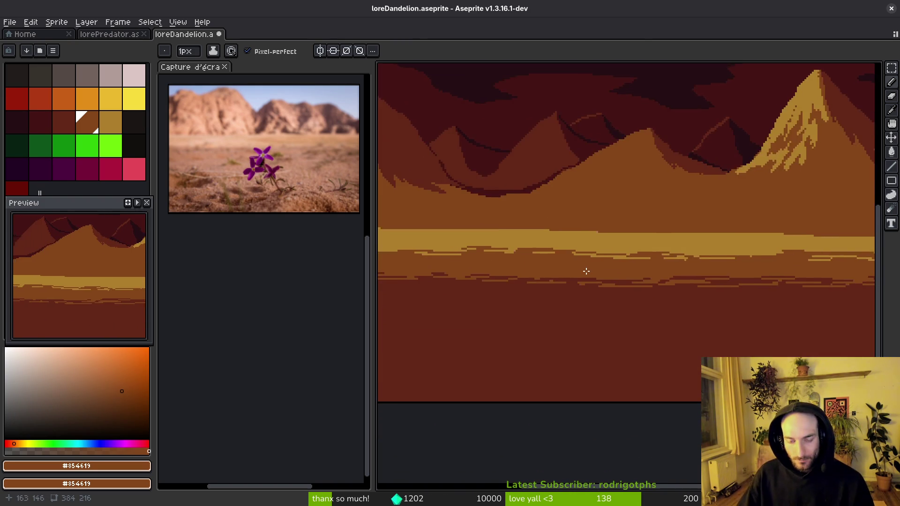
scroll(600, 279, "down", 2)
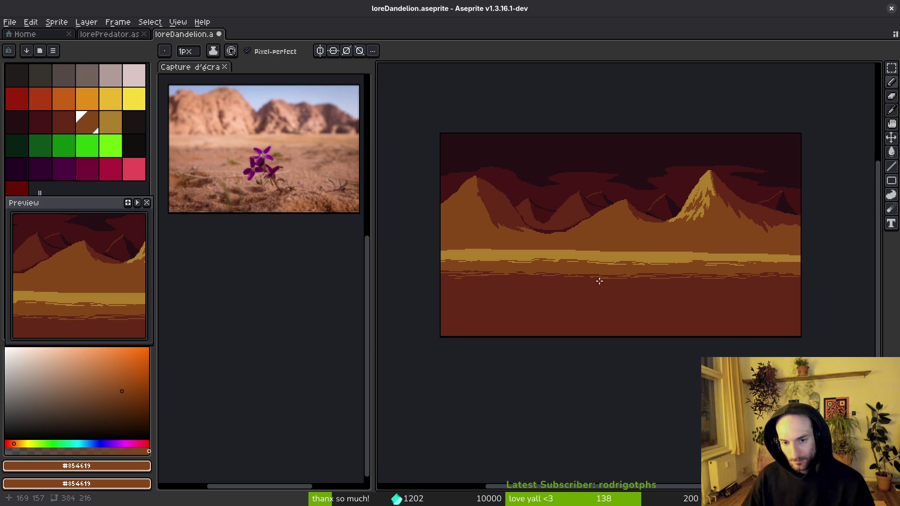
scroll(624, 208, "up", 2)
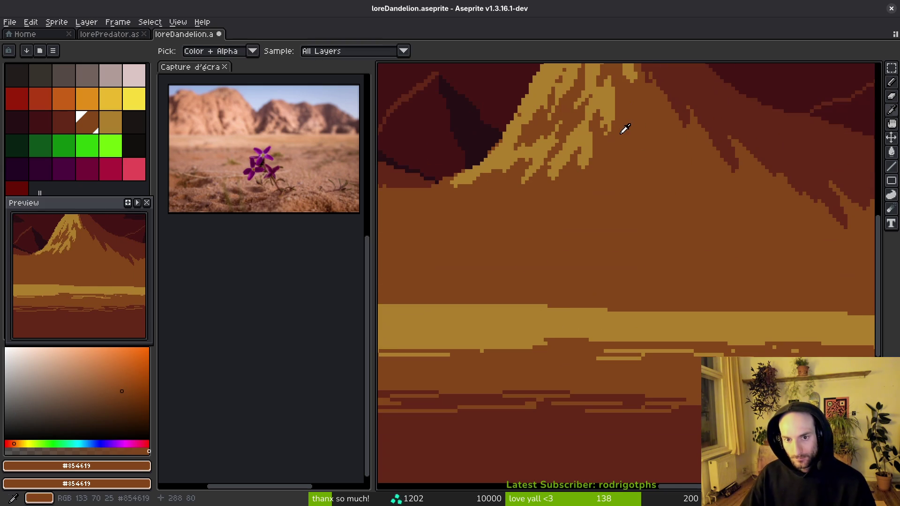
Step: Paint golden #ae7c2c highlights down the right mountain's ridge, undoing stray strokes
left_click(599, 94, "alt")
scroll(495, 275, "up", 1)
scroll(494, 275, "up", 1)
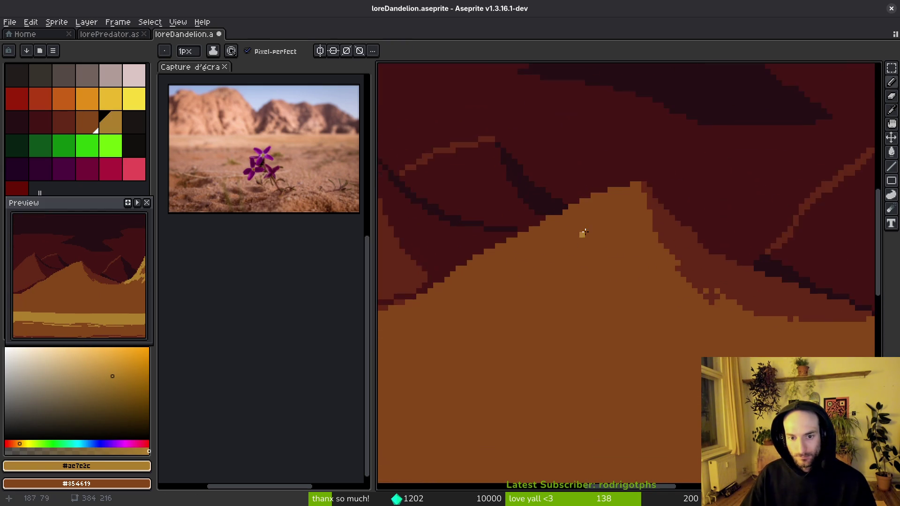
left_click(648, 167)
left_click(606, 206, "shift")
mouse_move(627, 194)
left_mouse_down()
mouse_move(612, 190)
mouse_move(550, 218)
mouse_move(532, 256)
mouse_move(638, 199)
mouse_move(496, 241)
mouse_move(490, 256)
left_mouse_up()
key("ctrl+z")
mouse_move(620, 190)
left_mouse_down()
mouse_move(543, 225)
mouse_move(583, 197)
mouse_move(497, 255)
mouse_move(572, 225)
mouse_move(562, 279)
mouse_move(687, 232)
mouse_move(677, 307)
mouse_move(652, 295)
mouse_move(745, 141)
mouse_move(824, 285)
mouse_move(828, 330)
left_mouse_up()
key("ctrl+z")
mouse_move(752, 267)
left_mouse_down()
mouse_move(724, 230)
mouse_move(635, 180)
mouse_move(646, 181)
left_mouse_up()
mouse_move(614, 136)
left_mouse_down()
mouse_move(581, 101)
mouse_move(530, 136)
left_mouse_up()
mouse_move(696, 142)
left_mouse_down()
mouse_move(710, 183)
mouse_move(703, 235)
left_mouse_up()
left_click_drag(746, 263, 735, 137)
Step: Touch up the gold area with 1px mid-brown mountain pixels
scroll(681, 132, "left", 5)
scroll(681, 131, "down", 1)
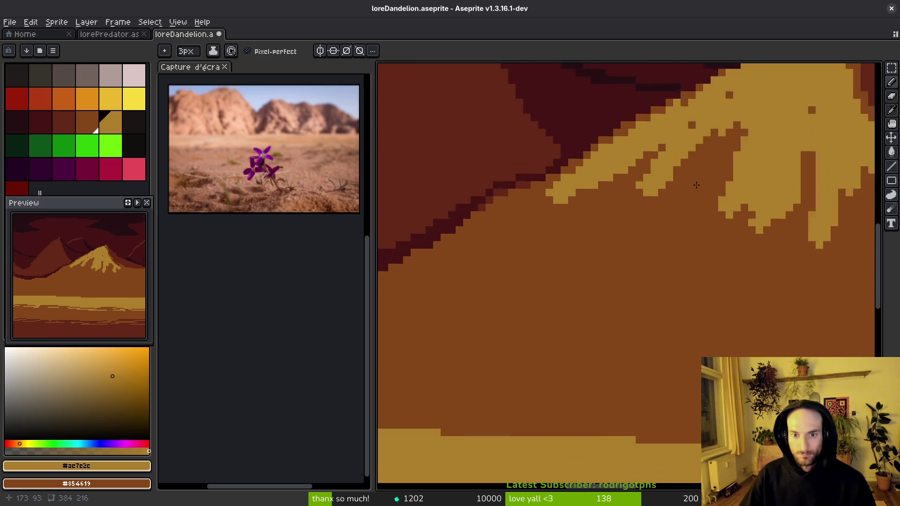
scroll(750, 178, "up", 3)
scroll(750, 178, "right", 3)
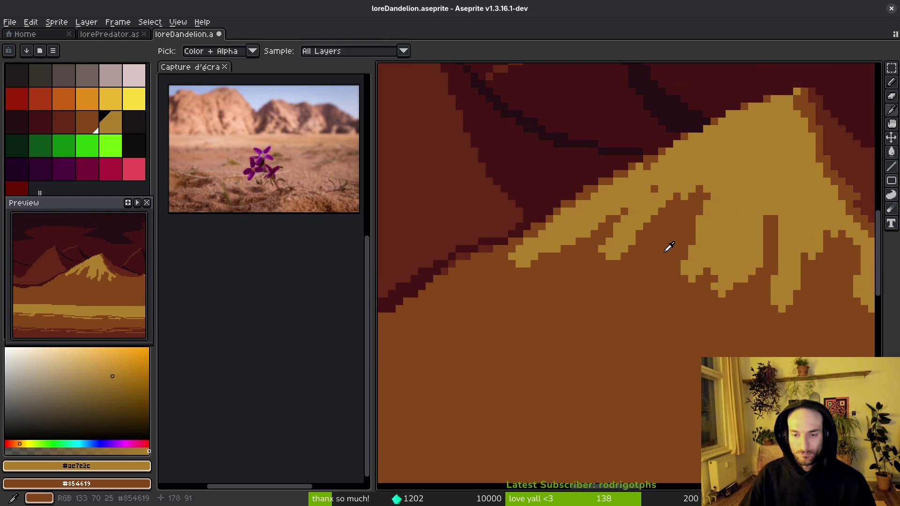
left_click(669, 247, "alt")
key("minus")
key("minus")
mouse_move(715, 230)
left_mouse_down()
mouse_move(724, 192)
mouse_move(720, 217)
left_mouse_up()
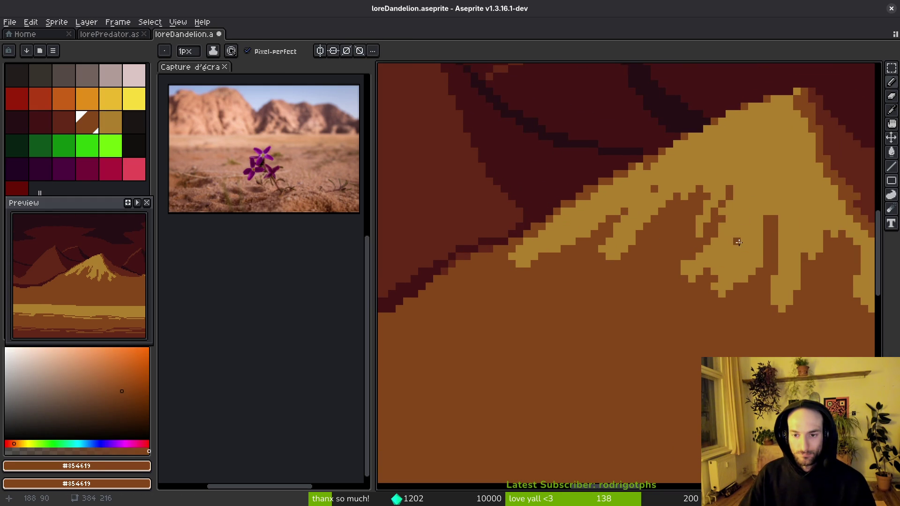
mouse_move(788, 201)
left_mouse_down()
mouse_move(780, 220)
mouse_move(787, 199)
left_mouse_up()
Step: Add golden highlight pixels along the right mountain's lower ridge edge
left_click(797, 206, "alt")
left_click_drag(768, 235, 778, 195)
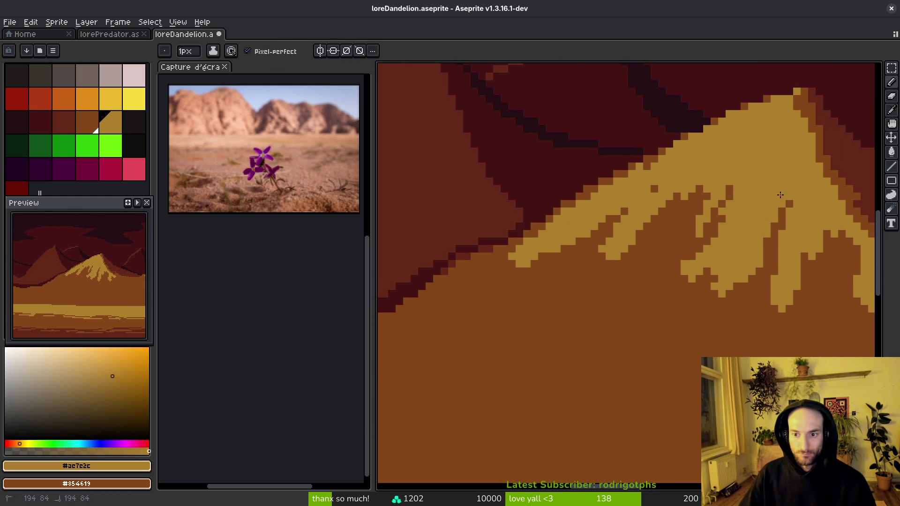
scroll(704, 240, "down", 5)
scroll(596, 244, "up", 5)
left_click(591, 250)
key("ctrl+z")
left_click(579, 242)
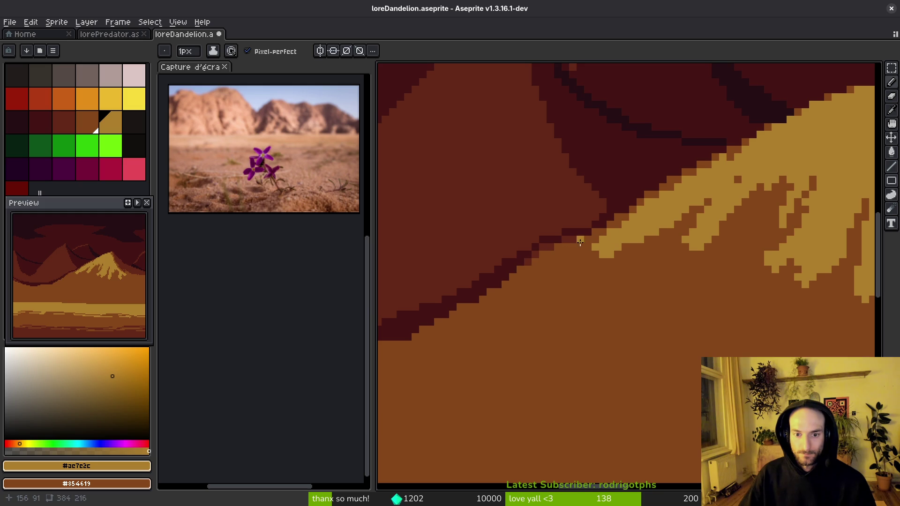
left_click_drag(561, 261, 549, 266)
mouse_move(516, 292)
left_mouse_down()
mouse_move(626, 251)
mouse_move(649, 253)
mouse_move(586, 276)
left_mouse_up()
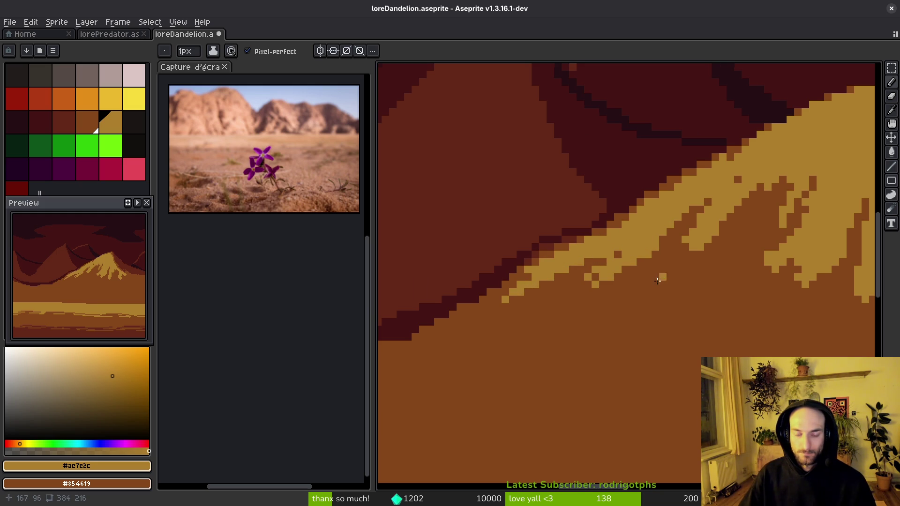
scroll(651, 309, "down", 5)
scroll(697, 303, "up", 2)
scroll(701, 312, "down", 5)
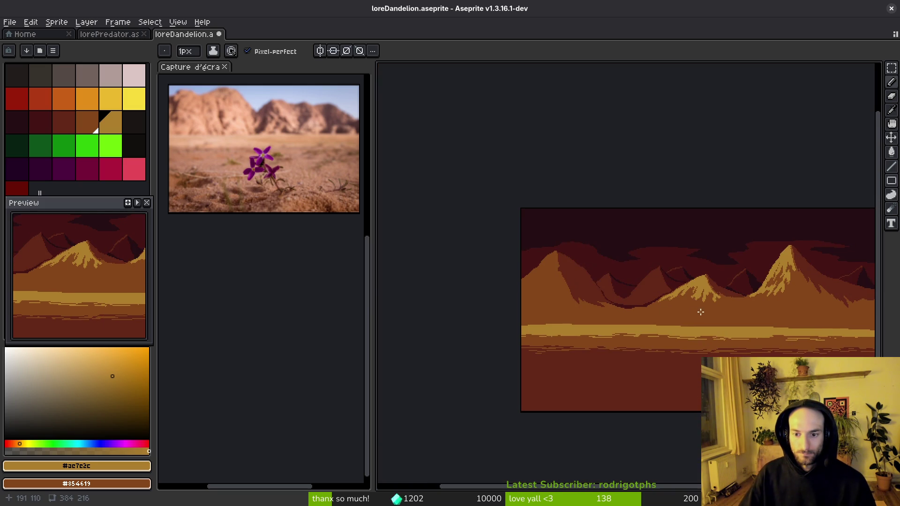
Step: Pencil a single-pixel golden streak down the left peak's slope and save
scroll(701, 311, "up", 5)
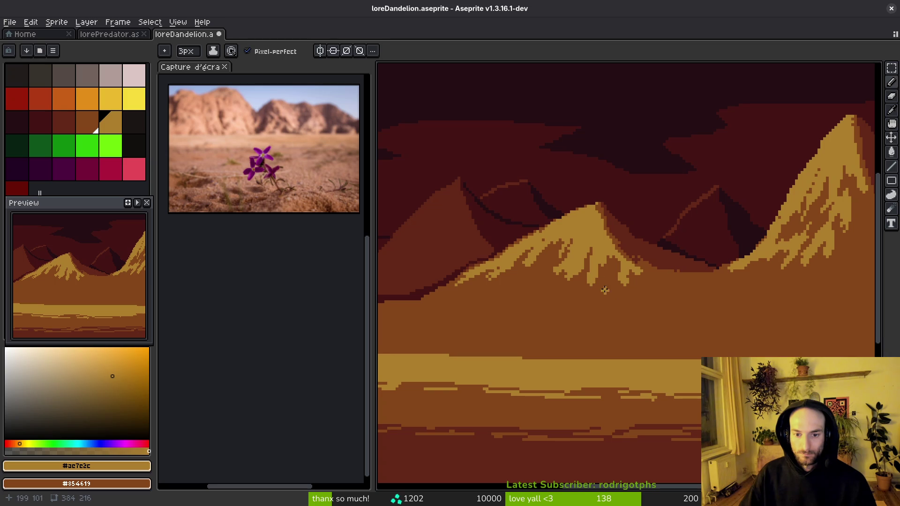
key("ctrl")
scroll(521, 281, "up", 2)
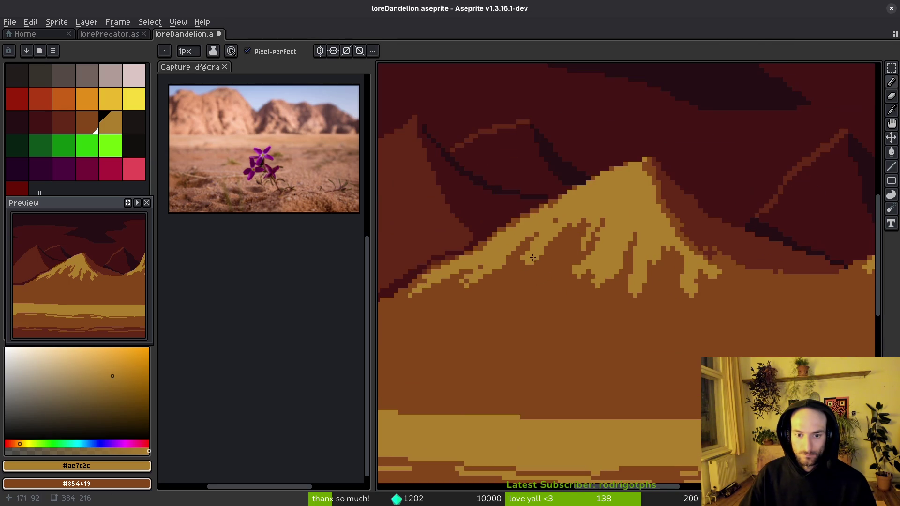
left_click_drag(497, 289, 521, 256)
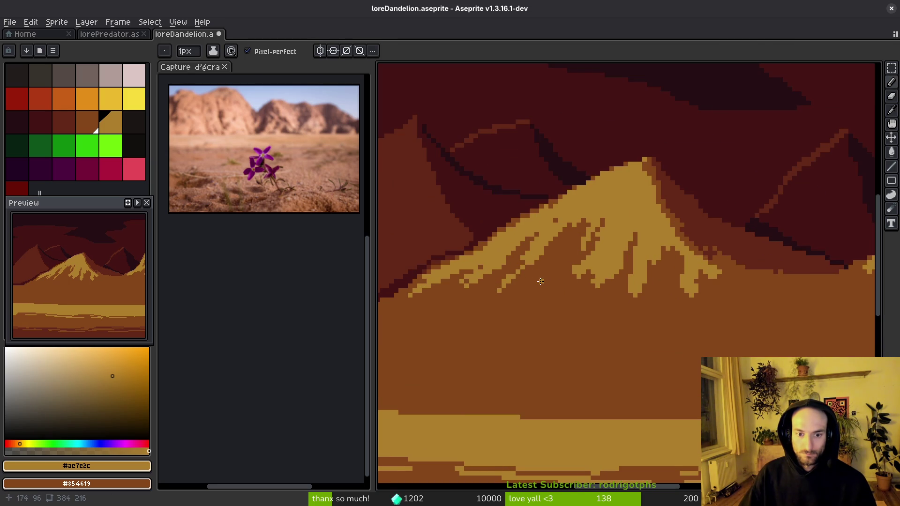
scroll(576, 260, "up", 1)
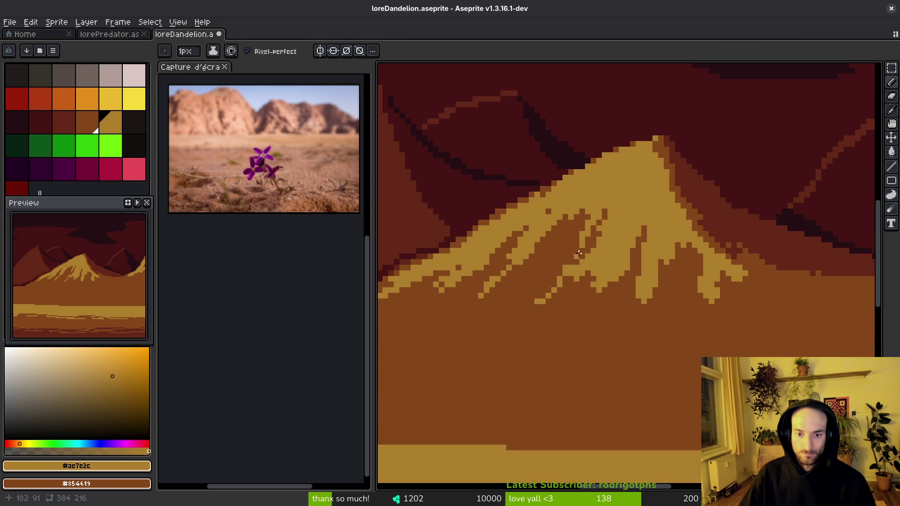
left_click_drag(562, 328, 608, 274)
key("ctrl+s")
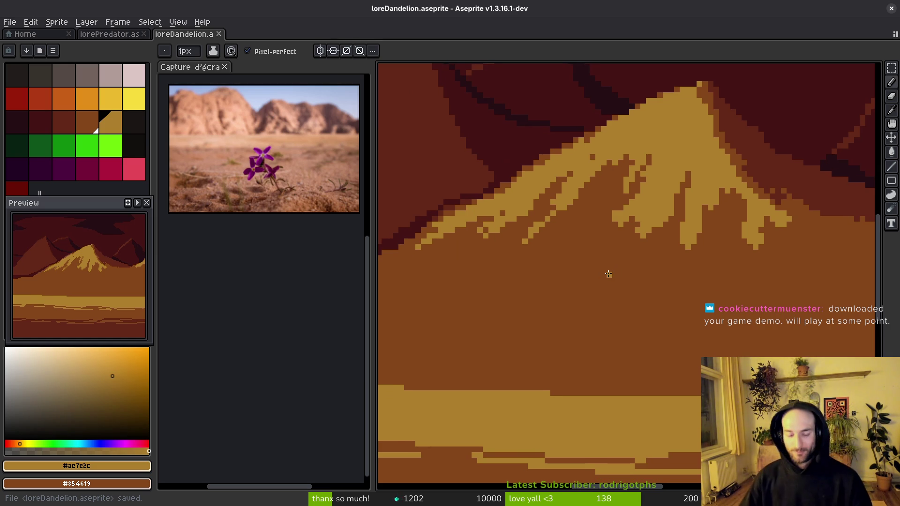
Step: Draw golden streaks down the right ridge and short golden strokes along the slope base
scroll(711, 223, "up", 2)
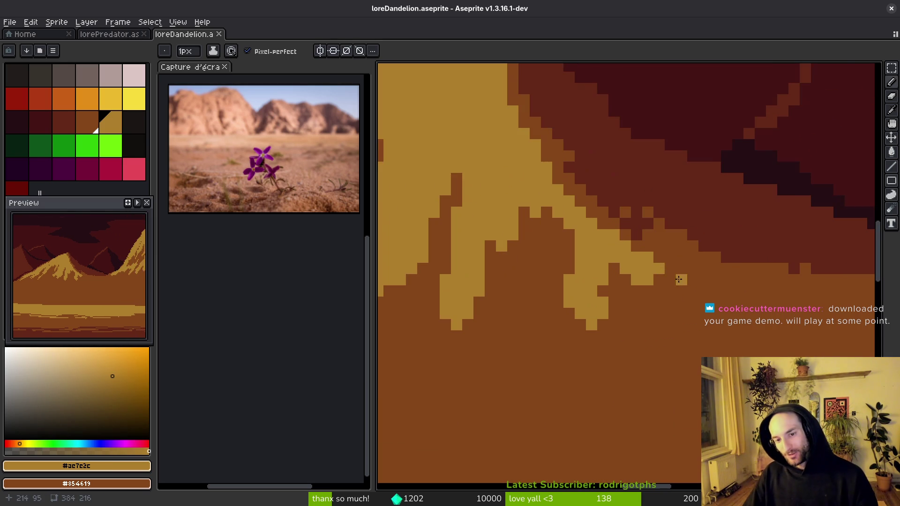
left_click_drag(709, 295, 620, 290)
mouse_move(568, 251)
left_mouse_down()
mouse_move(653, 274)
mouse_move(665, 295)
mouse_move(726, 314)
mouse_move(798, 295)
left_mouse_up()
scroll(660, 328, "down", 3)
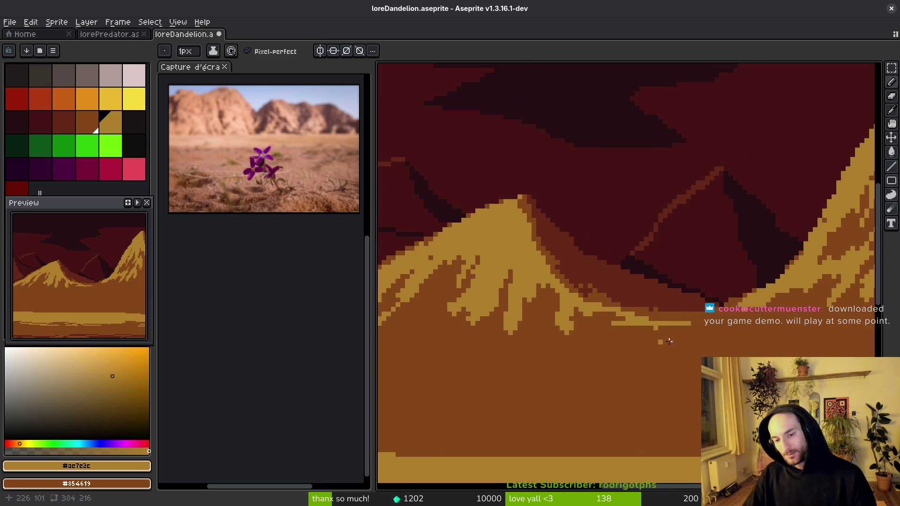
scroll(656, 344, "up", 1)
scroll(633, 341, "up", 2)
scroll(633, 341, "down", 1)
scroll(602, 307, "up", 1)
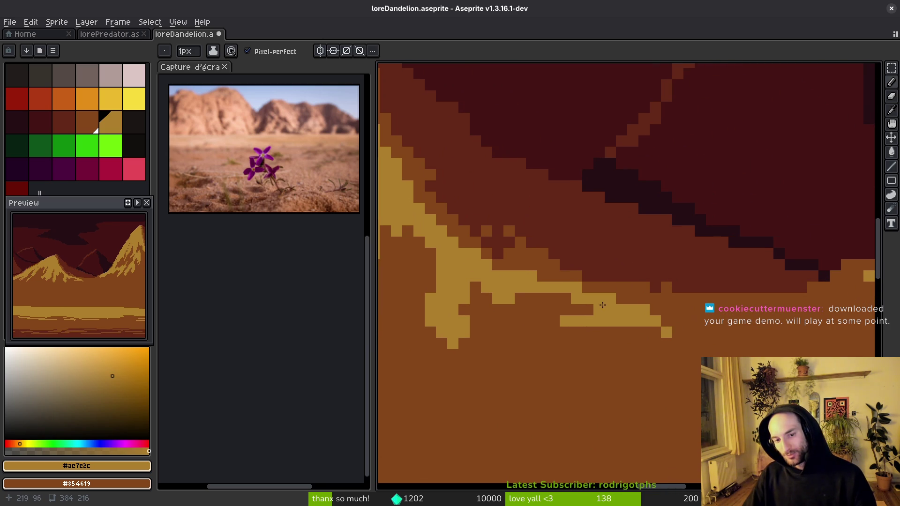
left_click_drag(652, 320, 740, 321)
scroll(731, 324, "down", 1)
scroll(680, 324, "up", 1)
left_click_drag(558, 312, 631, 326)
scroll(623, 356, "down", 2)
scroll(627, 361, "up", 1)
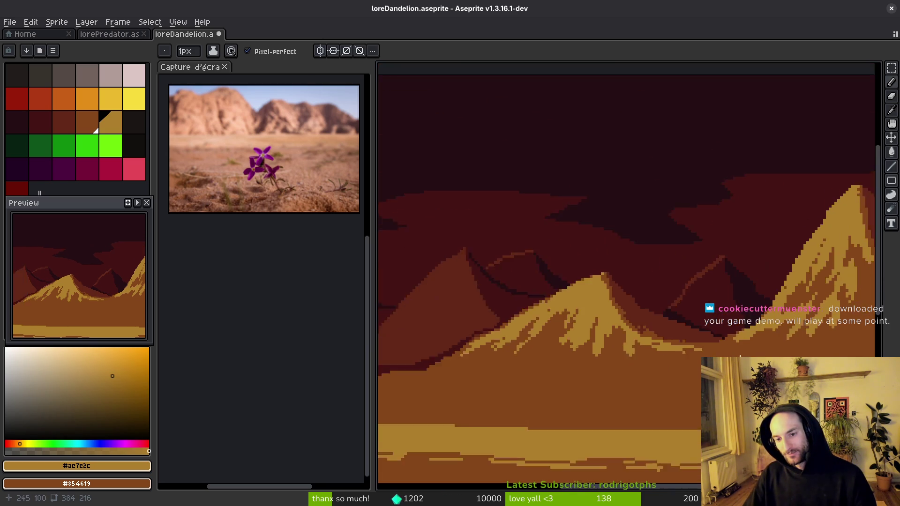
scroll(628, 358, "up", 1)
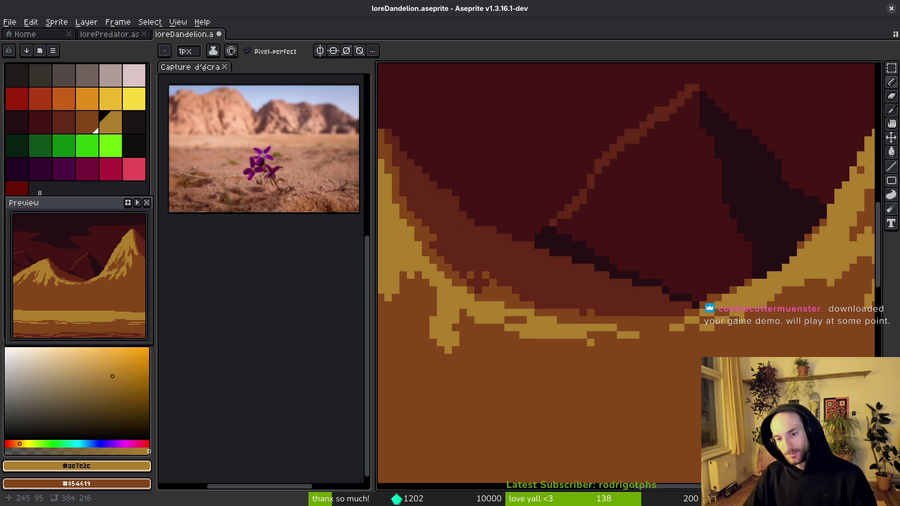
scroll(680, 357, "down", 3)
scroll(649, 373, "down", 1)
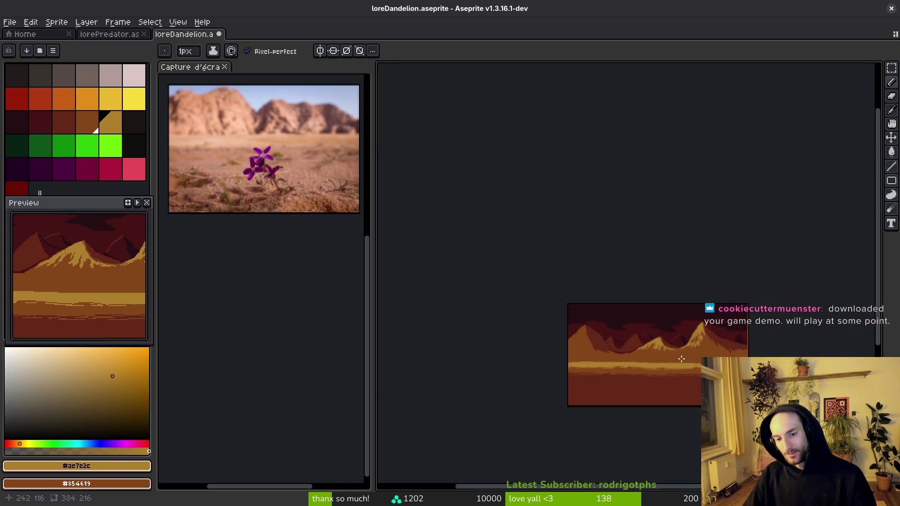
scroll(666, 352, "up", 3)
scroll(672, 345, "down", 1)
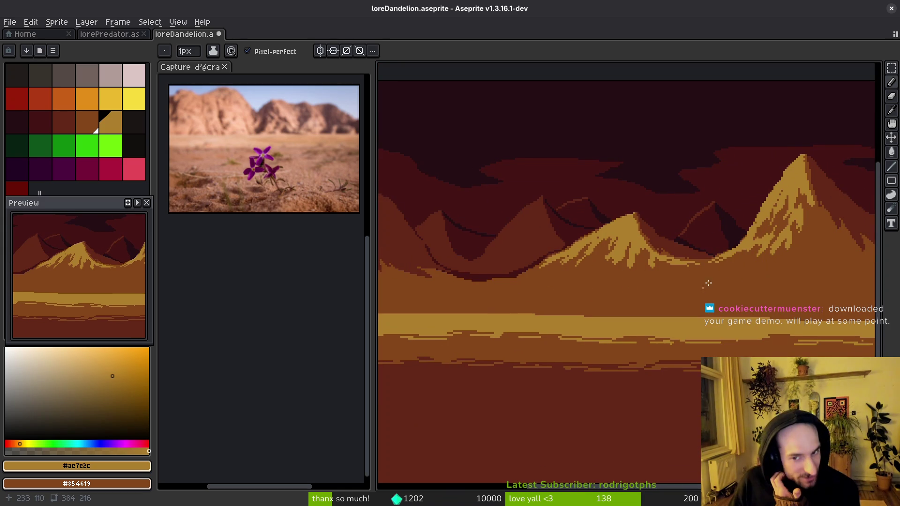
scroll(685, 299, "down", 1)
scroll(645, 322, "up", 1)
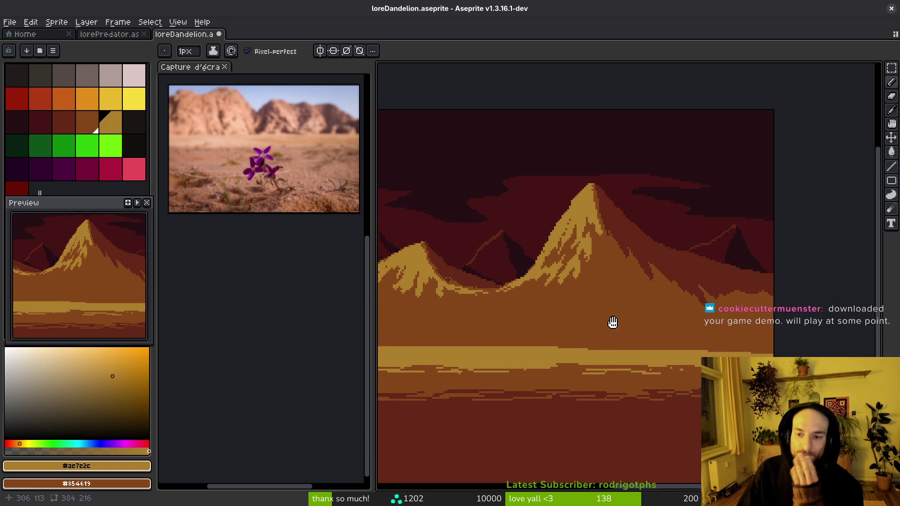
Step: Eyedrop the dark red-brown colour from the canvas
key("alt")
left_click(680, 266, "alt")
scroll(637, 284, "up", 1)
scroll(681, 305, "down", 4)
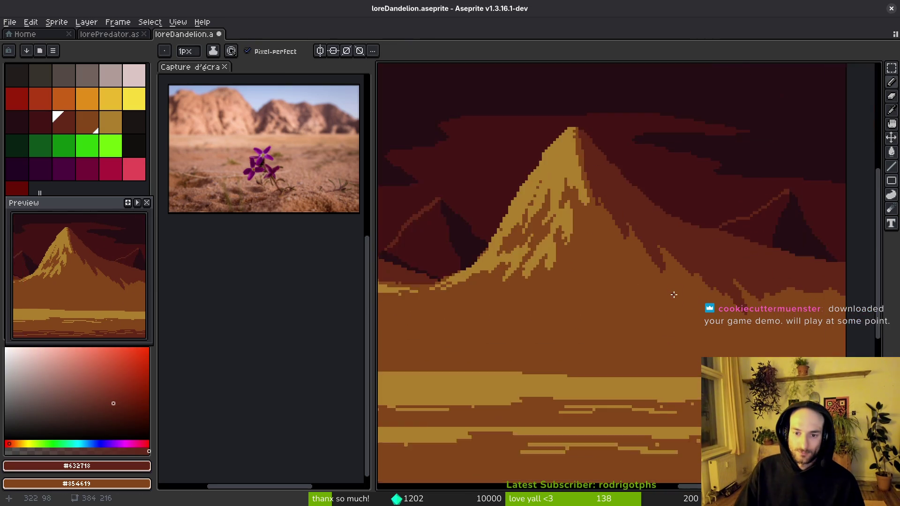
scroll(663, 322, "up", 2)
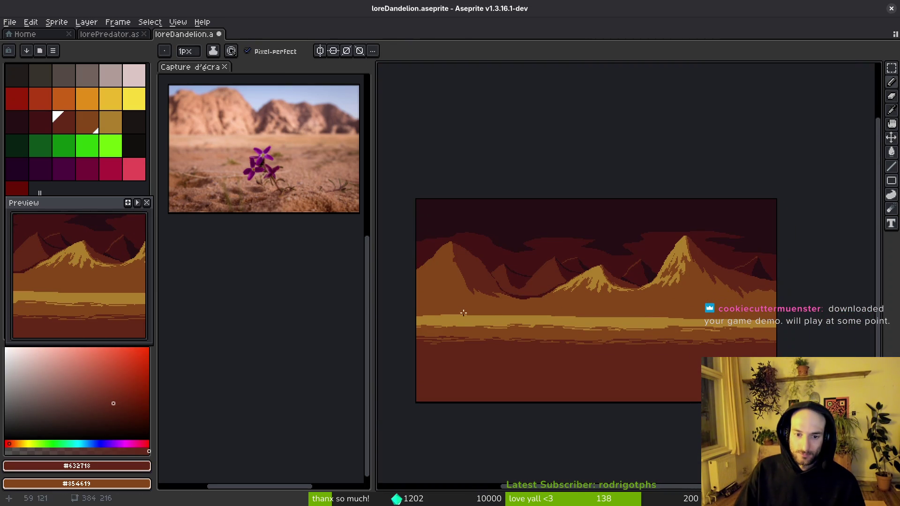
Step: Marquee-select the lower half of the picture and nudge the sand bands up
key("m")
mouse_move(409, 307)
left_mouse_down()
mouse_move(538, 365)
mouse_move(774, 307)
mouse_move(778, 404)
left_mouse_up()
left_click(764, 307)
mouse_move(765, 307)
left_mouse_down()
mouse_move(743, 331)
mouse_move(397, 412)
left_mouse_up()
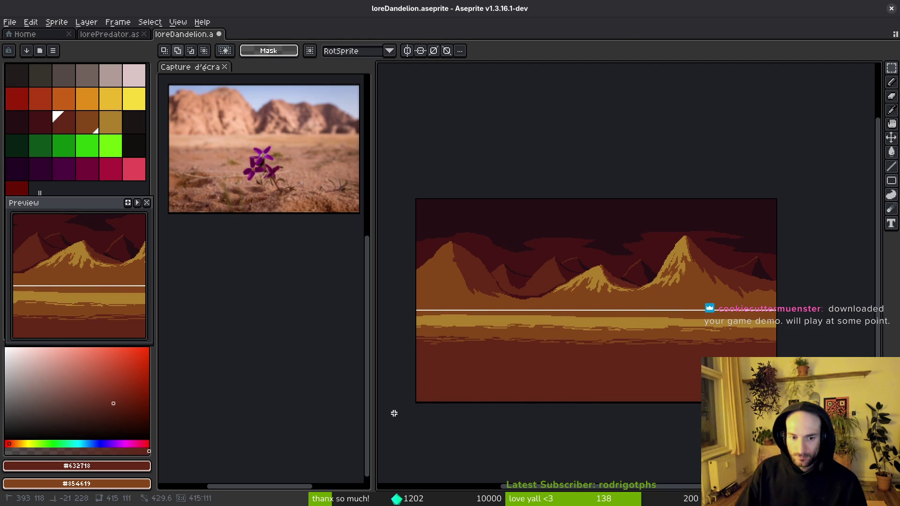
left_click(430, 351)
key("Up")
key("Up")
key("Up")
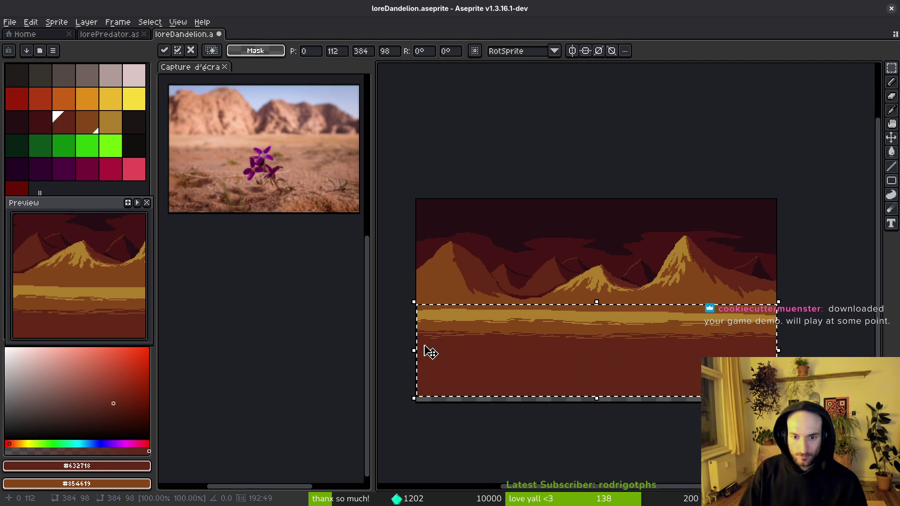
key("ctrl+d")
Step: Pick the golden sand colour, draw light lines along the band, and fill it with gold
scroll(527, 375, "up", 3)
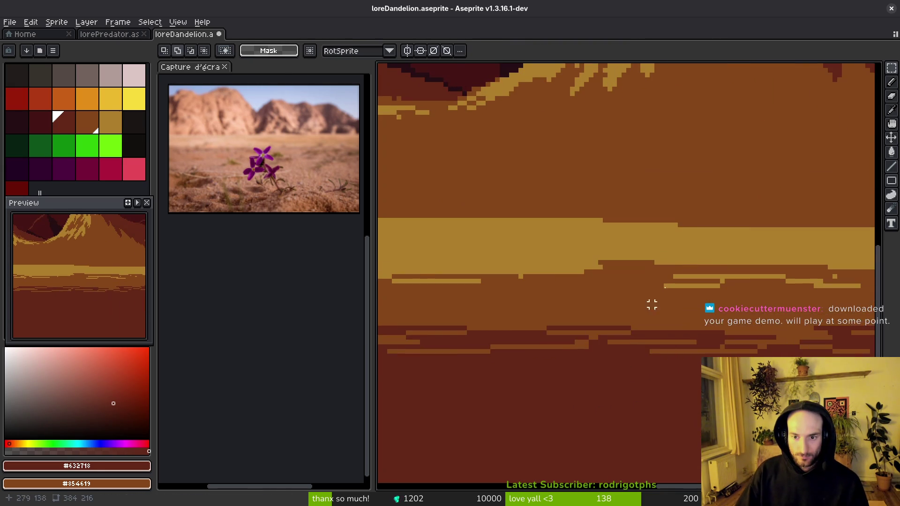
key("b")
left_click(677, 241, "alt")
scroll(555, 266, "up", 1)
left_click_drag(453, 267, 806, 268)
left_click_drag(496, 273, 677, 277)
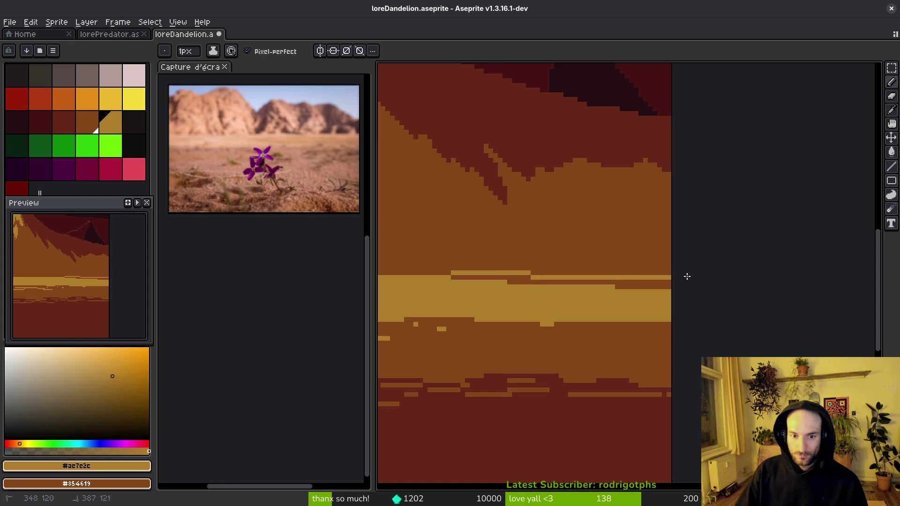
key("g")
left_click(656, 284)
Step: Try filling the brown area with gold, then undo that fill
scroll(634, 311, "down", 2)
scroll(634, 310, "down", 1)
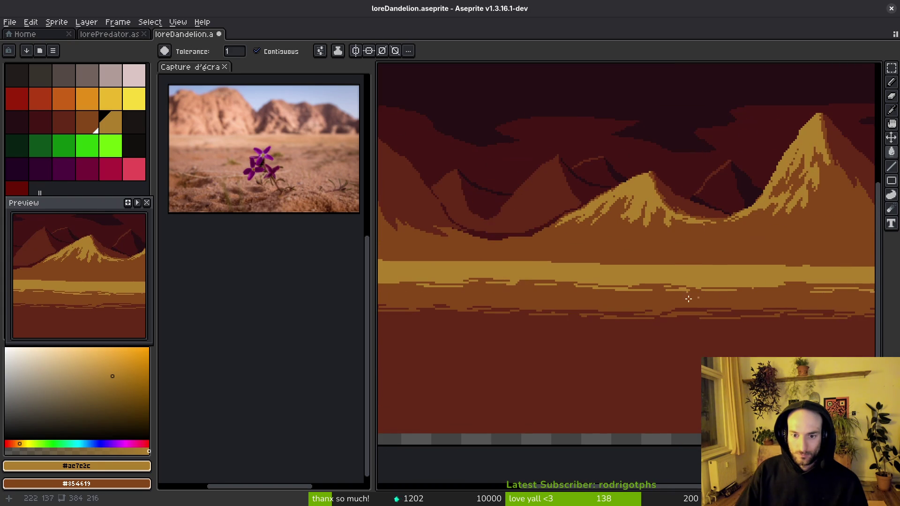
scroll(550, 284, "up", 3)
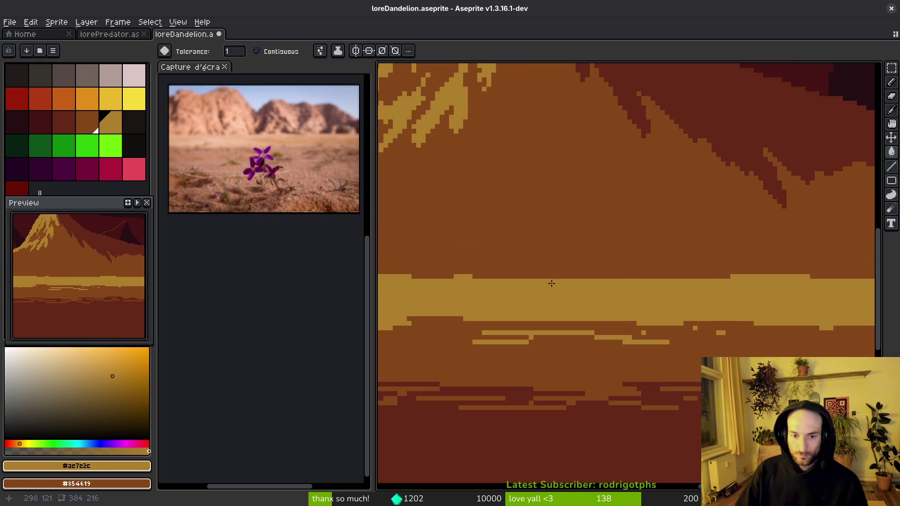
left_click(487, 274)
key("ctrl+z")
Step: Pencil raised bumps along the golden band's top edge, out to the right border, and save
key("b")
left_click_drag(471, 275, 746, 277)
scroll(504, 282, "up", 1)
left_click_drag(446, 281, 484, 281)
left_click_drag(564, 281, 613, 281)
scroll(687, 300, "right", 3)
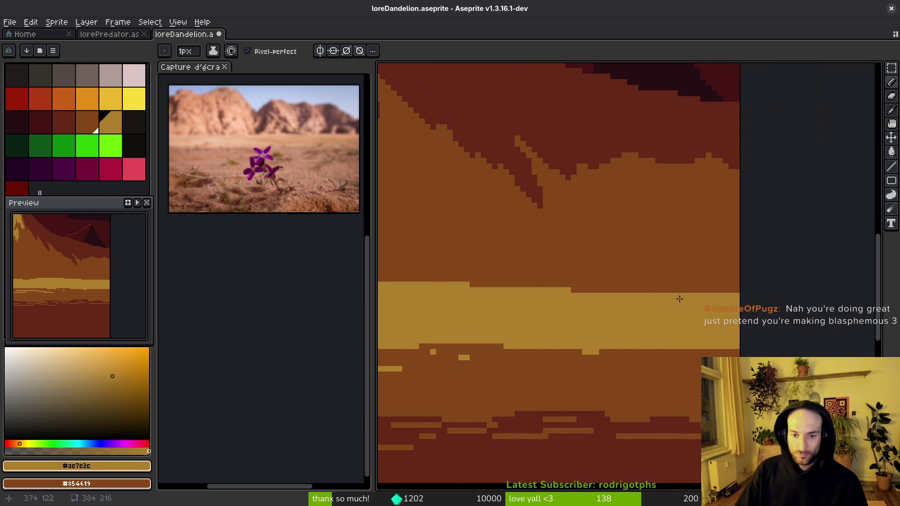
left_click_drag(678, 289, 790, 291)
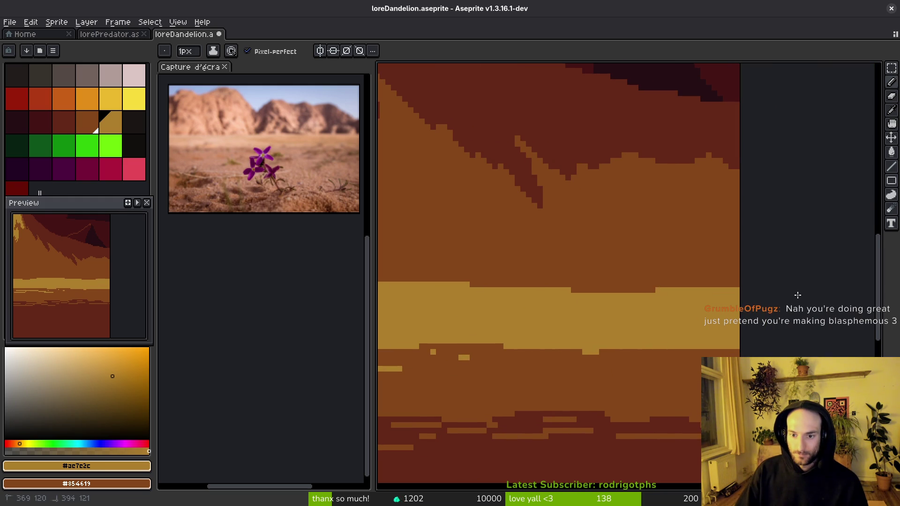
scroll(713, 295, "down", 2)
scroll(703, 298, "left", 3)
key("ctrl+s")
Step: Switch to the fill tool, pick the dark red-brown colour, and save again
scroll(696, 298, "down", 3)
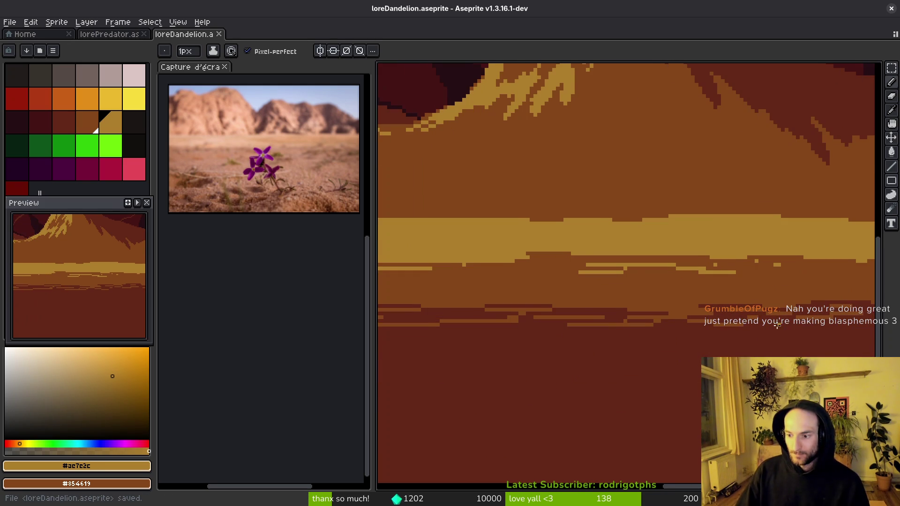
scroll(656, 291, "down", 2)
key("g")
left_click(618, 402, "alt")
key("ctrl+s")
scroll(635, 327, "down", 1)
scroll(634, 327, "down", 1)
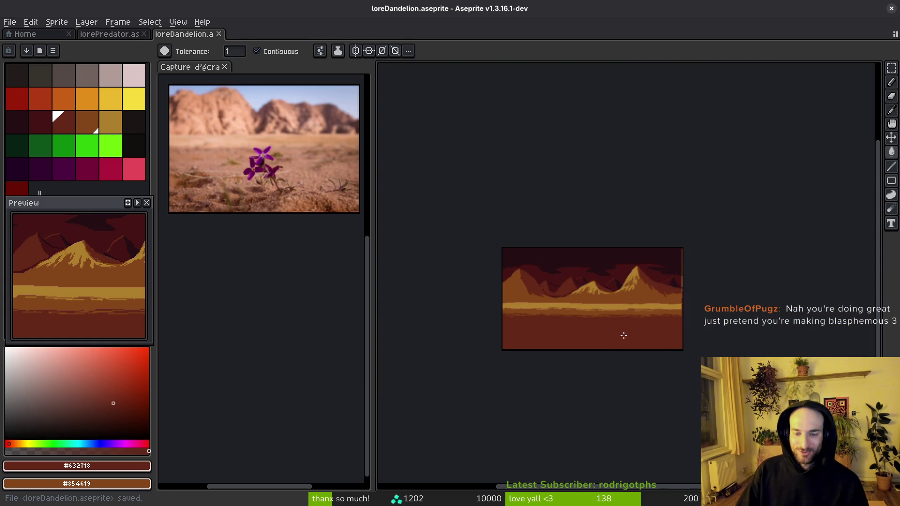
Step: Pick the gold swatch and pencil gold lines down the tall left peak
scroll(617, 322, "up", 2)
scroll(653, 302, "down", 1)
left_click_drag(688, 290, 687, 287)
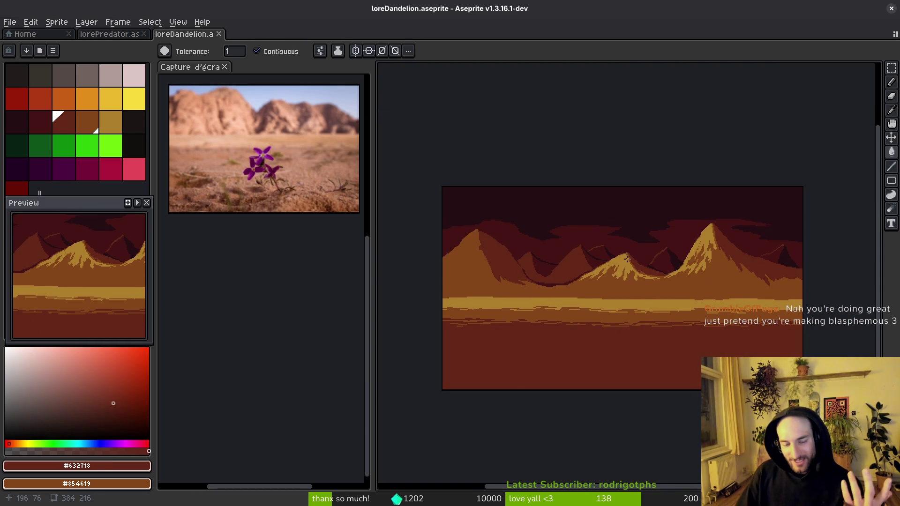
scroll(633, 255, "up", 1)
scroll(653, 264, "down", 1)
scroll(636, 284, "down", 1)
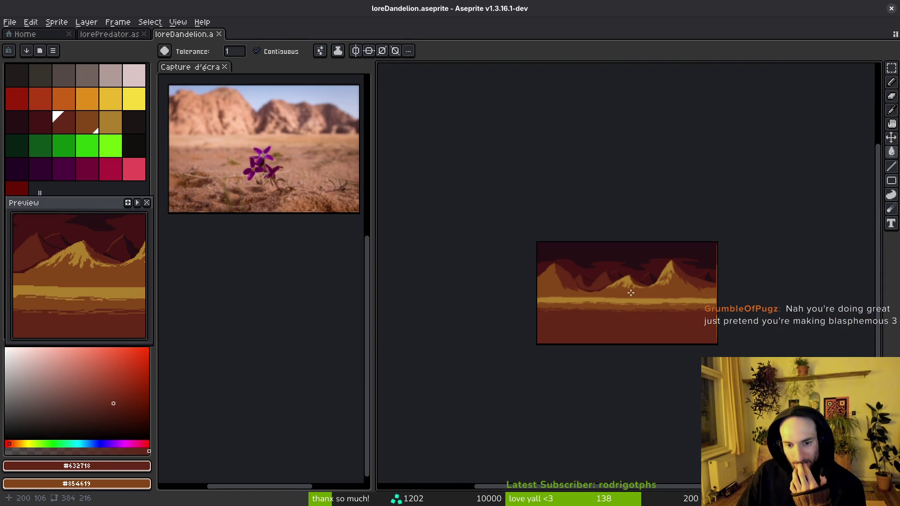
scroll(605, 286, "up", 1)
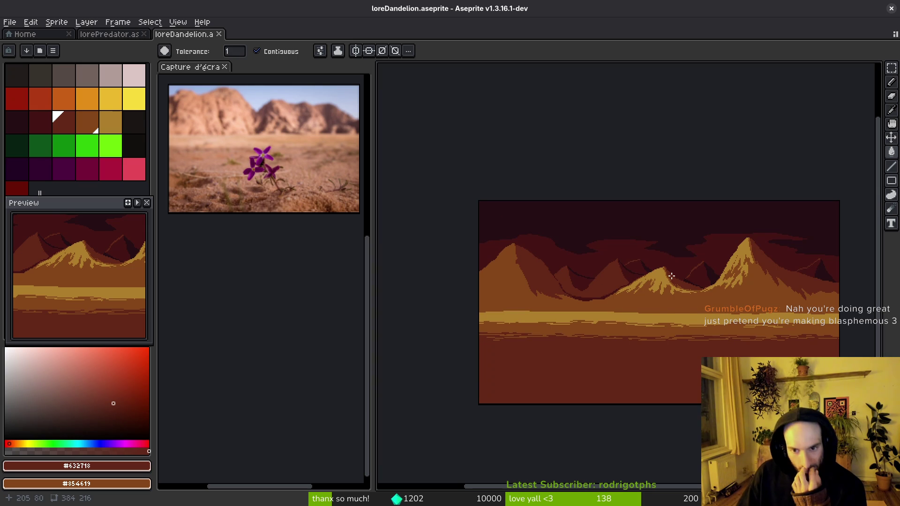
scroll(671, 276, "up", 1)
scroll(660, 241, "up", 1)
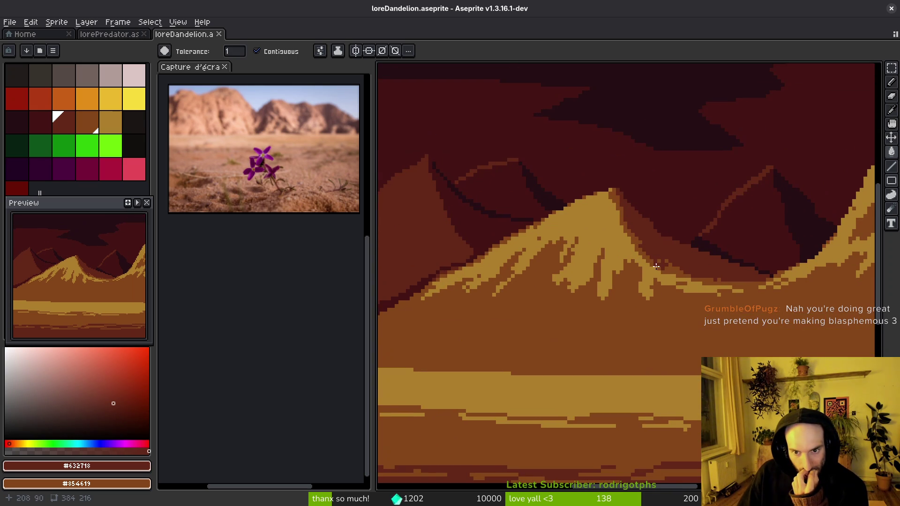
scroll(739, 298, "down", 3)
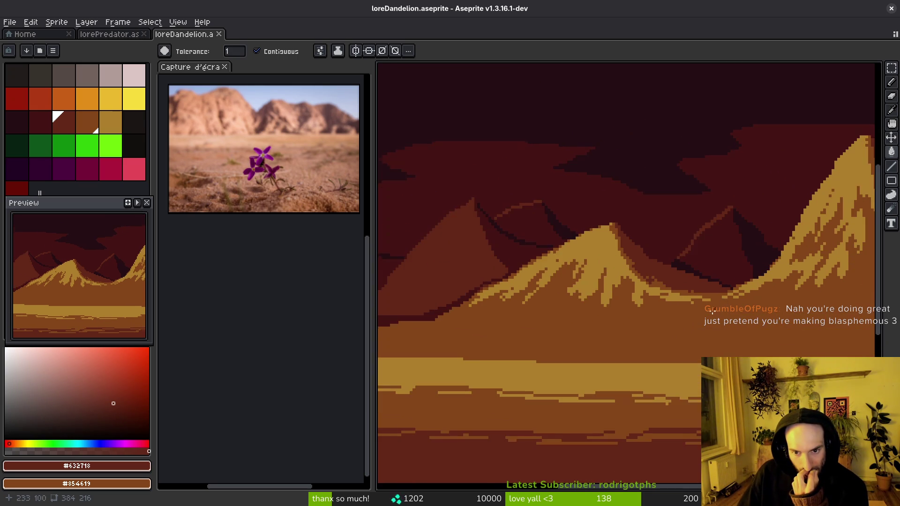
scroll(639, 318, "left", 3)
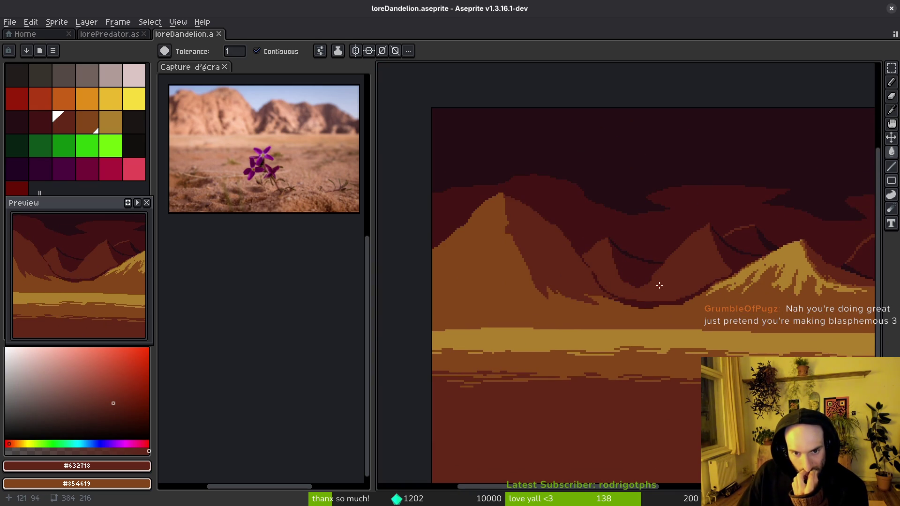
scroll(498, 233, "up", 3)
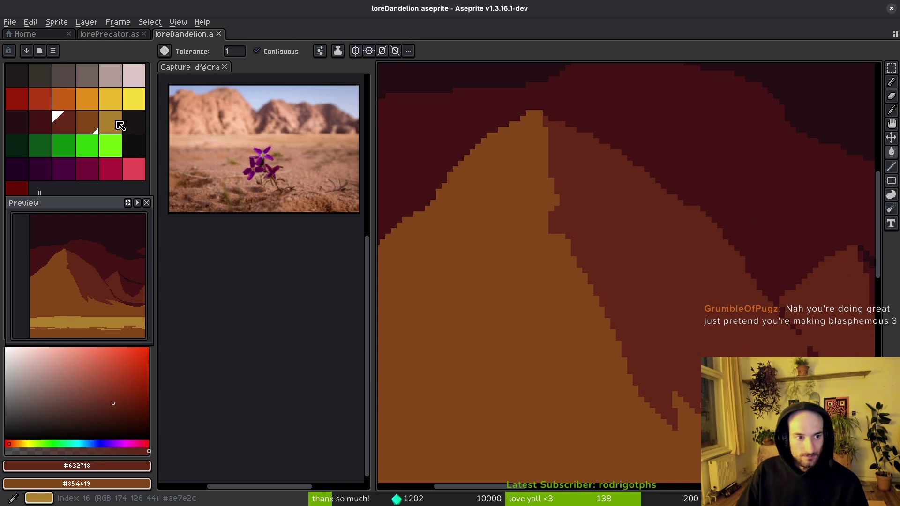
left_click(119, 129)
key("b")
left_click_drag(535, 112, 537, 171)
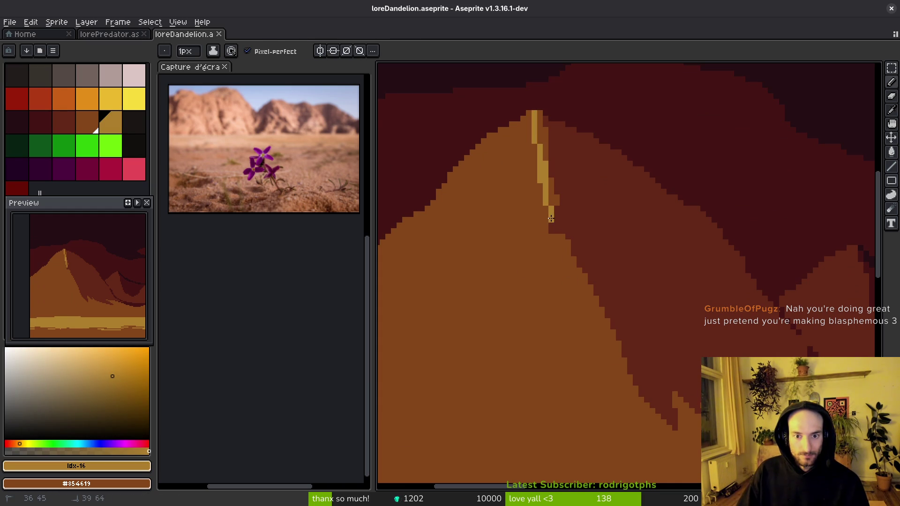
left_click_drag(537, 117, 494, 145)
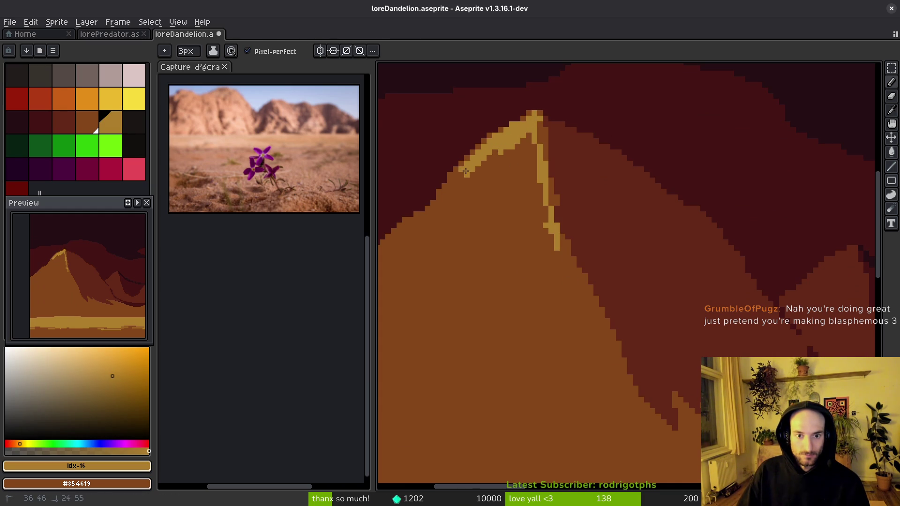
Step: Extend and thicken gold highlight strands down both slopes of the peak
mouse_move(450, 189)
left_mouse_down()
mouse_move(428, 221)
mouse_move(582, 195)
mouse_move(539, 180)
mouse_move(498, 210)
mouse_move(508, 200)
left_mouse_up()
mouse_move(478, 234)
left_mouse_down()
mouse_move(528, 205)
mouse_move(550, 256)
mouse_move(628, 117)
mouse_move(656, 91)
mouse_move(634, 98)
mouse_move(587, 164)
left_mouse_up()
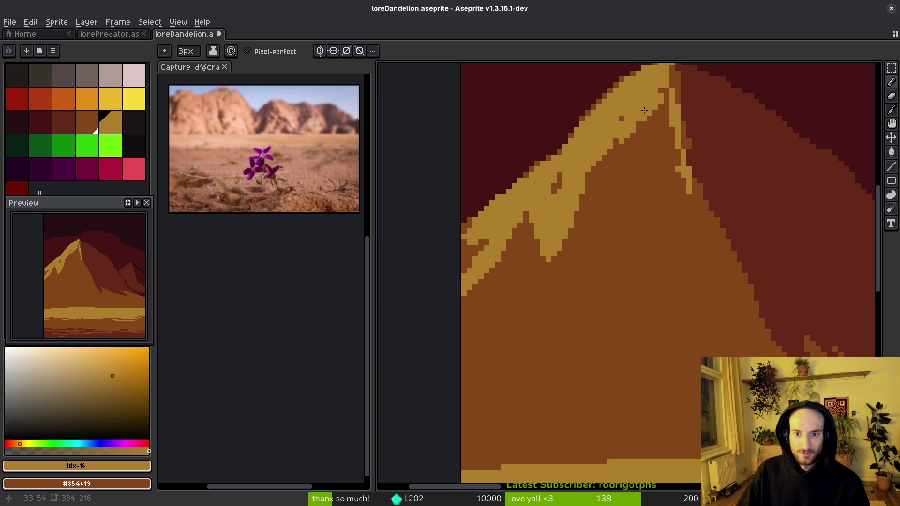
left_click_drag(647, 109, 606, 175)
mouse_move(658, 100)
left_mouse_down()
mouse_move(677, 188)
mouse_move(729, 270)
mouse_move(708, 211)
mouse_move(731, 277)
mouse_move(684, 263)
mouse_move(673, 272)
mouse_move(623, 141)
left_mouse_up()
left_click_drag(609, 187, 553, 338)
left_click_drag(579, 230, 499, 348)
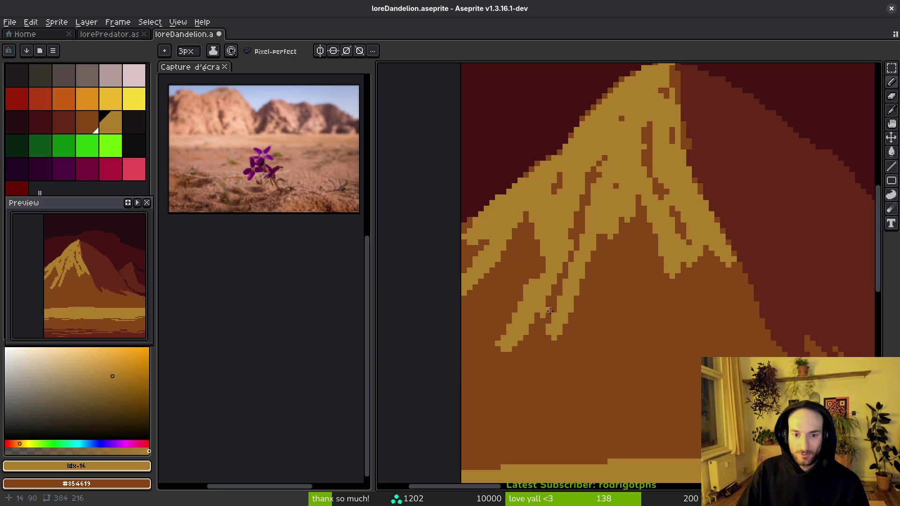
mouse_move(546, 252)
left_mouse_down()
mouse_move(535, 234)
mouse_move(516, 300)
mouse_move(610, 277)
mouse_move(573, 222)
mouse_move(577, 231)
left_mouse_up()
Step: Lengthen the central gold strand, then trim strand tips and a stray gold block with brown
left_click_drag(641, 149, 660, 277)
left_click_drag(658, 300, 675, 326)
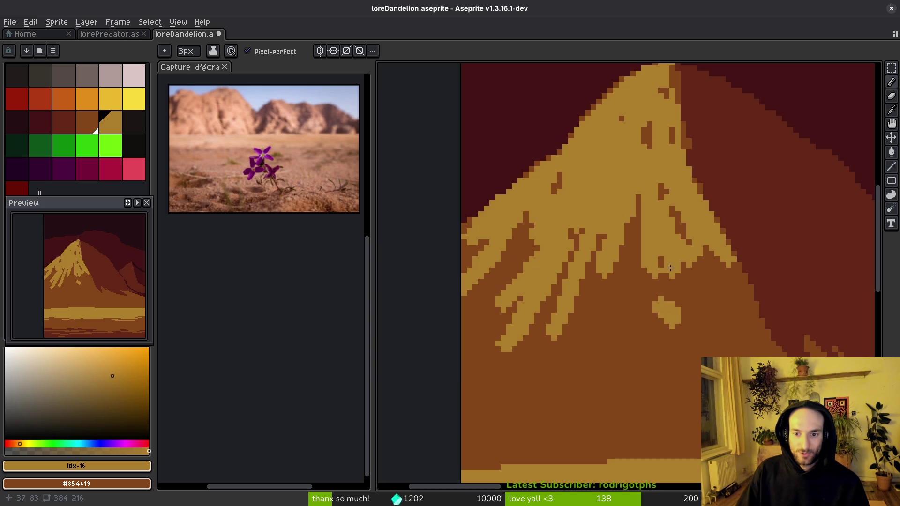
left_click(683, 300, "alt")
left_click_drag(643, 236, 661, 319)
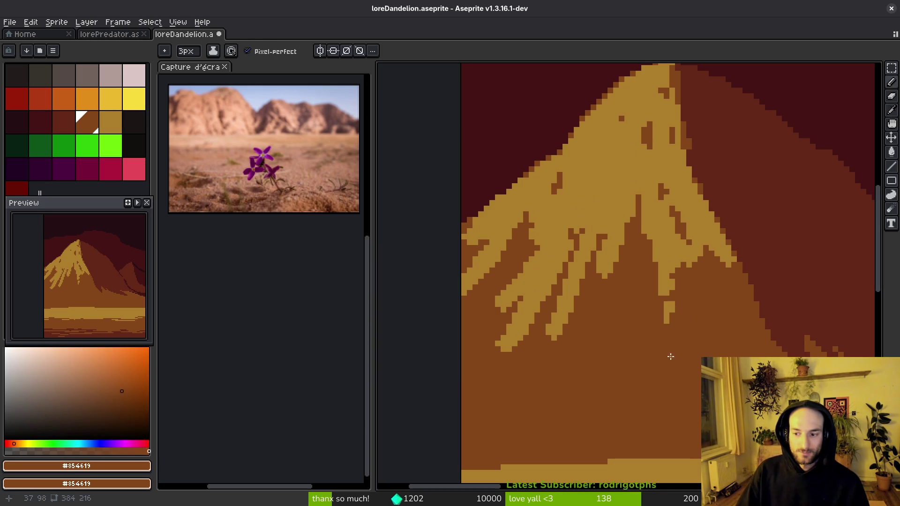
left_click_drag(511, 318, 502, 346)
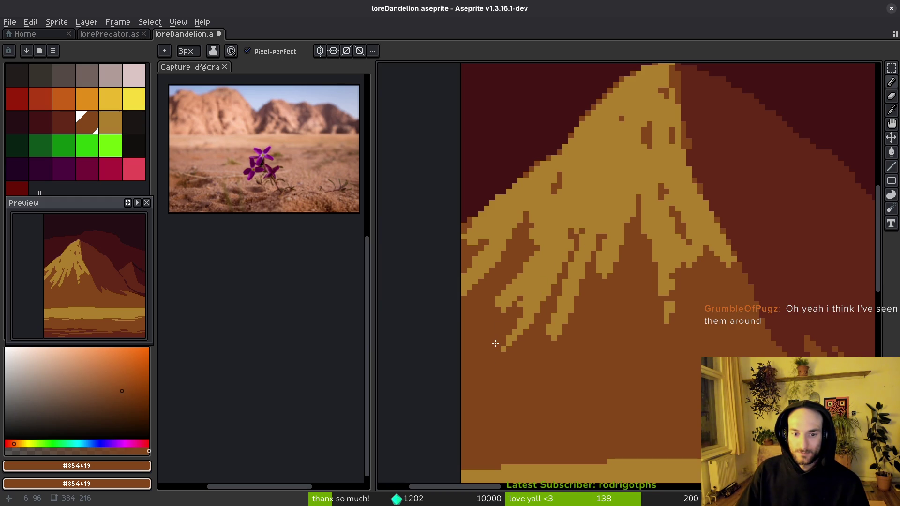
left_click_drag(554, 320, 540, 347)
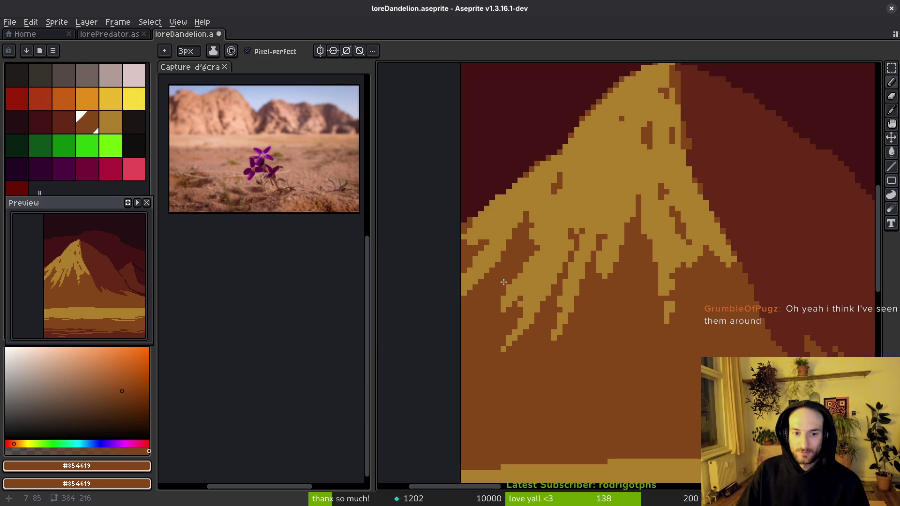
Step: Eyedrop gold to extend one more slope strand, then return to brown
left_click(617, 215, "alt")
left_click_drag(609, 288, 614, 236)
left_click(638, 262, "alt")
scroll(642, 258, "down", 4)
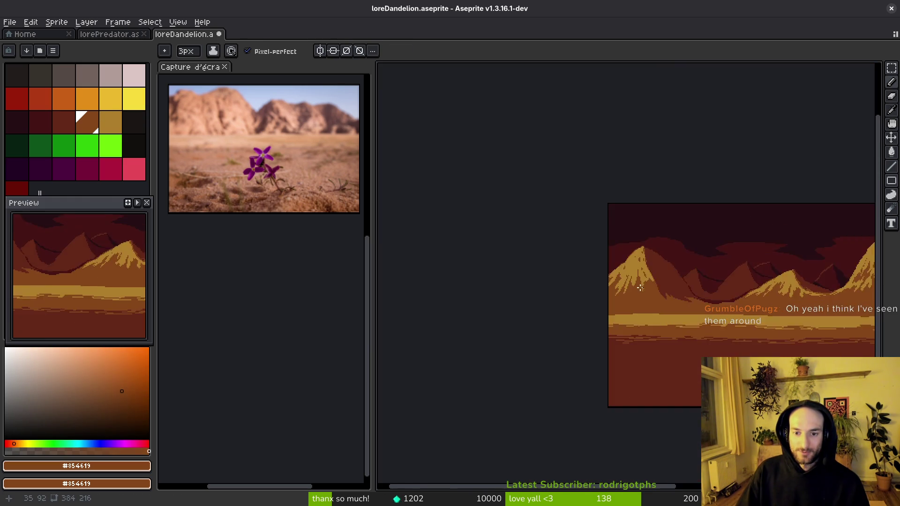
Step: Pick gold again and paint several strands down the left mountain's ridge
scroll(647, 260, "up", 2)
scroll(647, 260, "up", 1)
left_click(655, 236, "alt")
left_click_drag(656, 239, 677, 281)
left_click_drag(654, 239, 656, 279)
mouse_move(640, 225)
left_mouse_down()
mouse_move(651, 293)
mouse_move(635, 279)
mouse_move(624, 307)
left_mouse_up()
left_click_drag(655, 275, 687, 349)
Step: Paint longer gold strands across the ridge
scroll(701, 314, "down", 4)
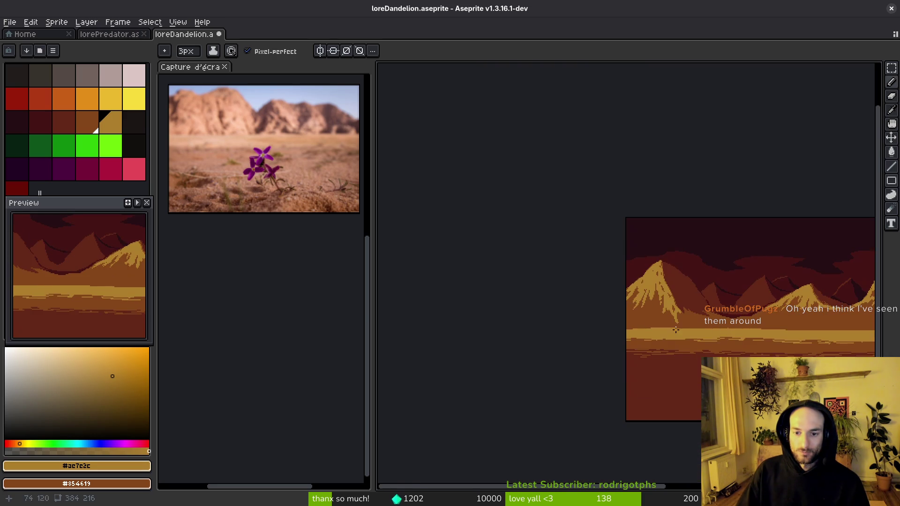
scroll(609, 295, "up", 6)
left_click_drag(539, 257, 618, 299)
mouse_move(485, 242)
left_mouse_down()
mouse_move(581, 300)
mouse_move(715, 328)
left_mouse_up()
mouse_move(621, 256)
left_mouse_down()
mouse_move(694, 300)
mouse_move(771, 311)
left_mouse_up()
Step: Cover part of a ridge strand with brown and save the drawing
scroll(771, 314, "down", 3)
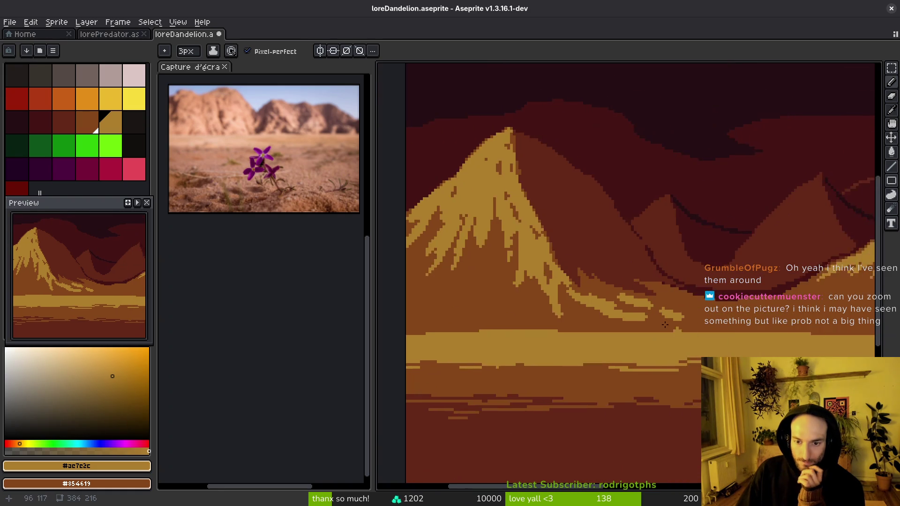
scroll(610, 281, "up", 3)
left_click(555, 266, "alt")
scroll(555, 267, "up", 2)
mouse_move(556, 266)
left_mouse_down()
mouse_move(688, 294)
mouse_move(661, 323)
left_mouse_up()
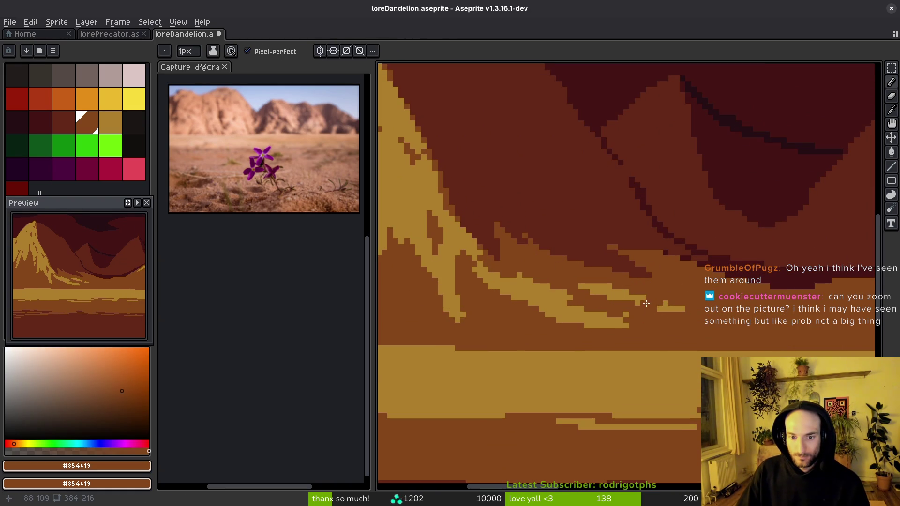
scroll(705, 314, "down", 1)
key("ctrl+s")
Step: Zoom out to view the whole desert scene
scroll(641, 284, "down", 4)
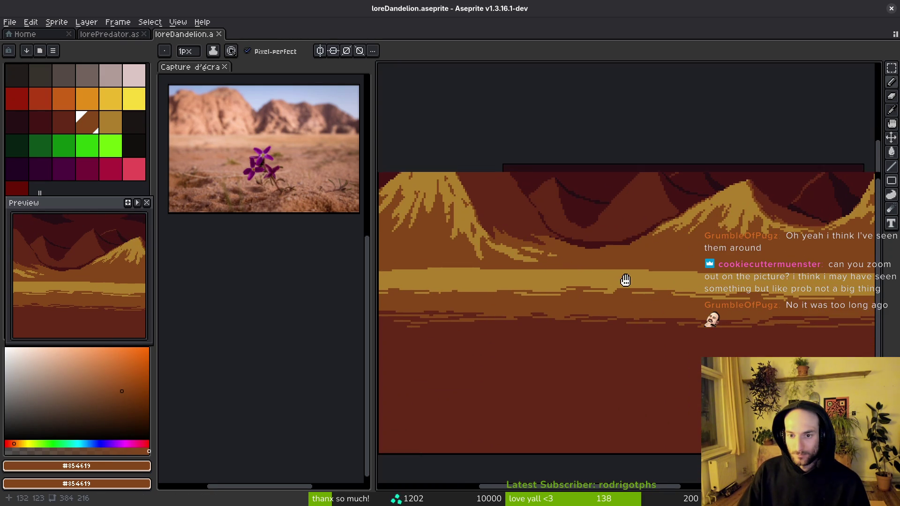
scroll(610, 279, "down", 2)
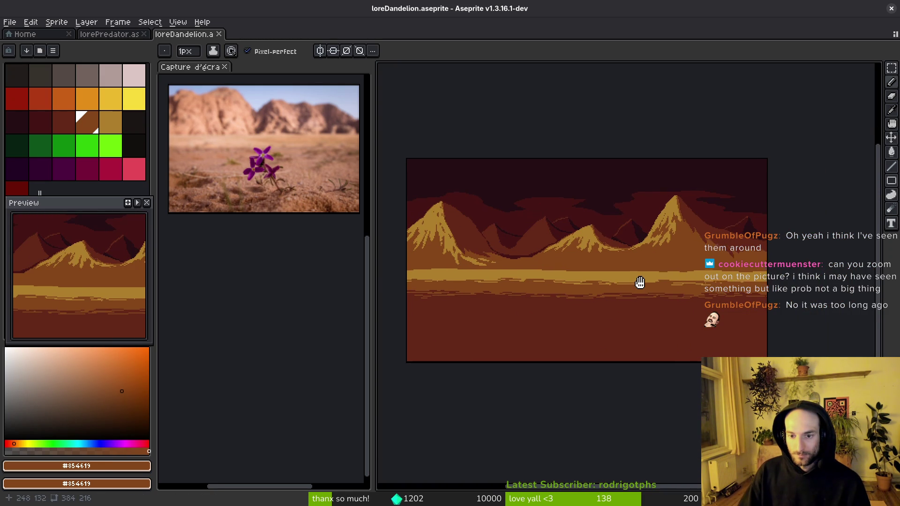
scroll(637, 286, "up", 1)
scroll(655, 305, "down", 1)
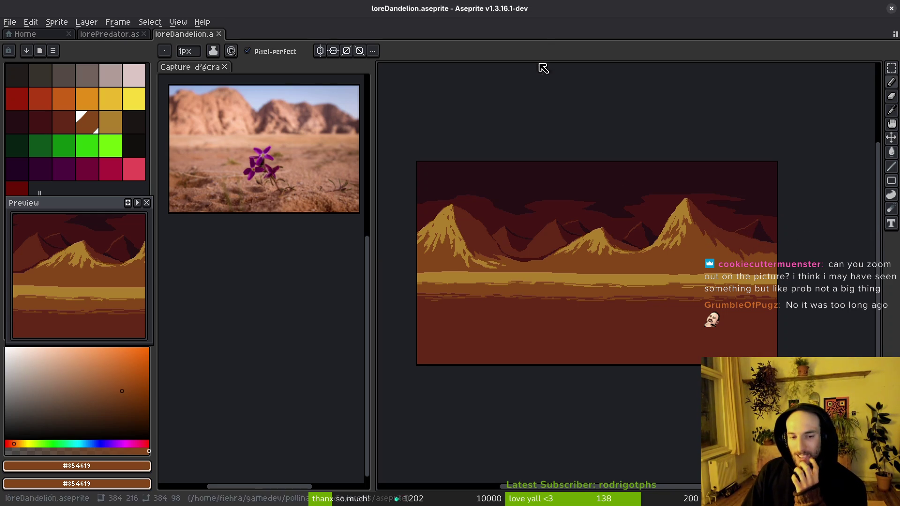
scroll(539, 215, "up", 4)
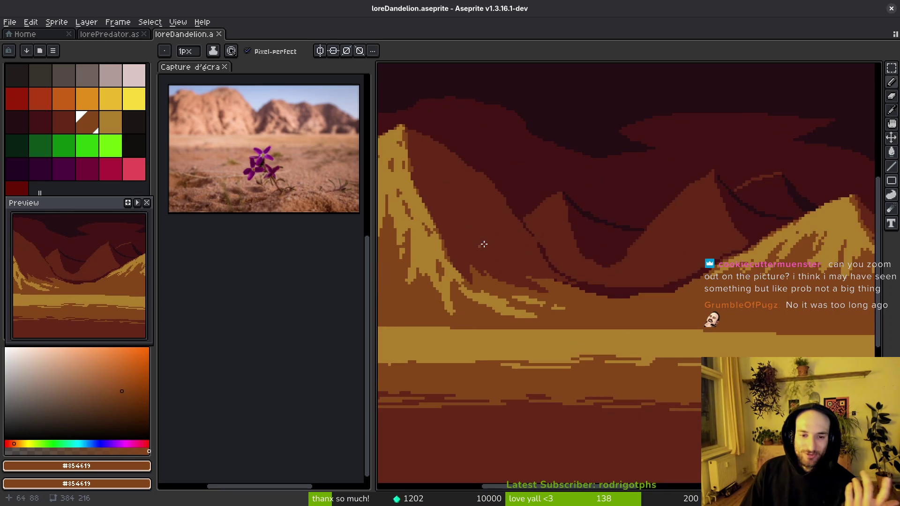
Step: Sample the dark #431414 shadow colour and draw a line across the valley behind the left mountain
left_click(534, 203, "alt")
scroll(539, 225, "down", 2)
left_click(556, 225, "alt")
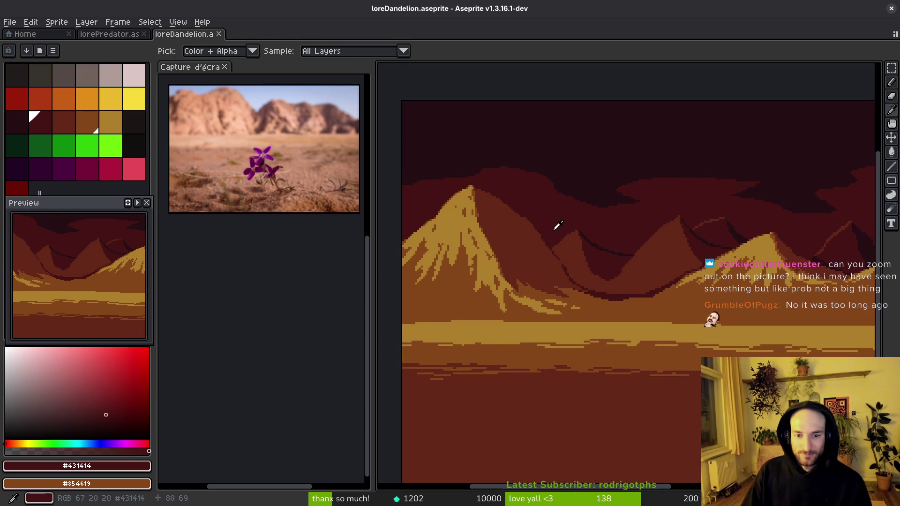
scroll(547, 257, "up", 3)
left_click_drag(554, 259, 505, 203)
Step: Fill the outlined valley strip with the dark colour using Paint Bucket, and save the drawing
key("g")
left_click(611, 278)
scroll(612, 280, "down", 2)
scroll(620, 296, "up", 1)
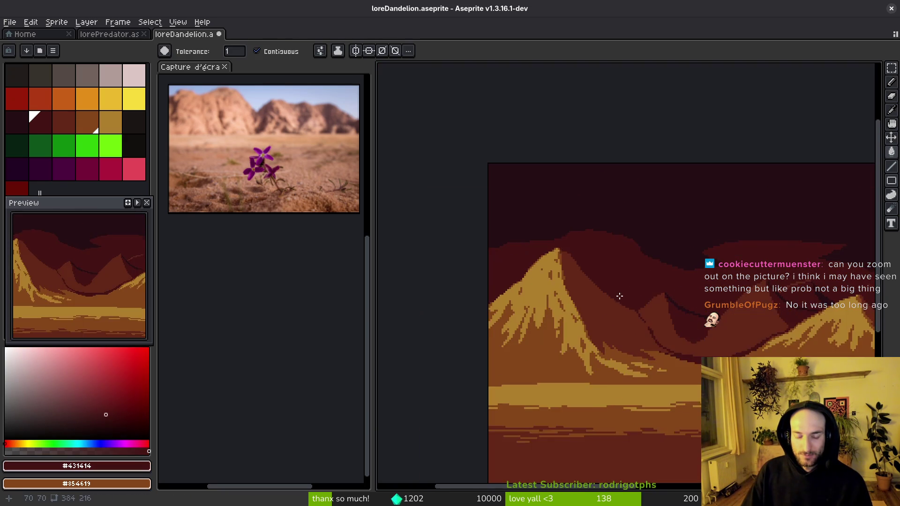
scroll(647, 323, "down", 2)
scroll(657, 333, "up", 1)
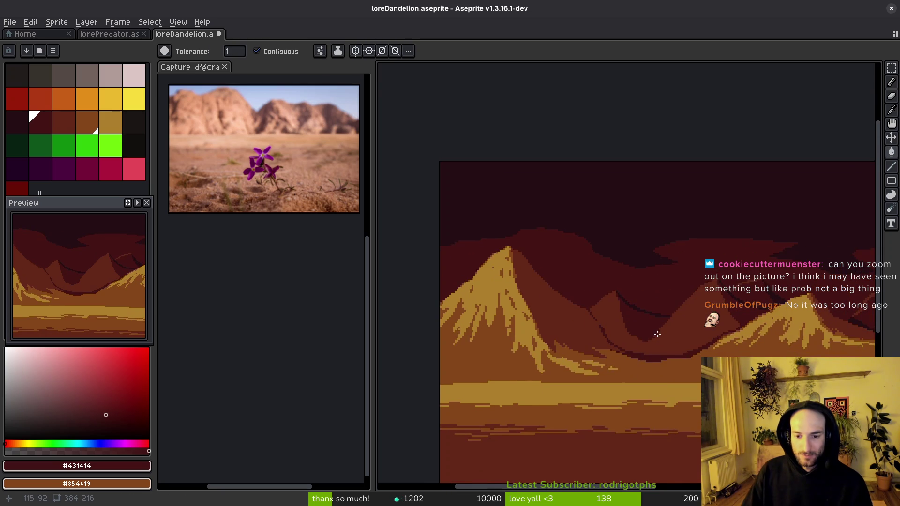
scroll(576, 297, "down", 1)
key("ctrl+s")
Step: Recentre the sprite and open the first 'mountains pixelart' image result in Brave
scroll(572, 282, "down", 1)
left_click_drag(569, 261, 581, 277)
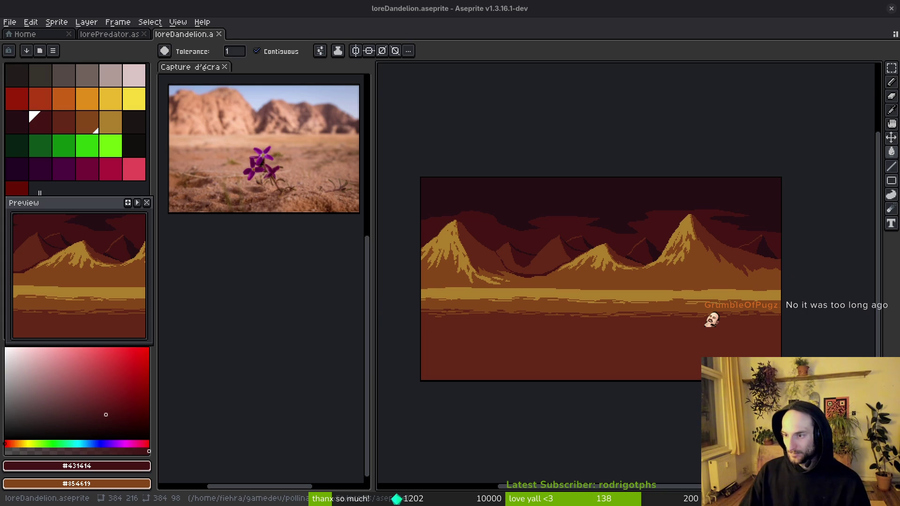
key("alt+Tab")
left_click(198, 261)
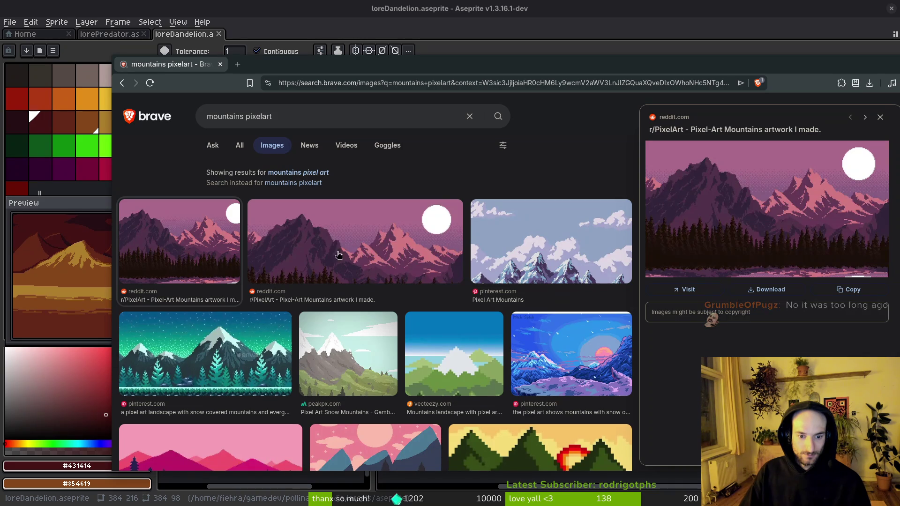
Step: Preview the Pixel Art Mountains and blue night mountain references, then return to the Aseprite drawing
left_click_drag(441, 65, 369, 40)
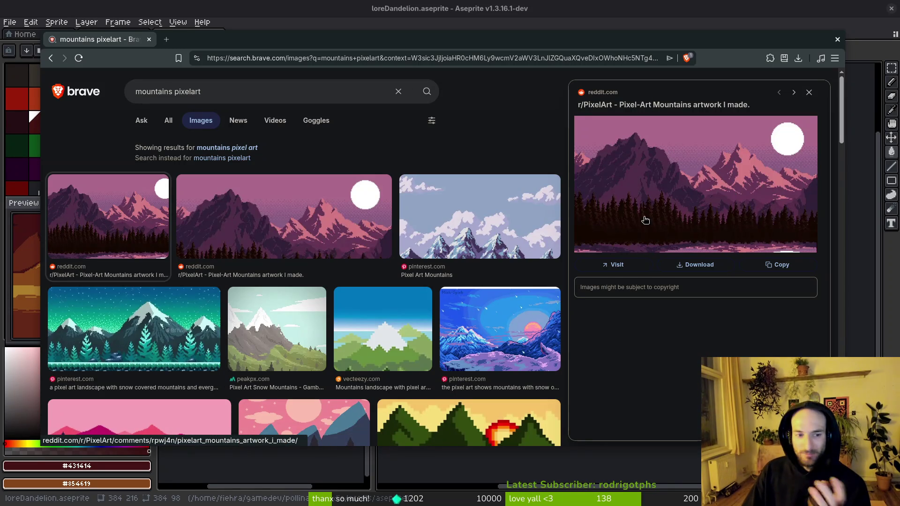
left_click(454, 240)
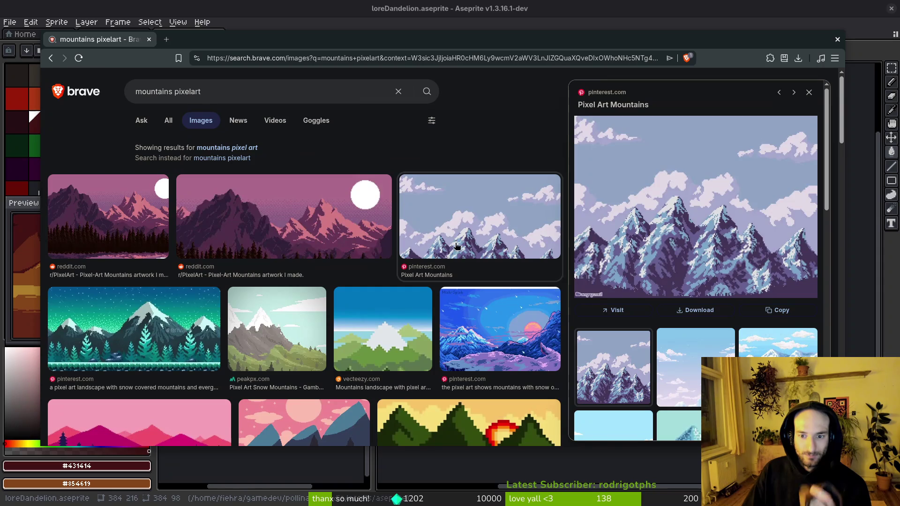
left_click(282, 219)
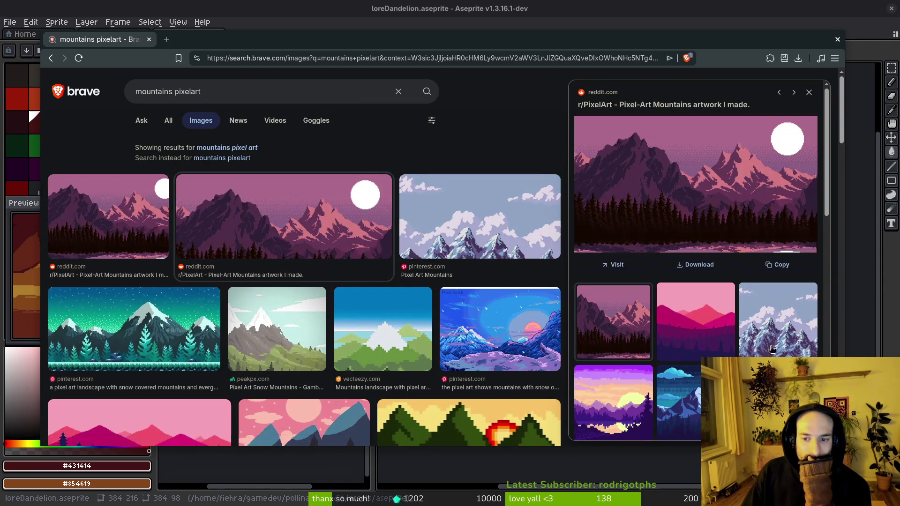
left_click(698, 408)
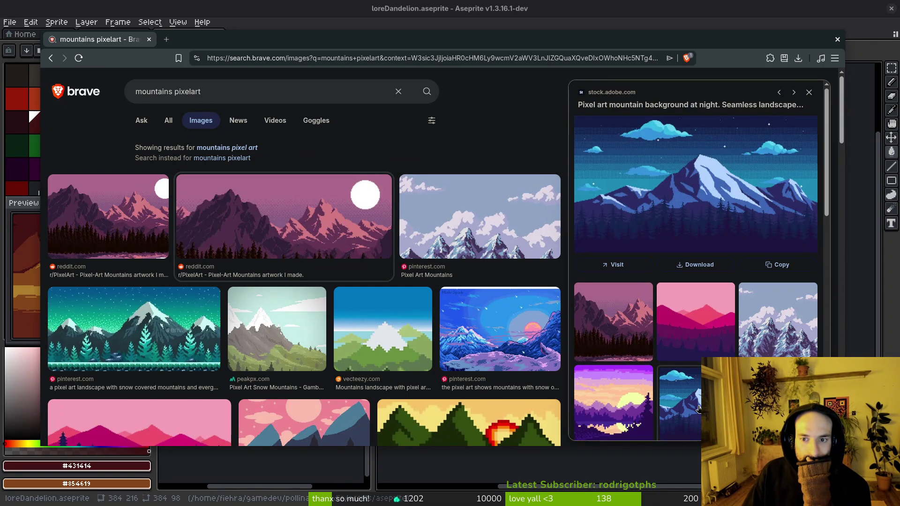
key("Right")
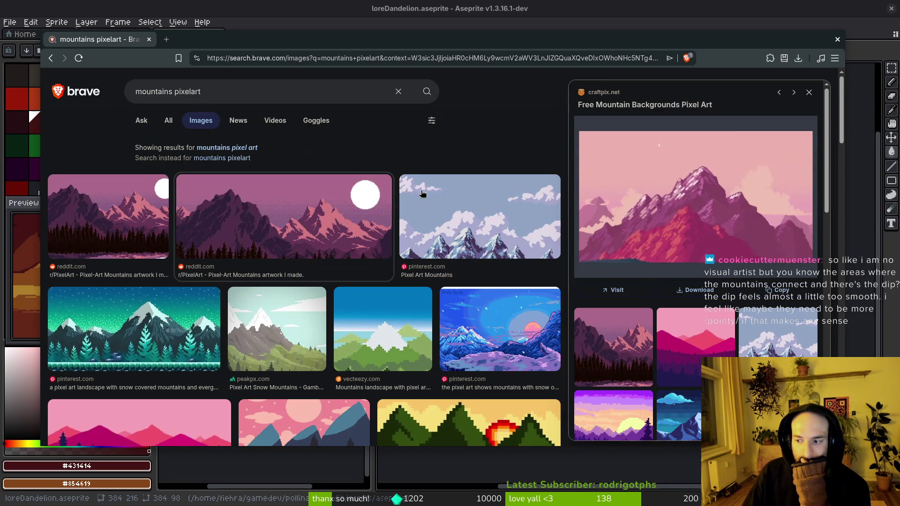
left_click(335, 17)
scroll(530, 270, "up", 1)
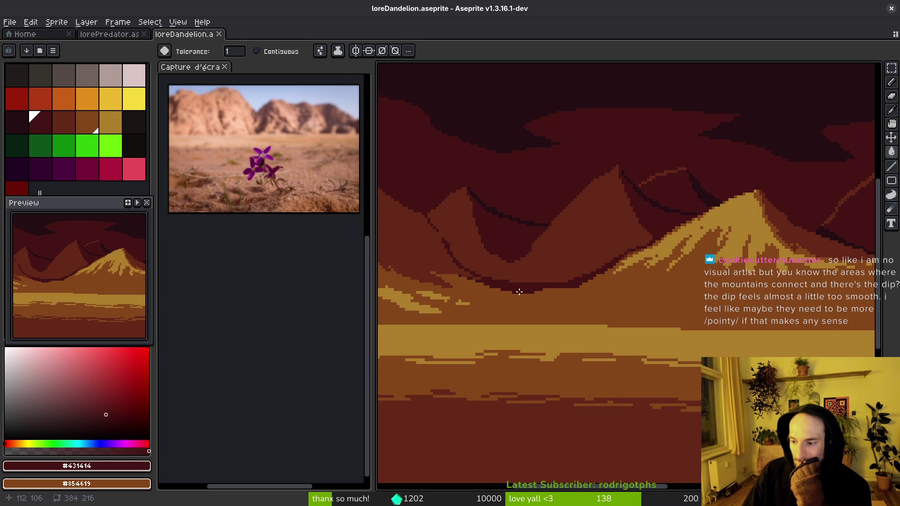
Step: Zoom in and out on the mountain dip, select the Eyedropper (I), and return to the Brave results
scroll(547, 293, "down", 3)
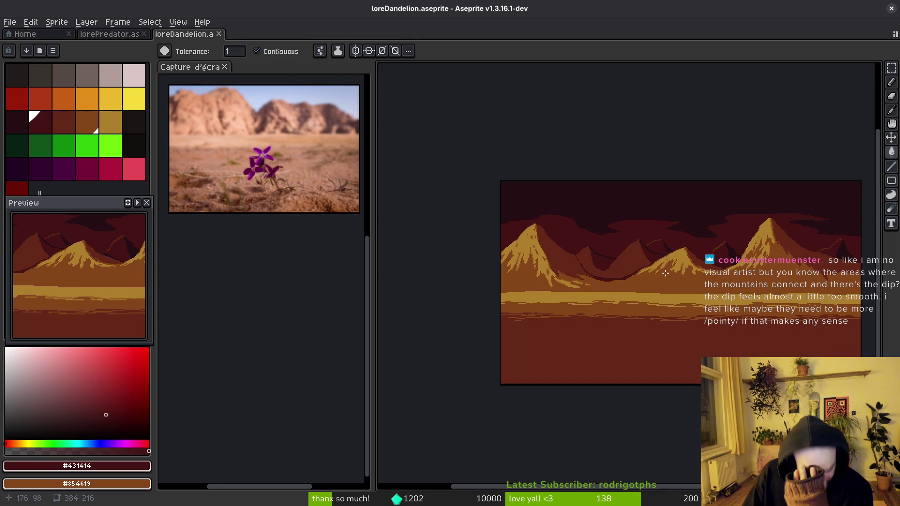
scroll(573, 270, "up", 2)
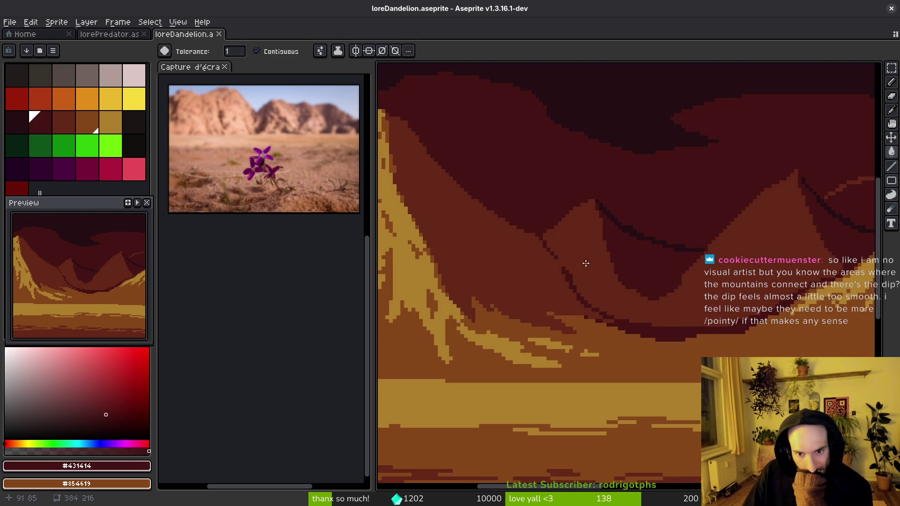
scroll(581, 281, "down", 1)
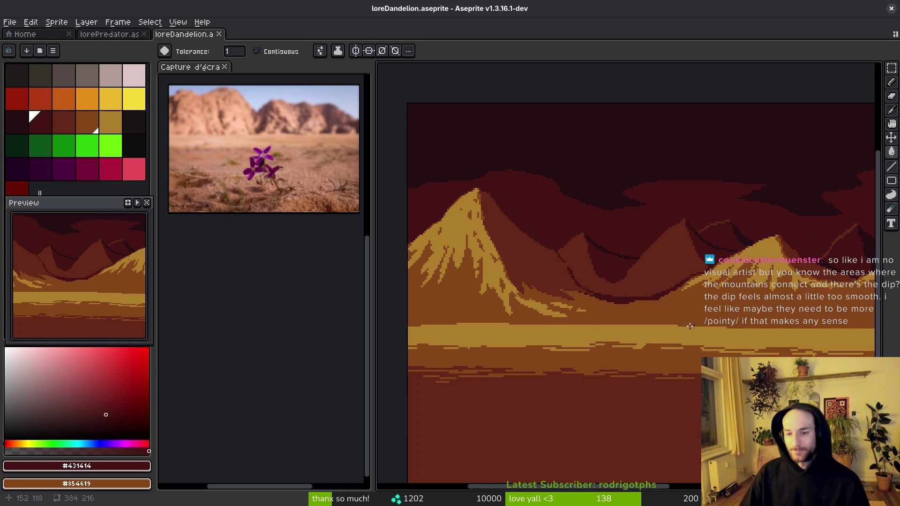
scroll(581, 300, "down", 2)
key("i")
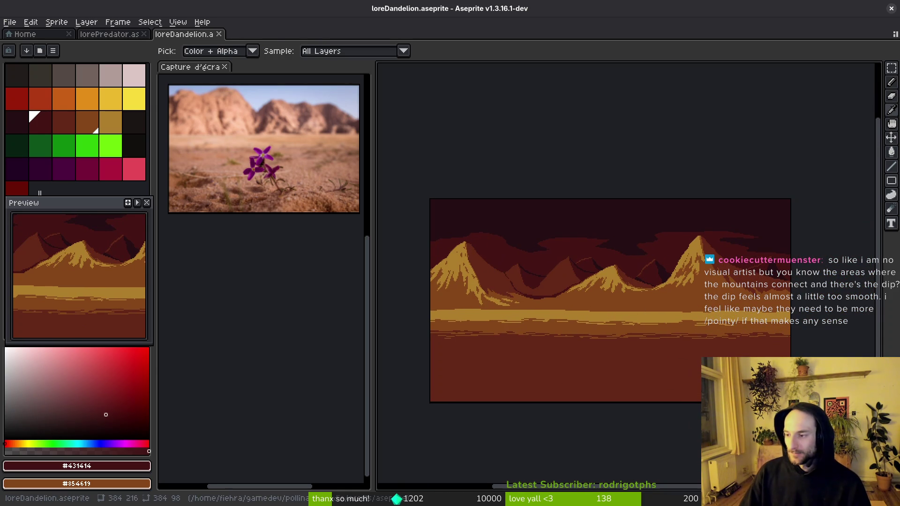
key("alt+Tab")
scroll(577, 273, "down", 3)
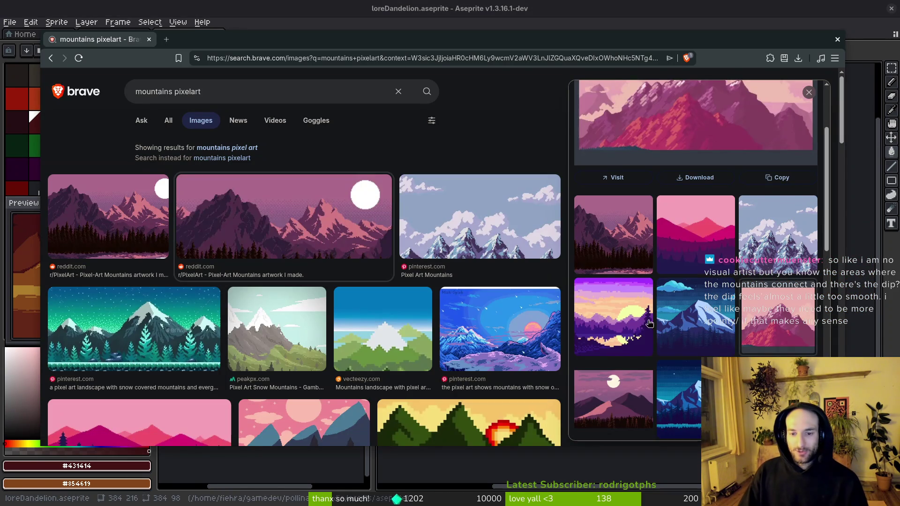
Step: Preview the purple sunset, pink, blue night and moonlit pixel mountain images
left_click(652, 322)
scroll(722, 289, "down", 2)
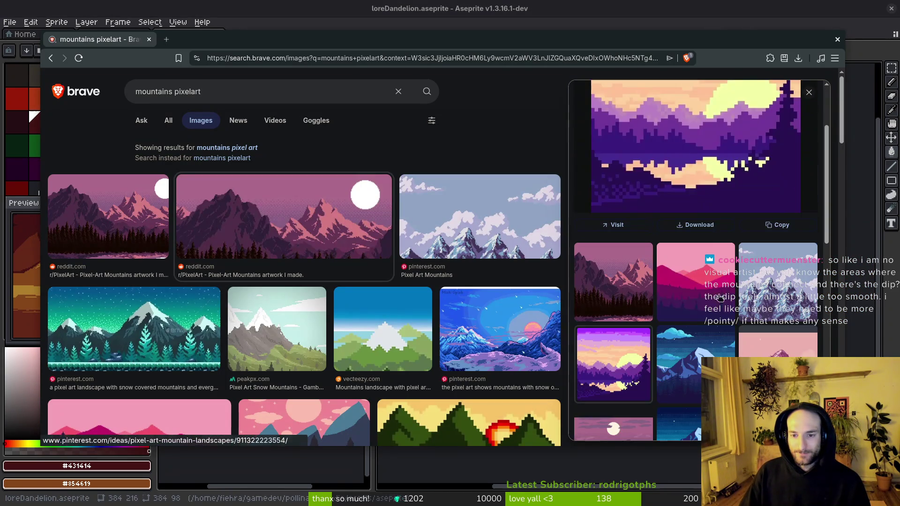
left_click(722, 289)
left_click(694, 367)
scroll(694, 368, "down", 3)
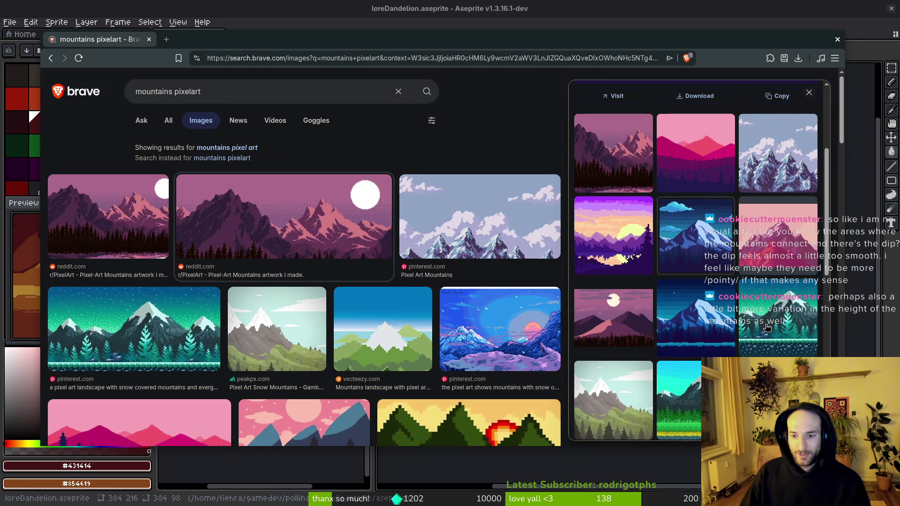
left_click(613, 329)
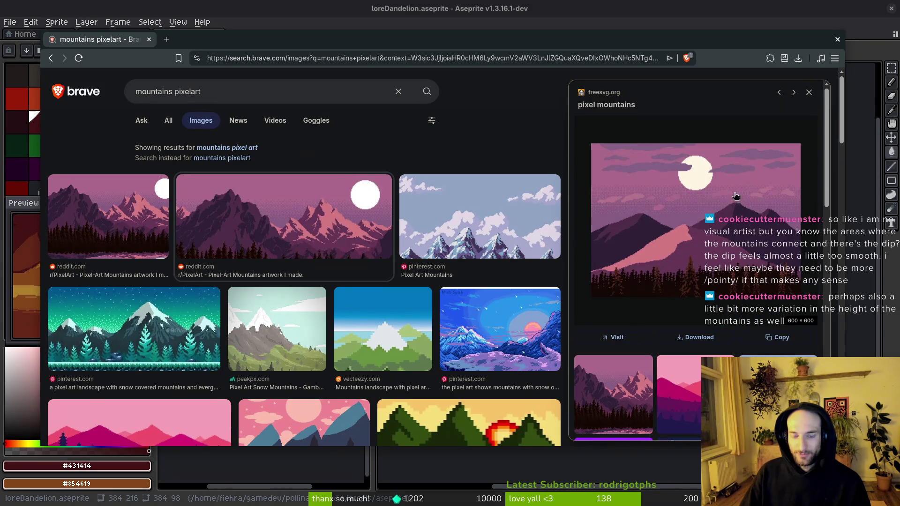
scroll(746, 185, "down", 2)
scroll(400, 372, "down", 6)
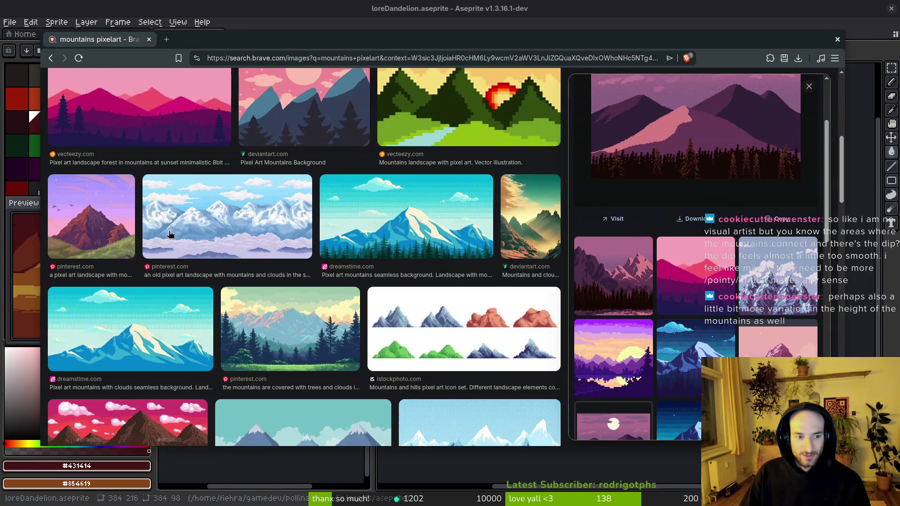
Step: Preview the mountains-with-trees-and-clouds and Pixel Art Snow Mountains reference images
left_click(340, 291)
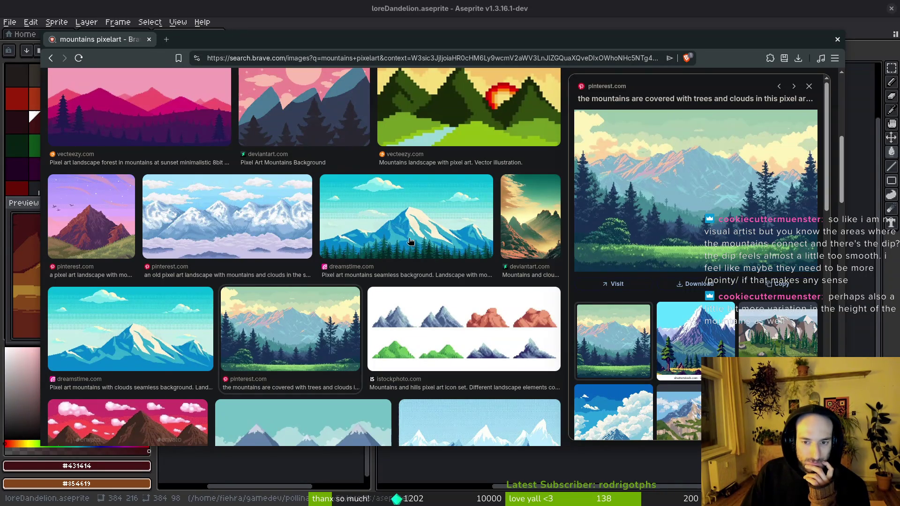
scroll(407, 243, "down", 3)
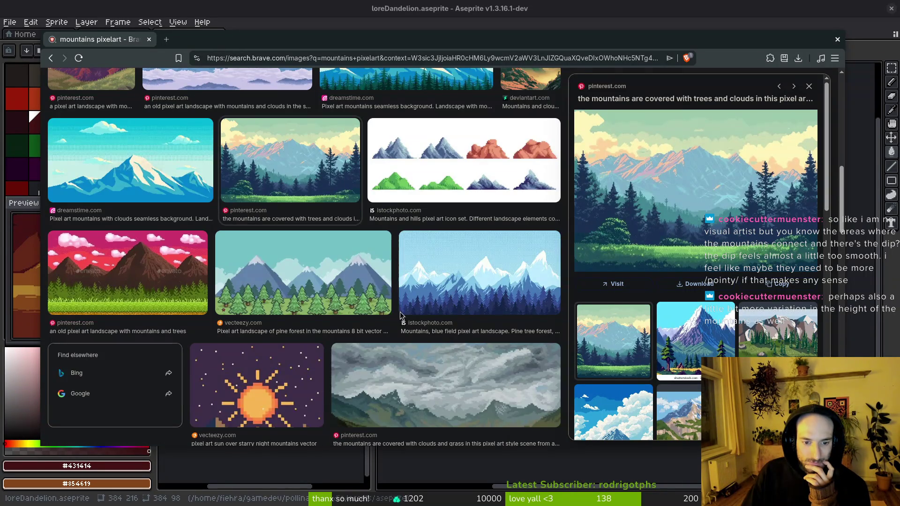
scroll(395, 314, "up", 6)
scroll(496, 384, "down", 4)
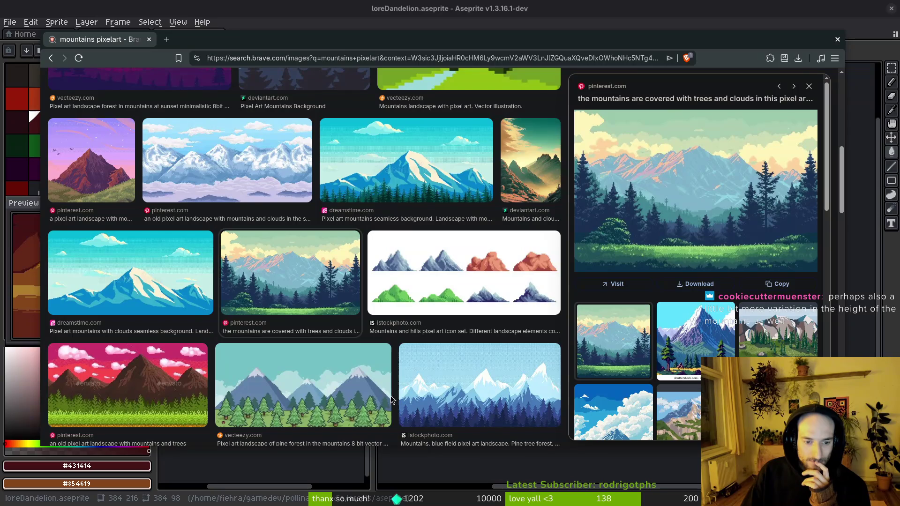
scroll(470, 280, "down", 3)
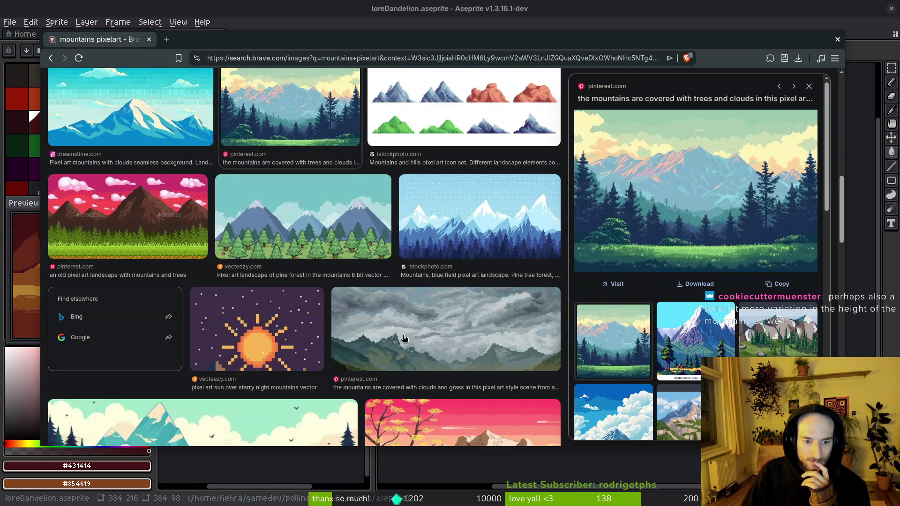
scroll(403, 339, "up", 6)
left_click(295, 77)
Step: Search Brave for 'mountains real foto'
left_click(295, 61)
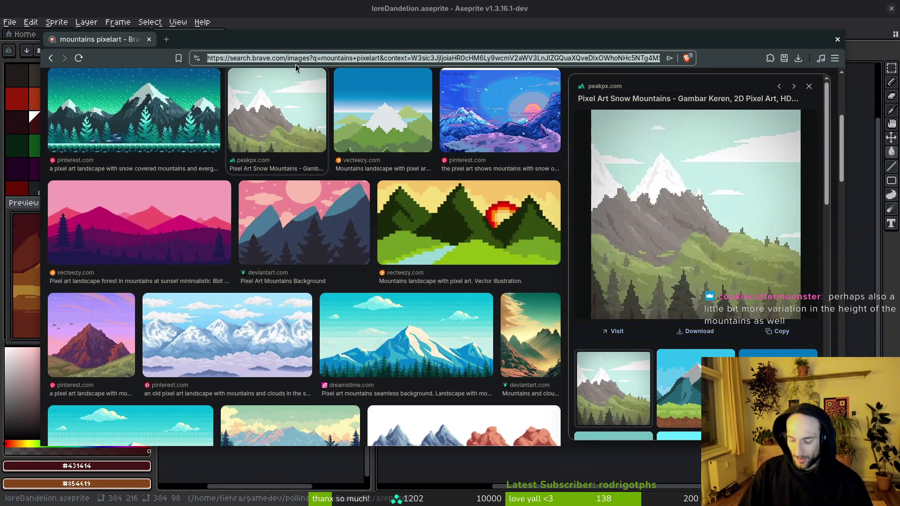
type("mountains real foto")
key("Return")
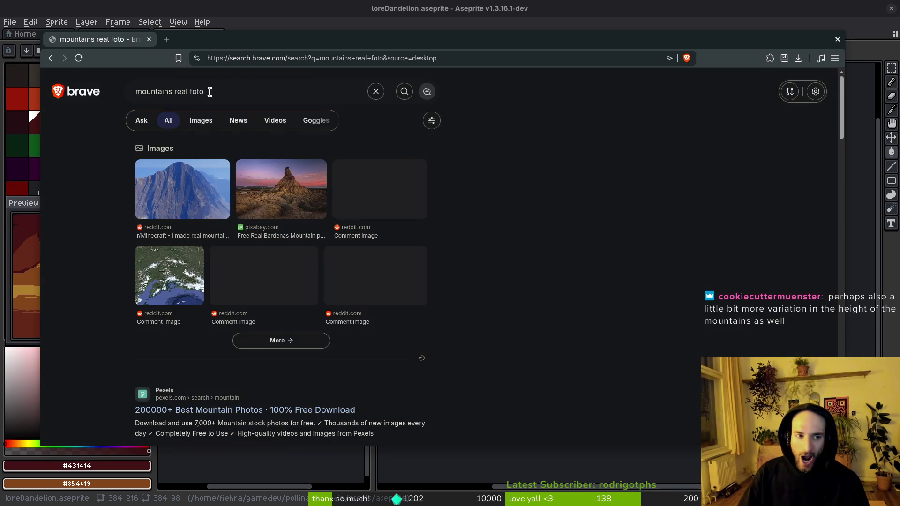
Step: Correct the search to 'mountains real photo' and show its image results
left_click(197, 92)
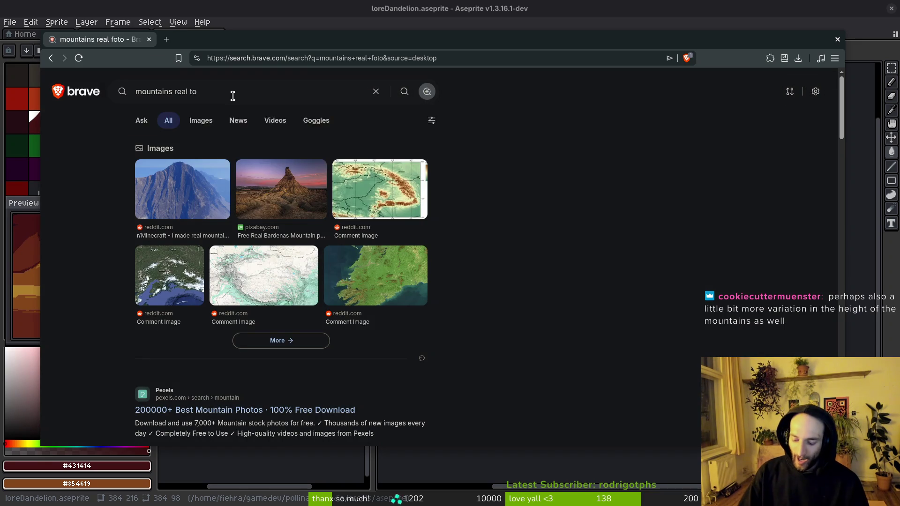
type("pho")
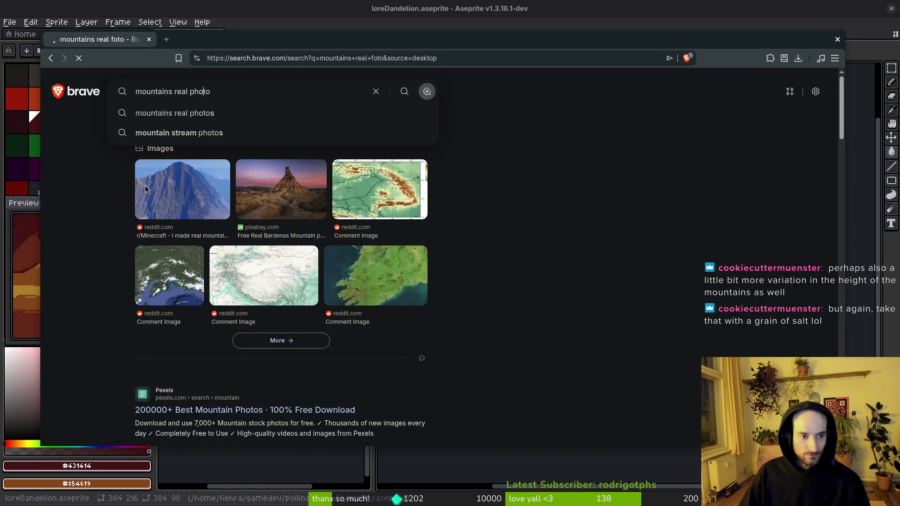
left_click(201, 122)
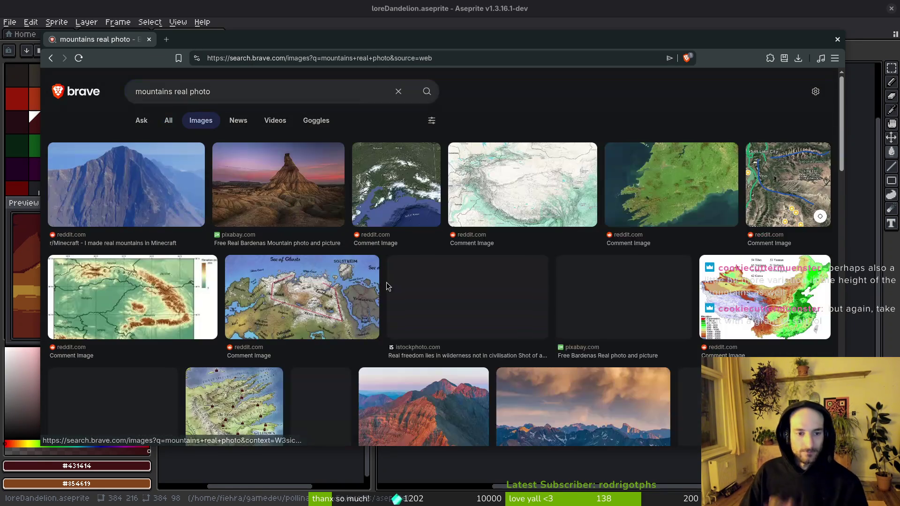
scroll(534, 304, "down", 5)
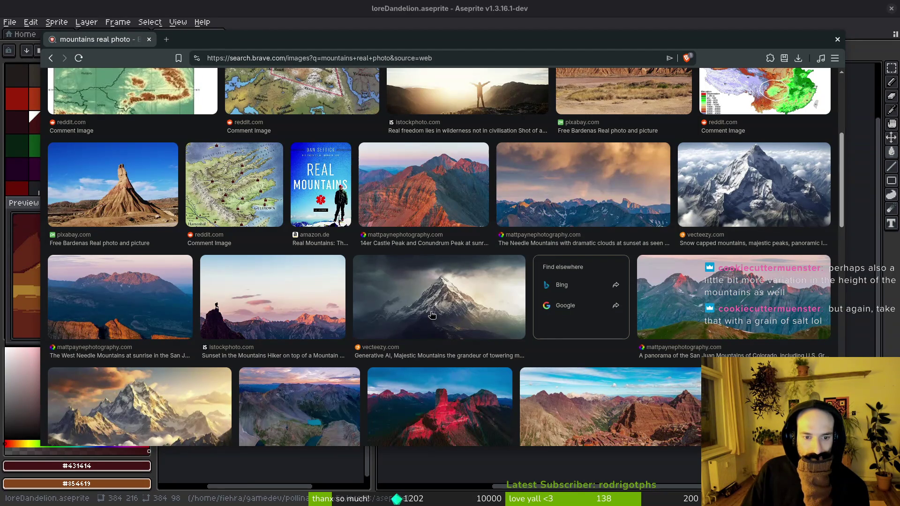
Step: Open the snowy peak photo in a new tab, view it, then go back to the results
right_click(416, 296)
left_click(467, 309)
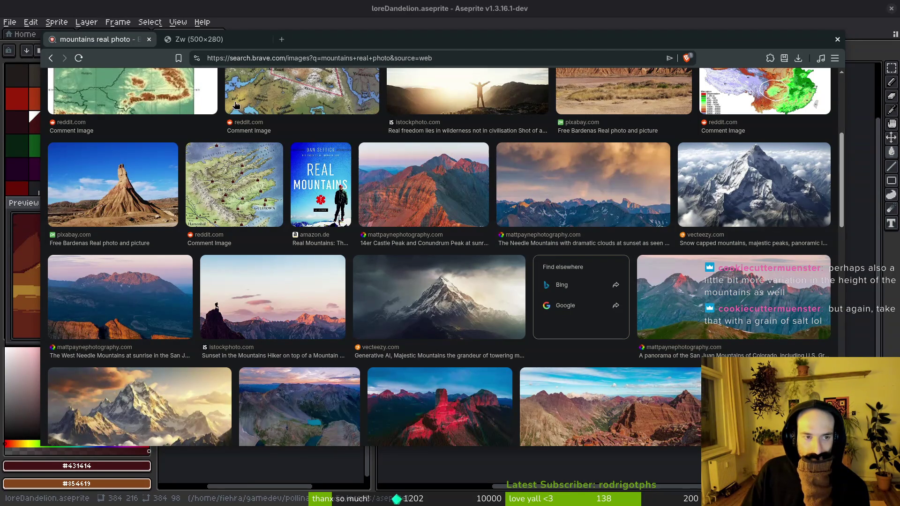
left_click(200, 37)
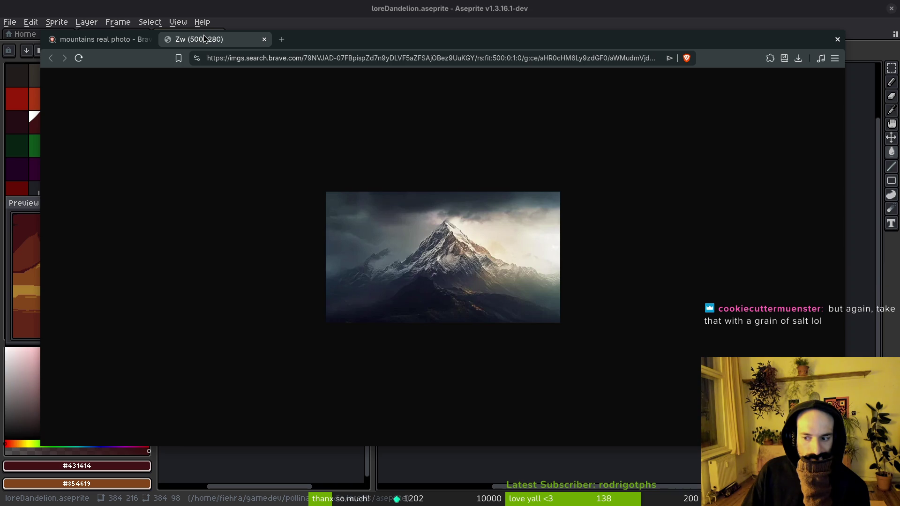
left_click(101, 41)
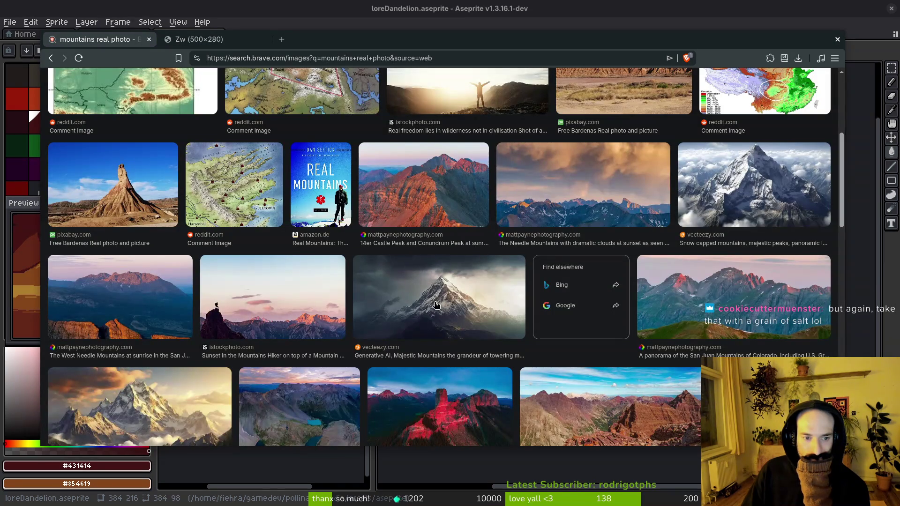
Step: Scroll further through the real mountain photos, then return to the Aseprite canvas
scroll(316, 362, "down", 2)
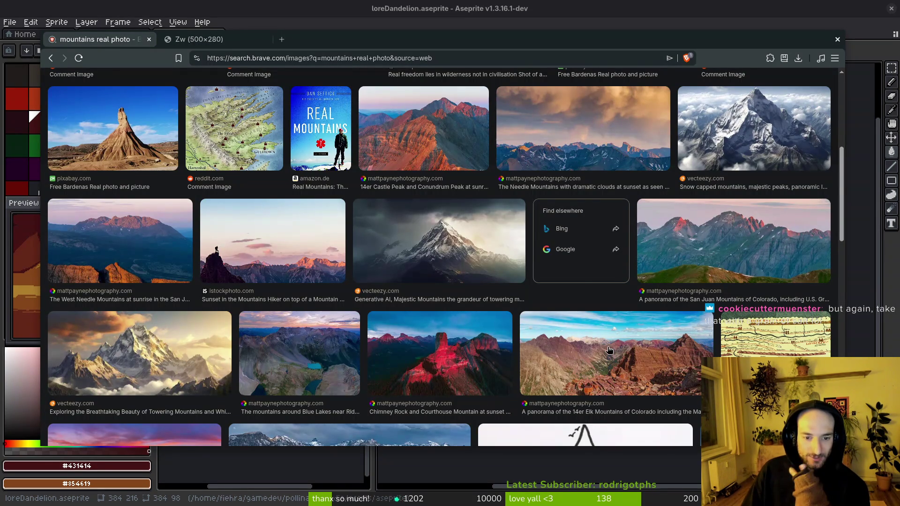
scroll(591, 375, "down", 5)
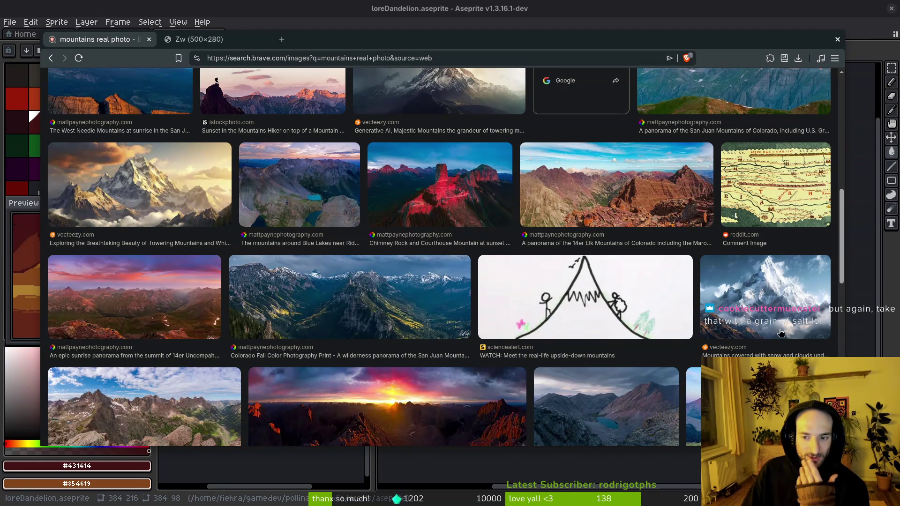
scroll(527, 315, "down", 2)
key("alt+Tab")
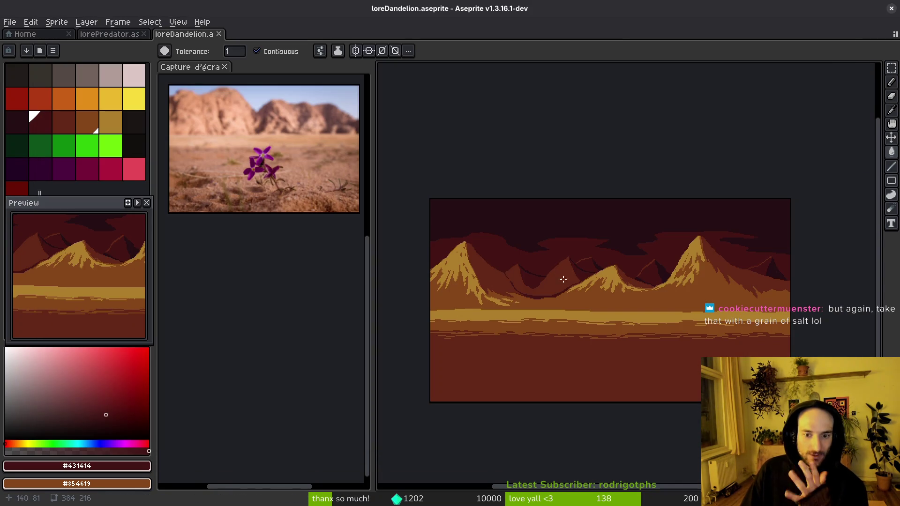
Step: Draw a green plant on the sand with a 4px Pencil: spreading leaves, central stalk and a rising stem
left_click(65, 148)
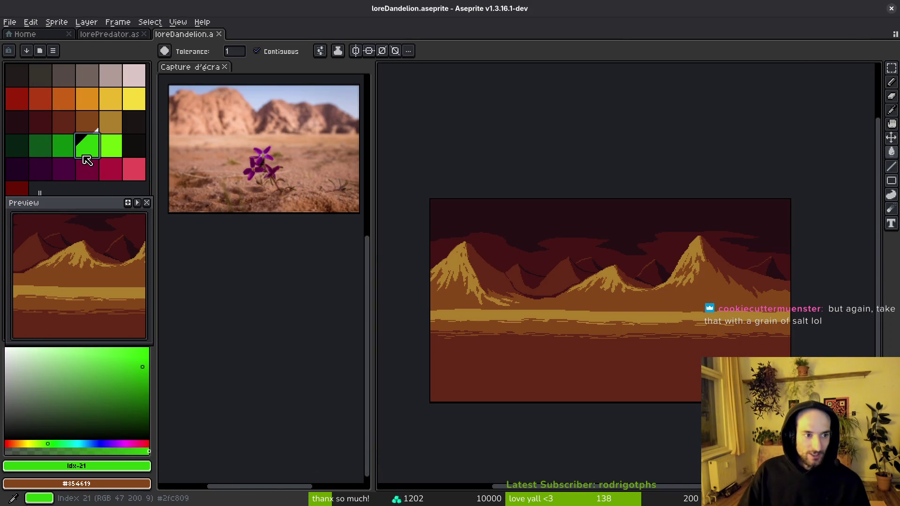
key("b")
scroll(649, 342, "up", 3)
mouse_move(567, 352)
left_mouse_down()
mouse_move(642, 308)
mouse_move(520, 312)
mouse_move(549, 338)
mouse_move(606, 356)
left_mouse_up()
key("ctrl+z")
key("ctrl+z")
key("ctrl+z")
key("plus")
key("plus")
key("plus")
mouse_move(623, 315)
left_mouse_down()
mouse_move(591, 356)
mouse_move(571, 311)
left_mouse_up()
mouse_move(585, 345)
left_mouse_down()
mouse_move(587, 303)
mouse_move(525, 349)
mouse_move(501, 355)
mouse_move(534, 372)
mouse_move(591, 352)
mouse_move(656, 373)
mouse_move(602, 373)
mouse_move(633, 334)
left_mouse_up()
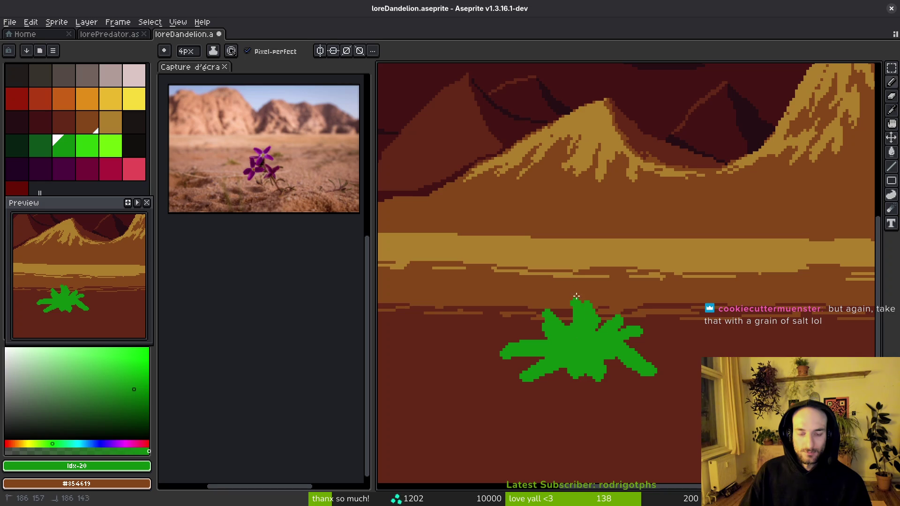
left_click_drag(579, 307, 583, 323)
Step: Paint a yellow flower head atop the stem shaded with orange, then bring the reference photos back up
left_click(134, 98)
mouse_move(548, 255)
left_mouse_down()
mouse_move(572, 248)
mouse_move(551, 263)
mouse_move(581, 232)
mouse_move(546, 253)
mouse_move(574, 242)
left_mouse_up()
left_click(87, 98)
scroll(601, 304, "down", 5)
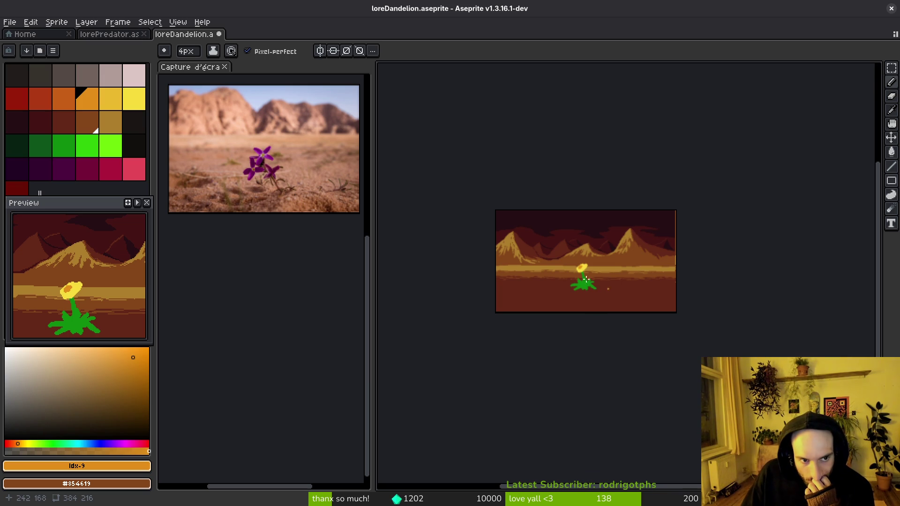
mouse_move(586, 306)
left_mouse_down()
mouse_move(562, 328)
mouse_move(570, 333)
left_mouse_up()
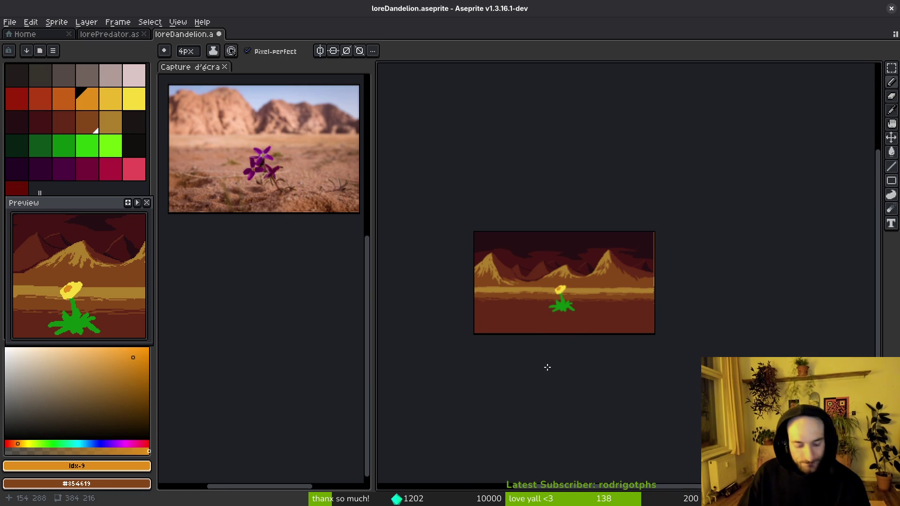
key("alt+Tab")
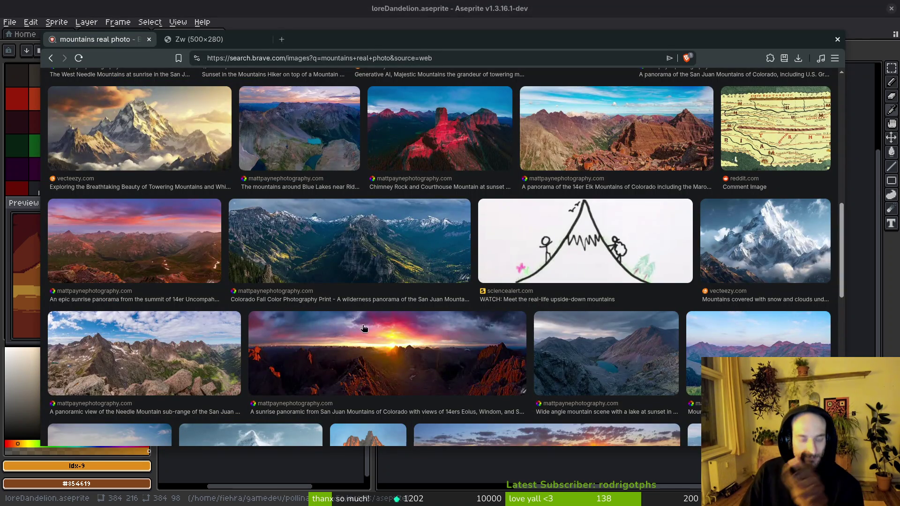
Step: Load the pixel-art creator's YouTube channel in a new tab via the address bar suggestion, then maximise the browser
scroll(544, 283, "down", 3)
scroll(542, 316, "down", 1)
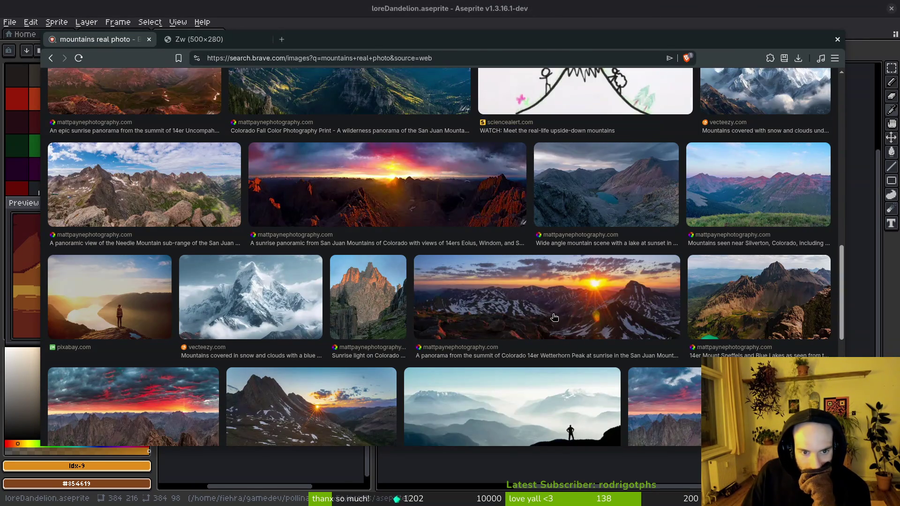
scroll(555, 318, "down", 1)
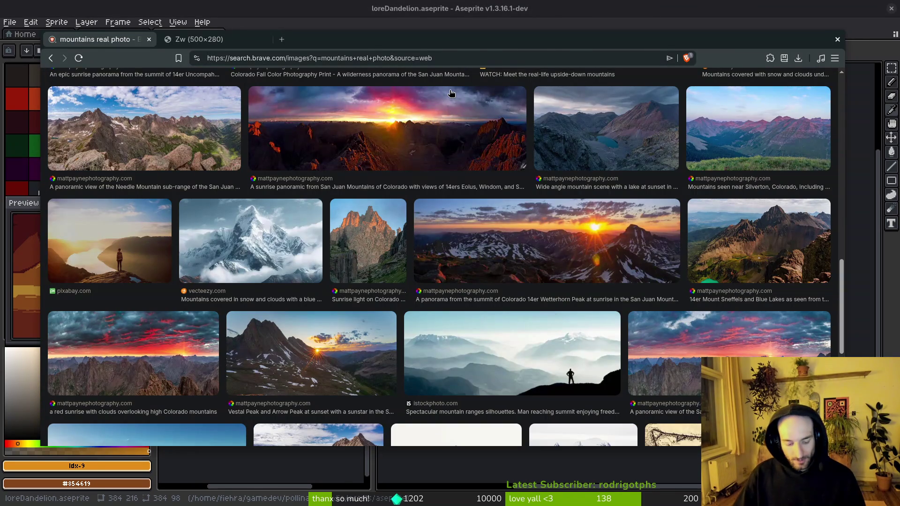
key("ctrl+t")
type("yout")
key("Down")
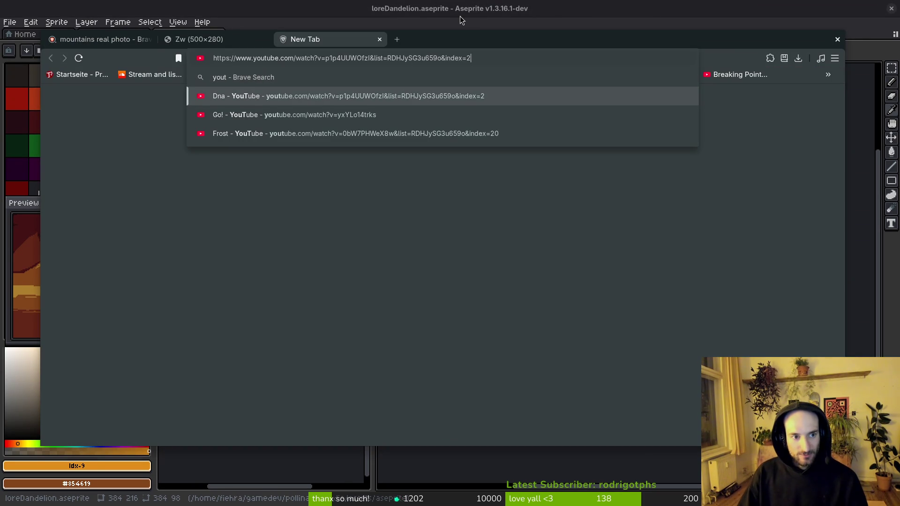
key("BackSpace")
key("BackSpace")
key("BackSpace")
type("adam")
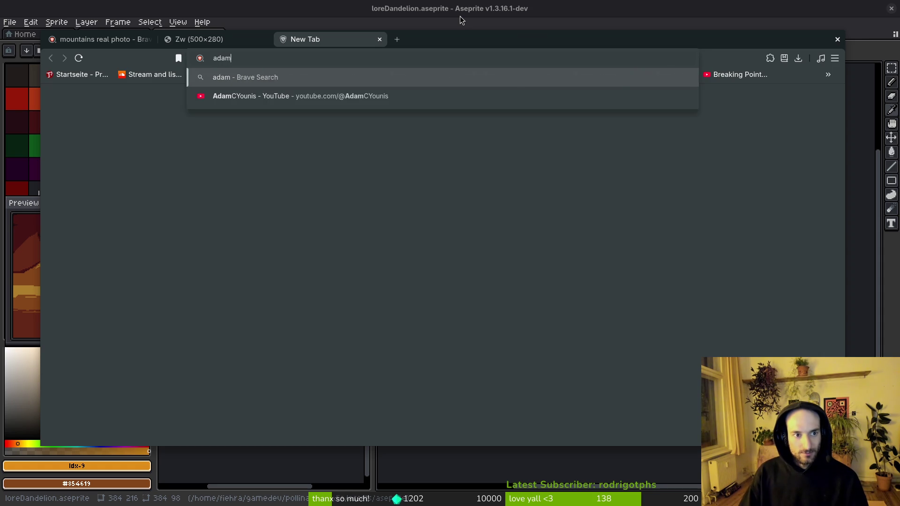
key("Down")
key("Return")
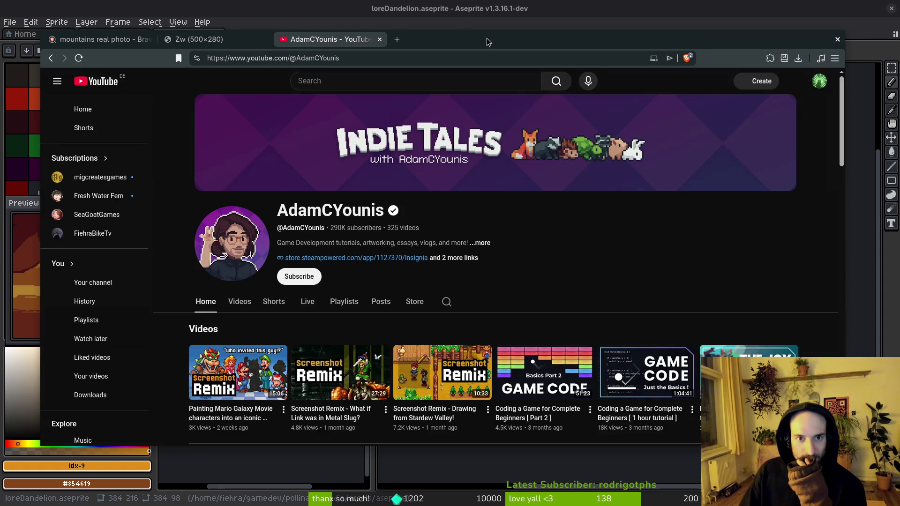
key("super+f")
Step: Show the channel's Videos tab and scroll back to the six-year-old Pixel Art Class and interview uploads
left_click(247, 272)
scroll(257, 280, "down", 7)
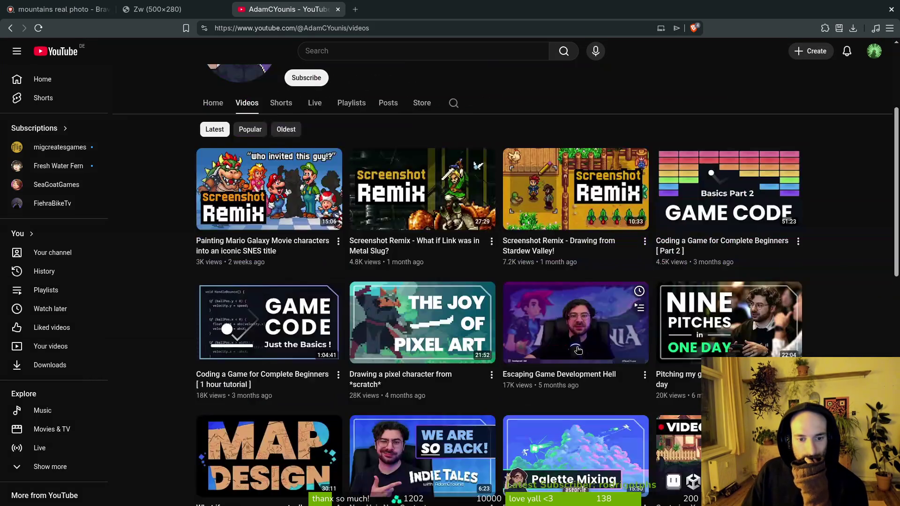
scroll(615, 310, "down", 9)
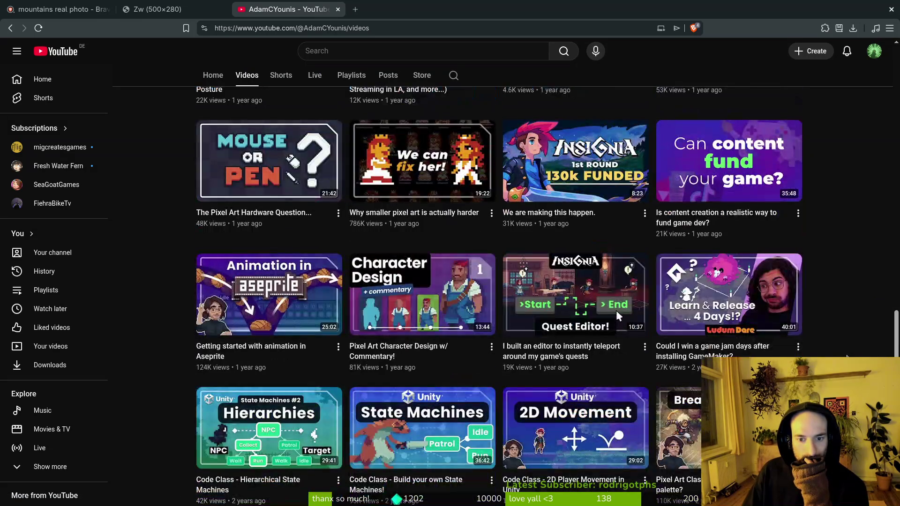
scroll(616, 264, "down", 15)
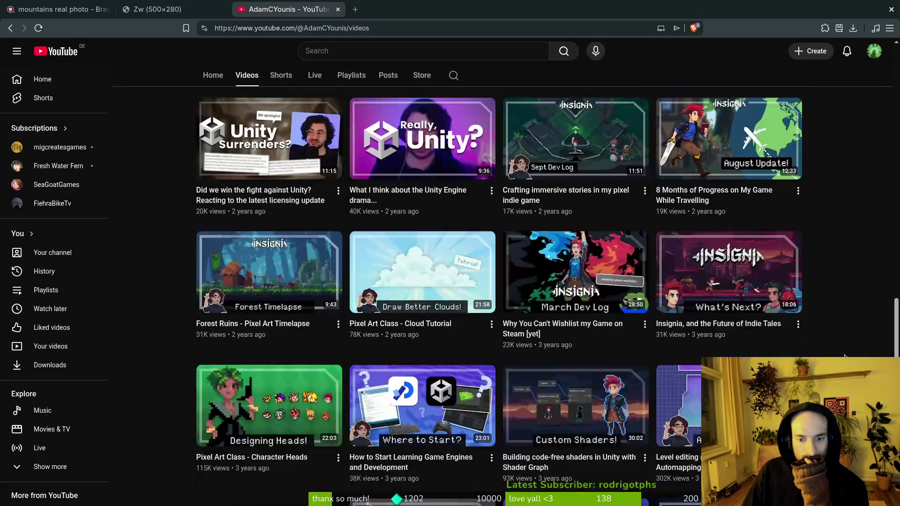
scroll(846, 357, "down", 12)
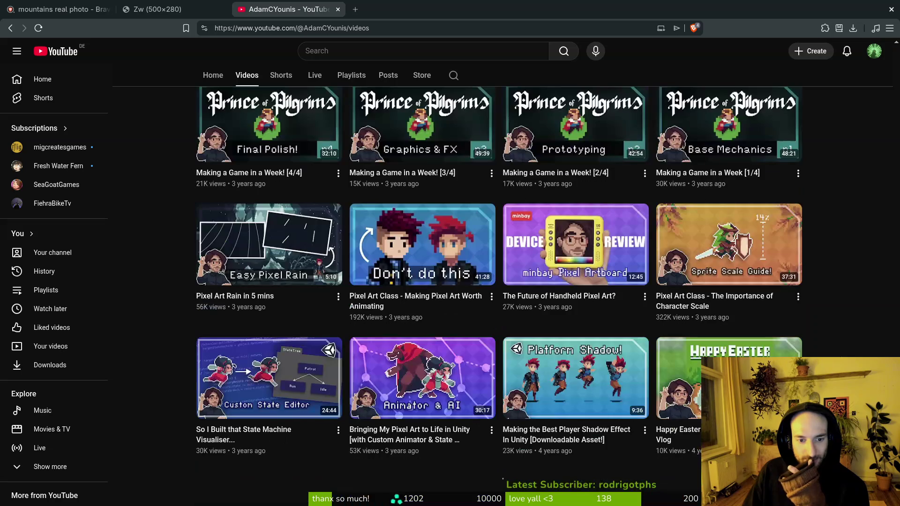
scroll(816, 274, "down", 6)
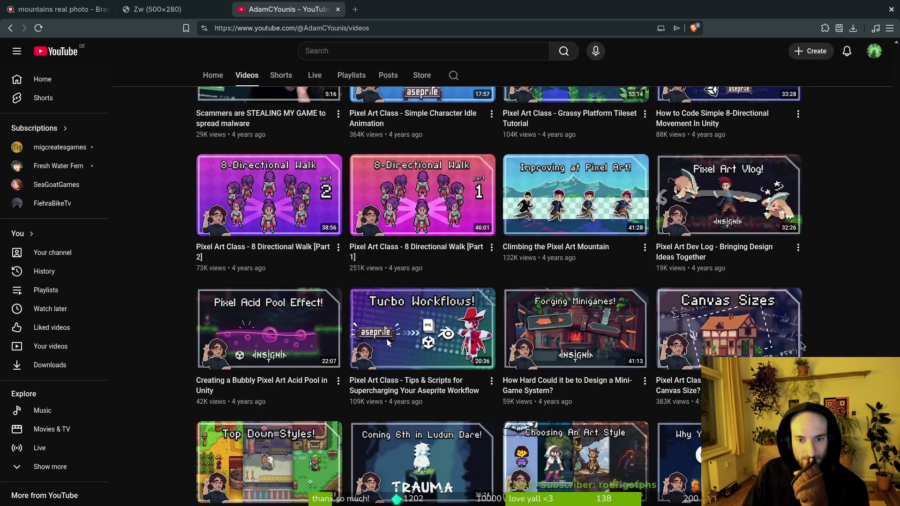
scroll(815, 274, "down", 2)
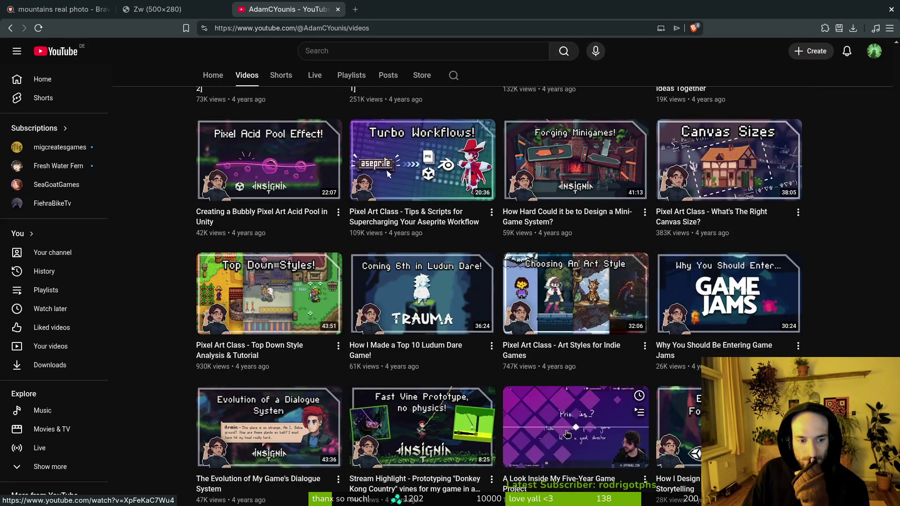
scroll(549, 383, "down", 1)
scroll(549, 383, "down", 12)
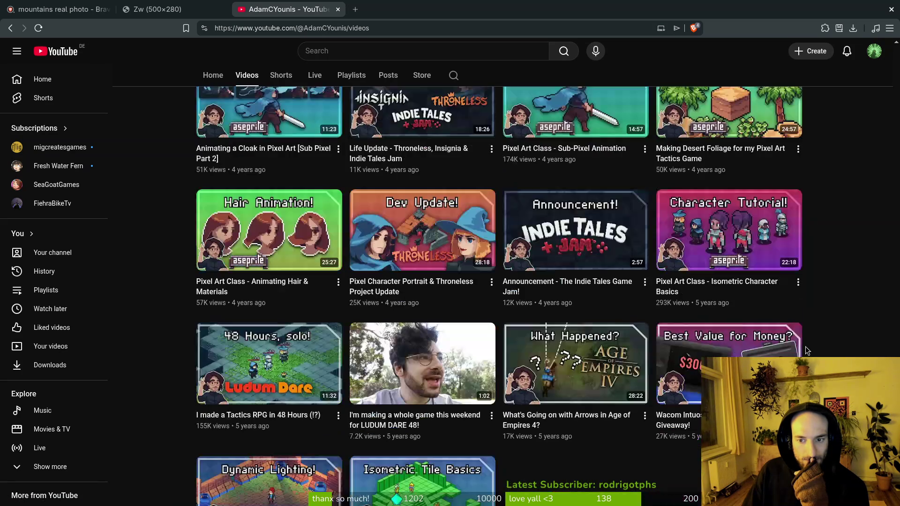
scroll(820, 344, "down", 3)
scroll(820, 344, "down", 3)
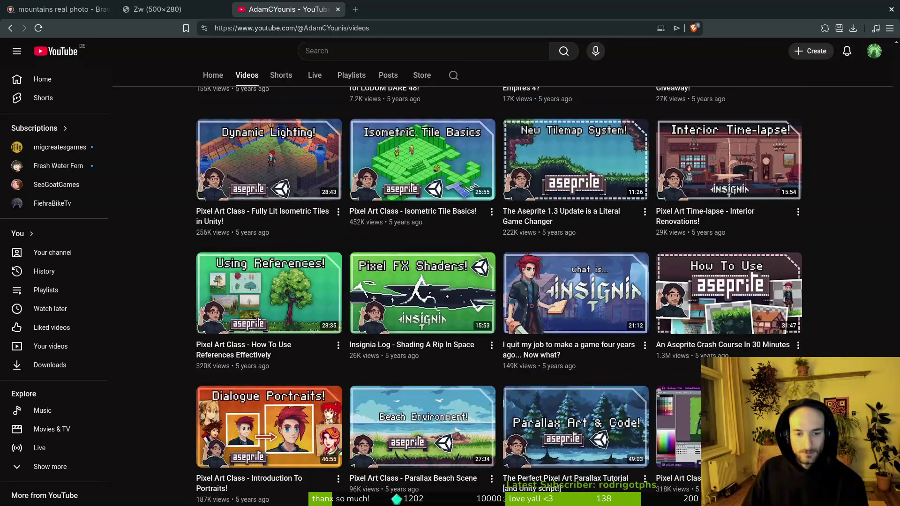
scroll(576, 421, "down", 5)
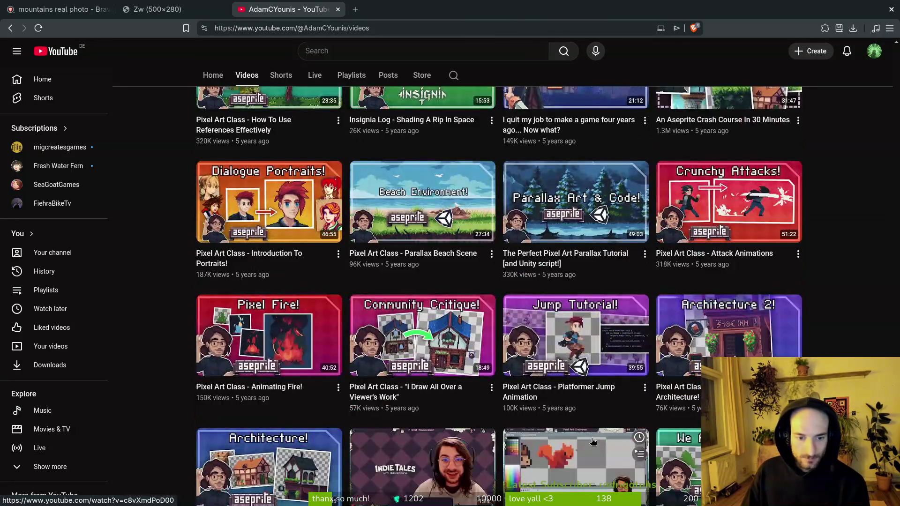
scroll(499, 296, "down", 10)
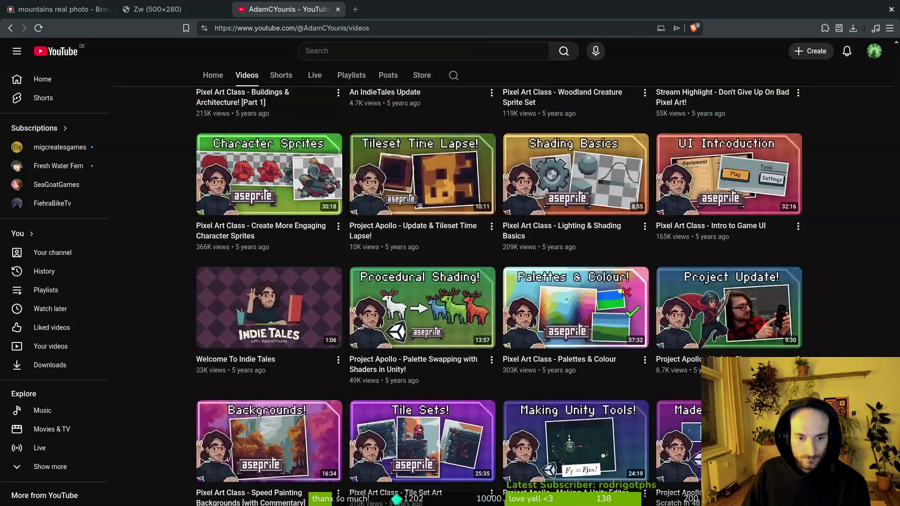
scroll(498, 295, "down", 12)
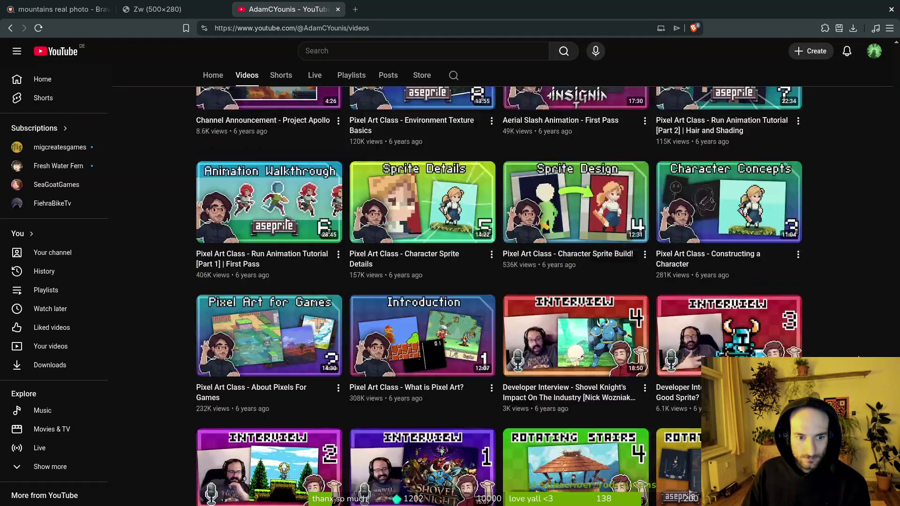
scroll(498, 296, "up", 20)
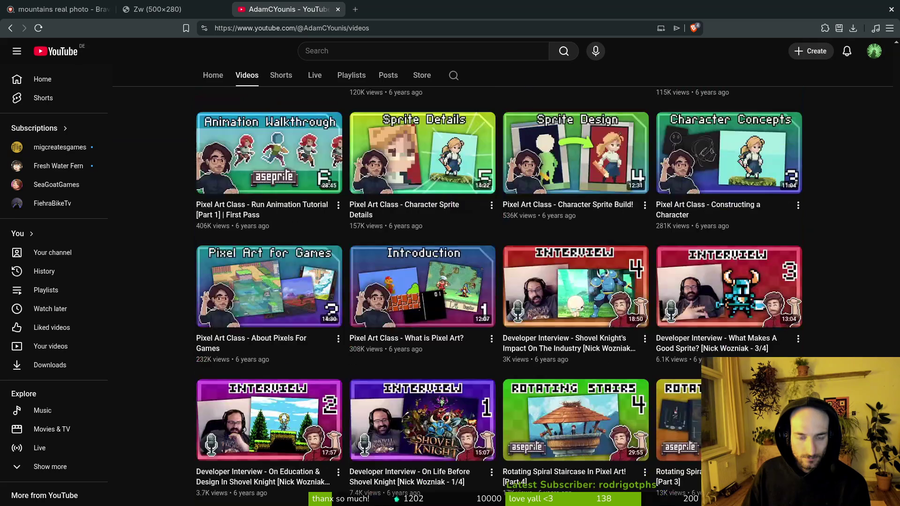